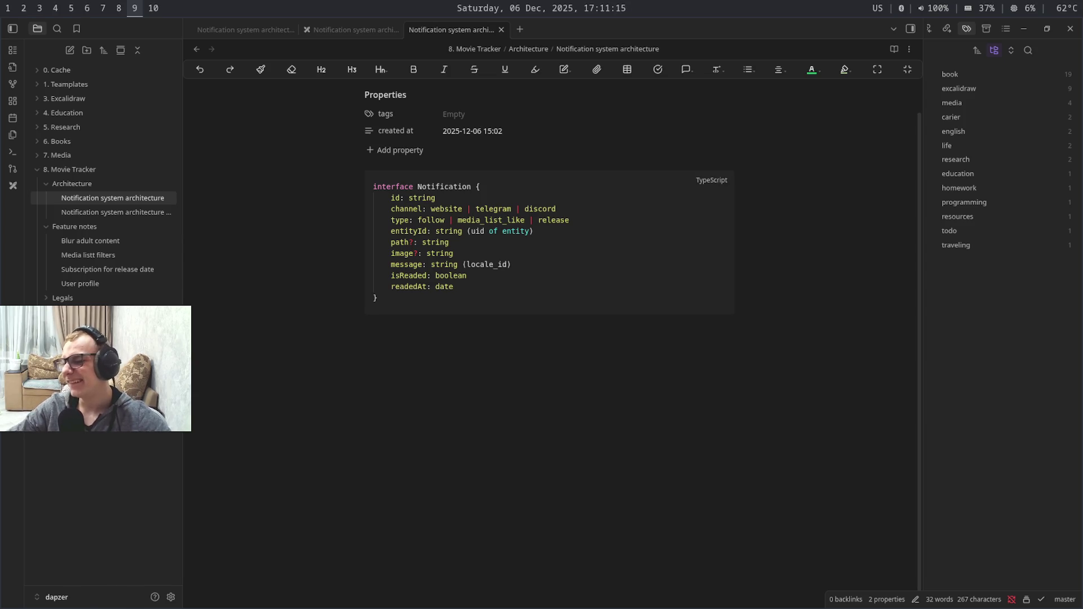
Cycle through desktop workspaces away from the architecture note
key("super+7")
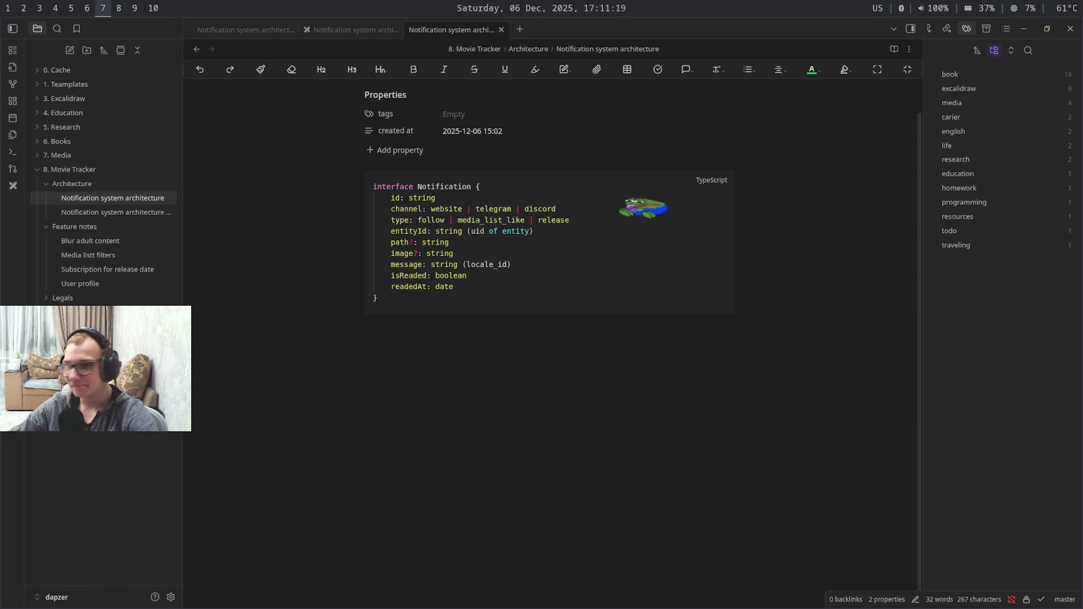
key("super+0")
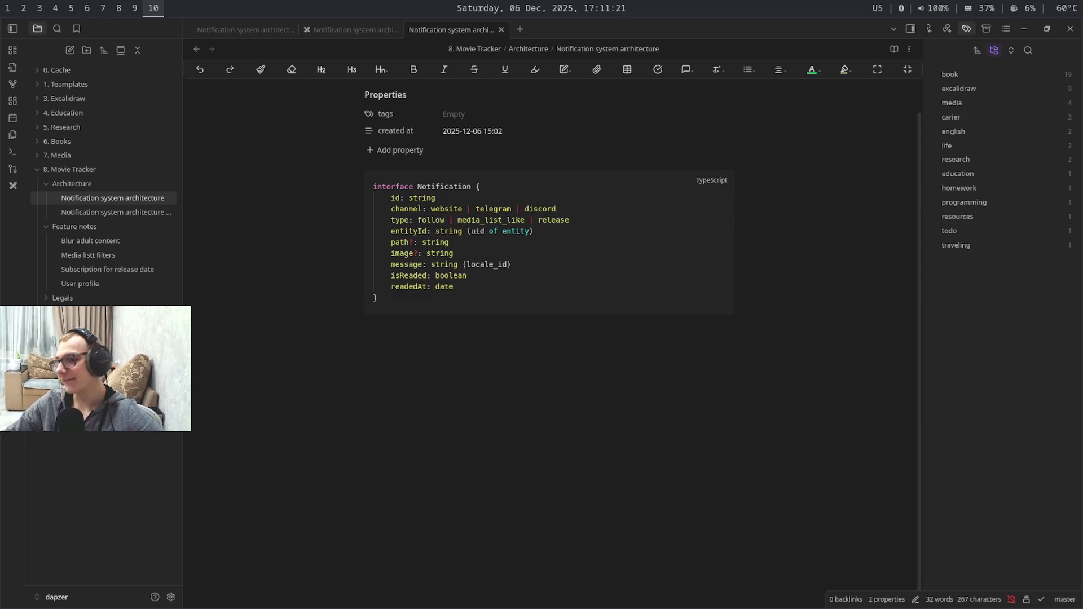
key("super+9")
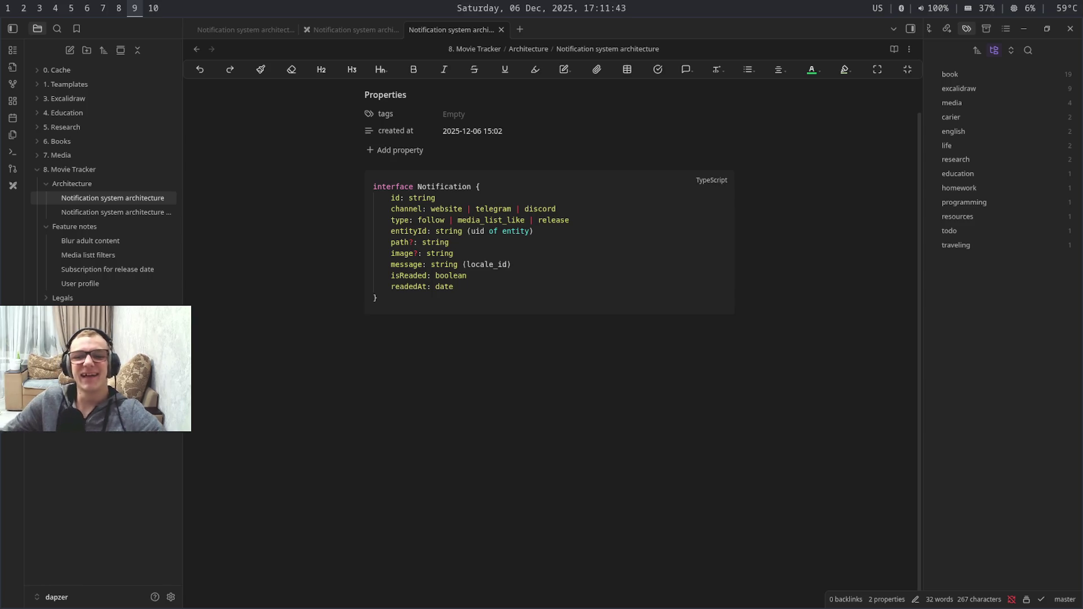
key("super+shift+7")
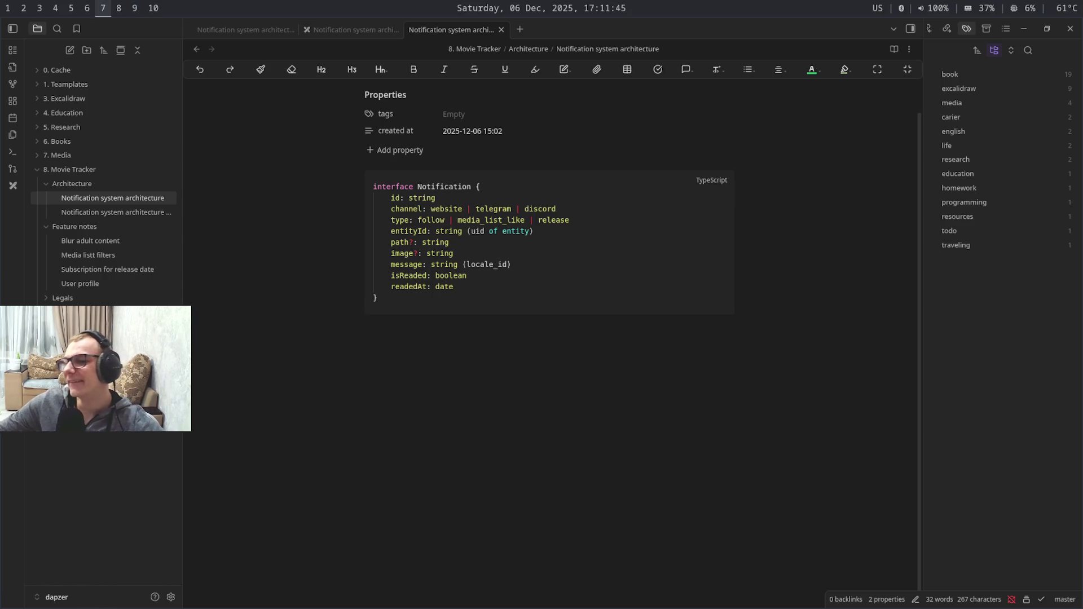
Switch the keyboard layout to Russian and land on the browser's search results workspace
key("Caps_Lock")
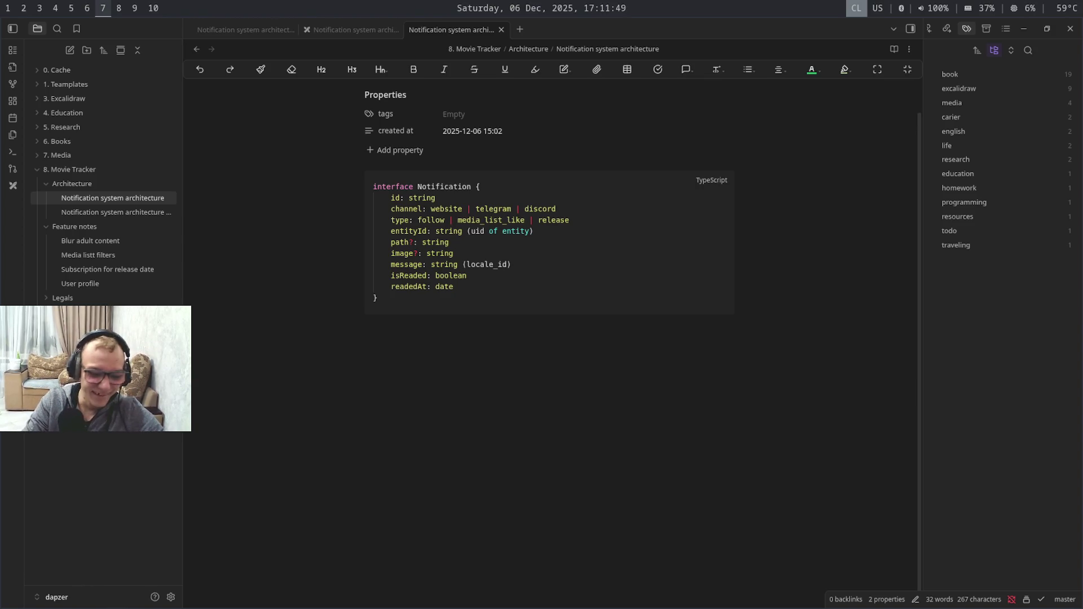
key("Caps_Lock")
key("alt+shift")
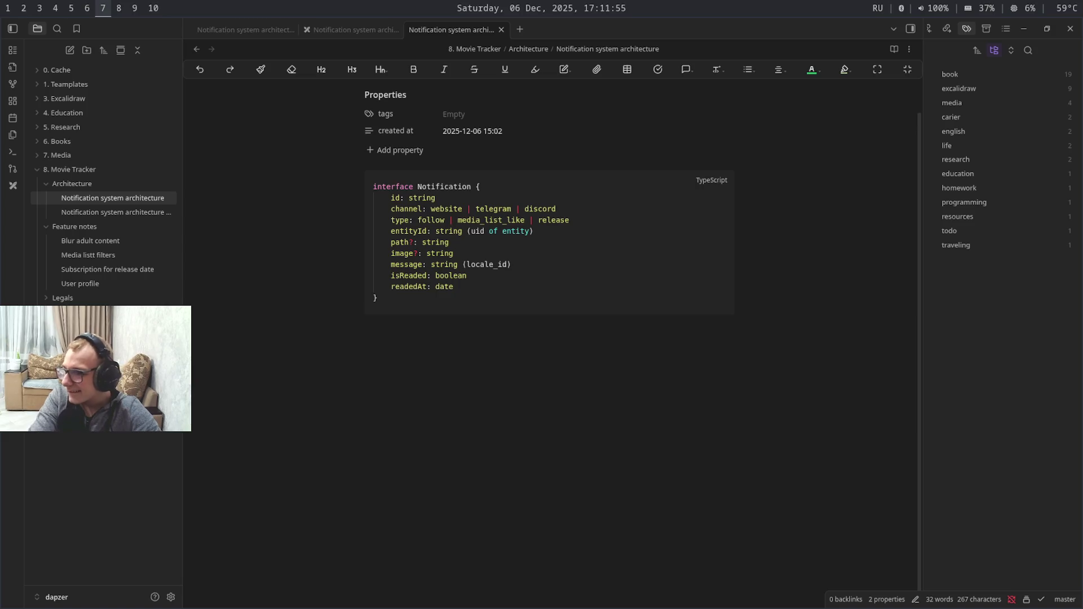
key("super+6")
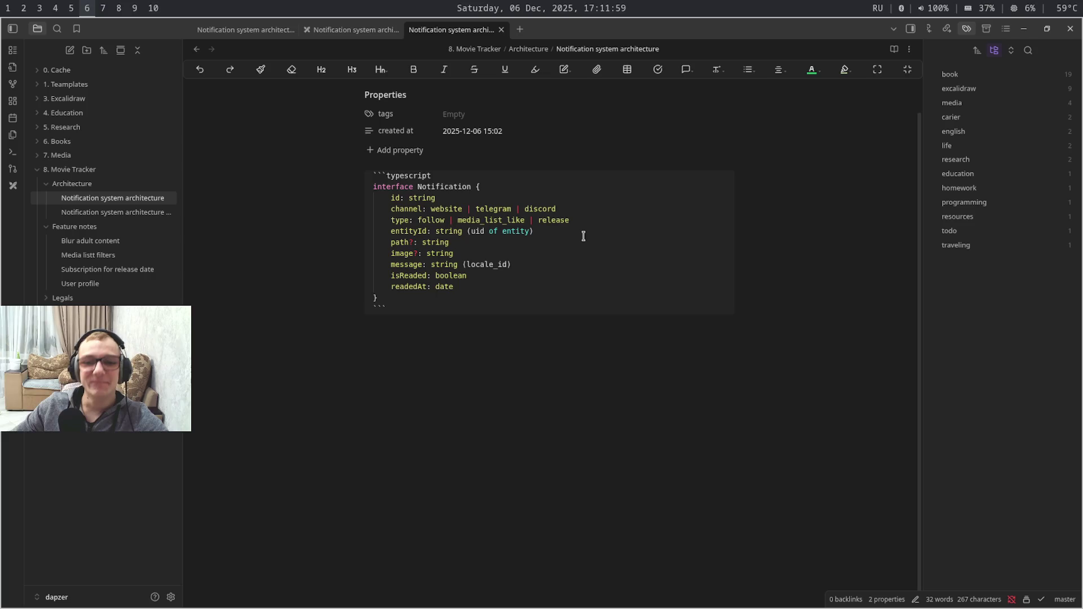
key("super+4")
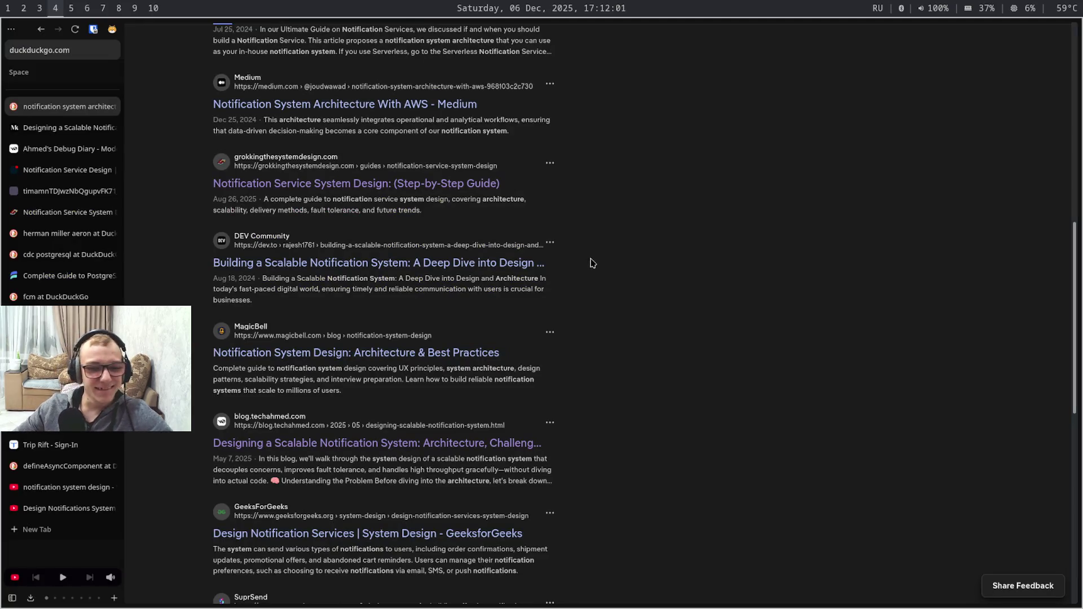
Glance at the Medium article tab, return to DuckDuckGo, then switch workspaces toward Obsidian
key("ctrl+Tab")
key("ctrl+shift+Tab")
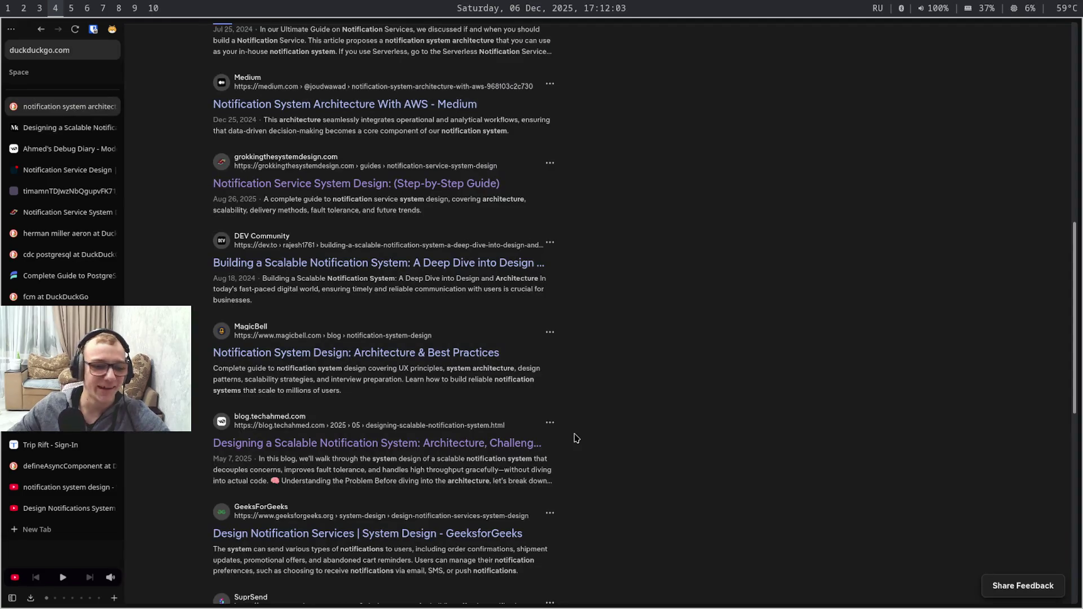
key("super+7")
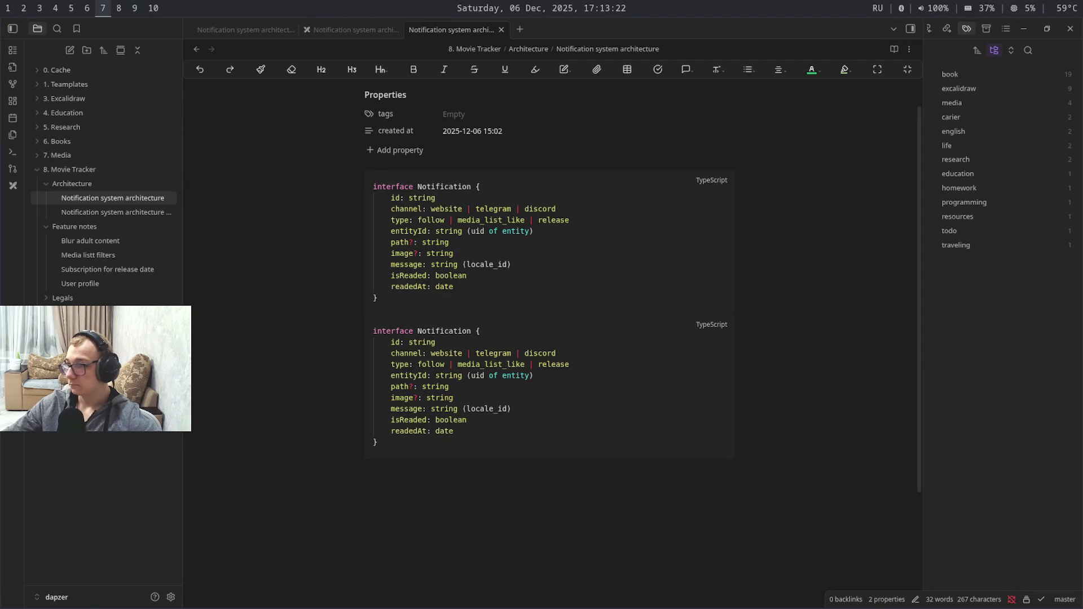
key("super+9")
key("super+8")
key("super+0")
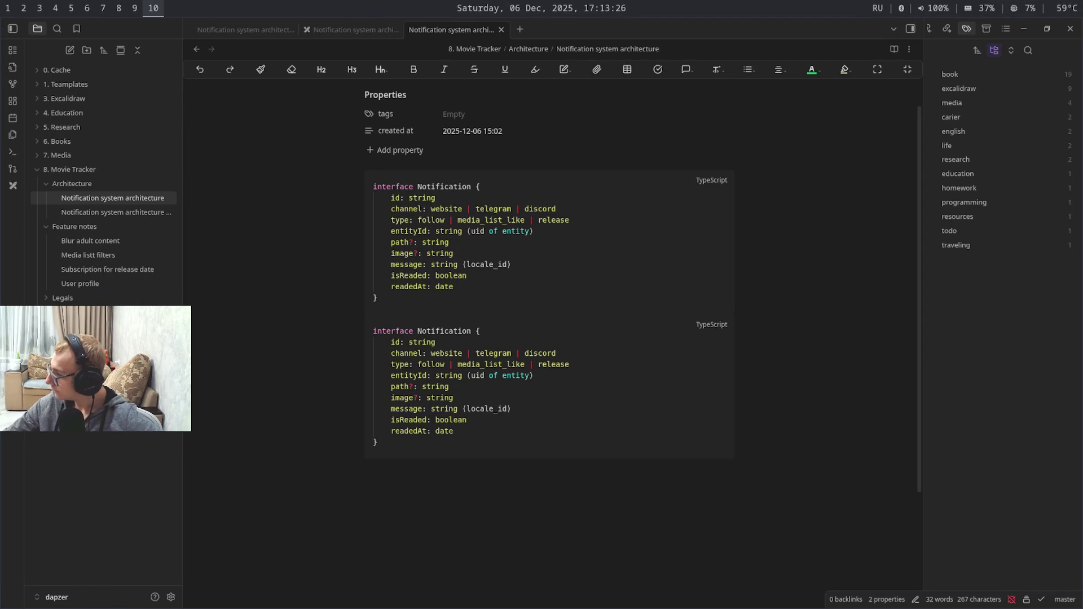
key("super+9")
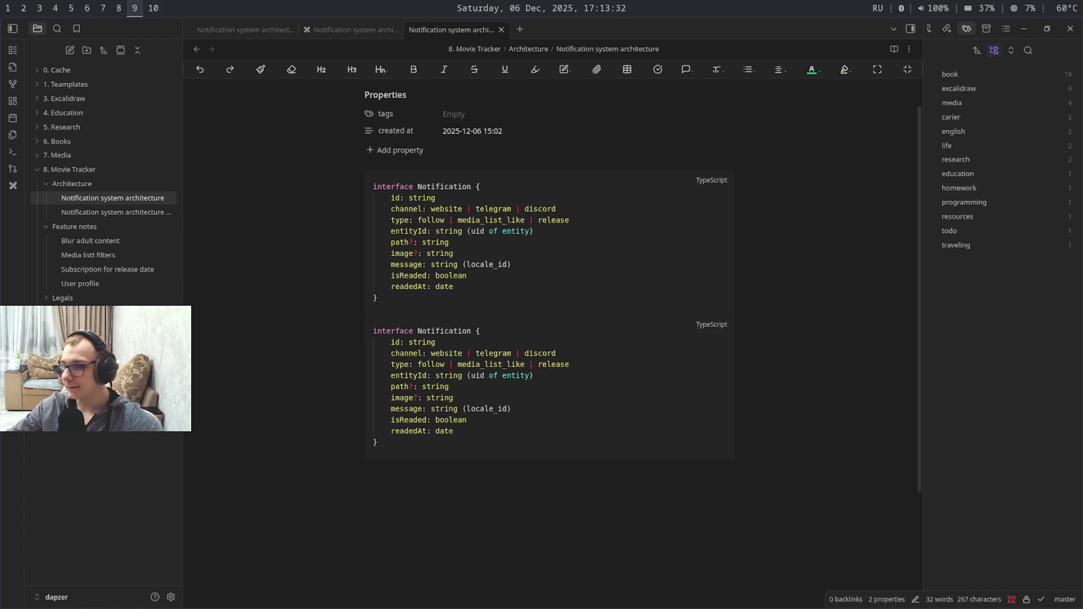
key("super+8")
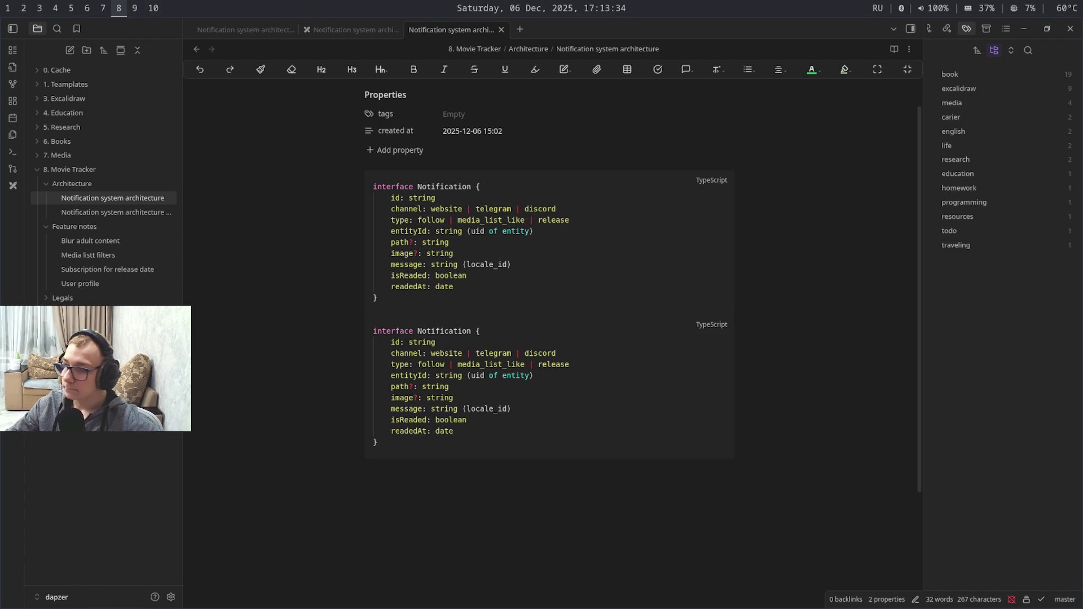
key("super+9")
key("super+8")
key("super+9")
key("super+7")
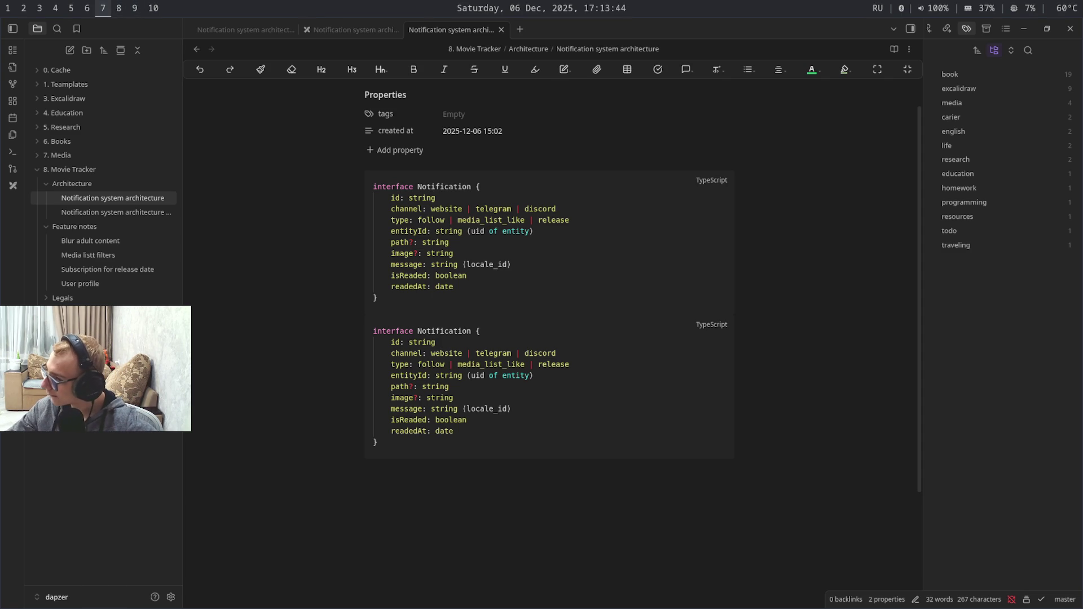
key("super+9")
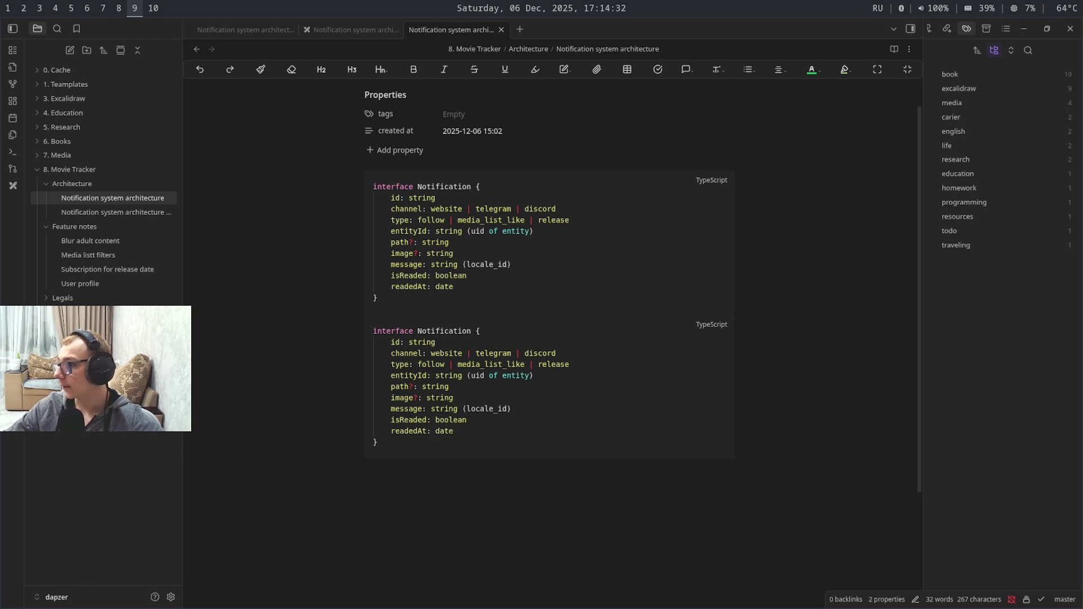
key("super+shift+0")
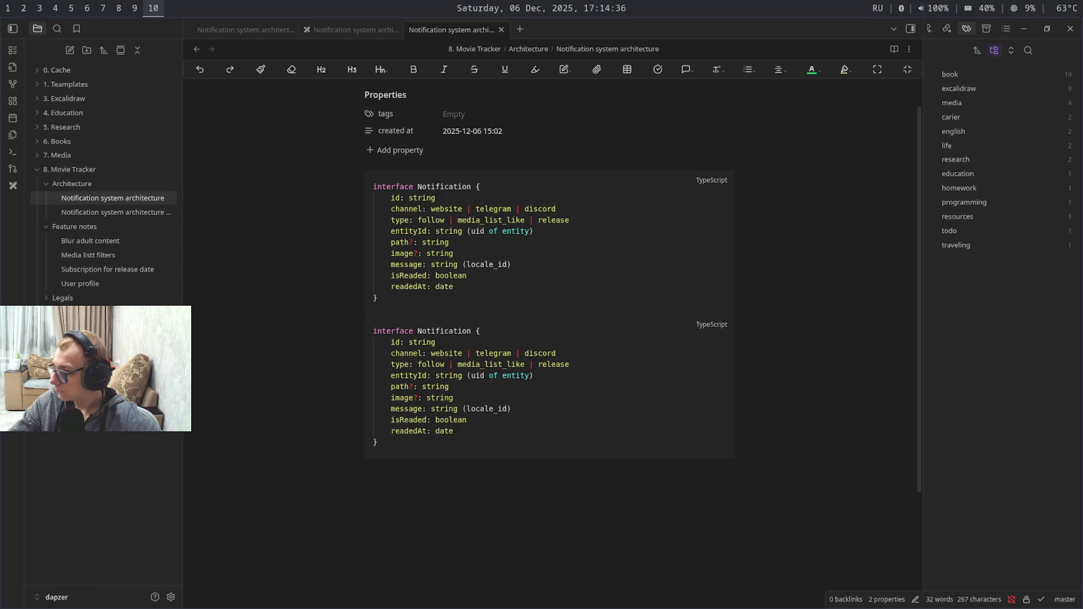
key("super+shift+8")
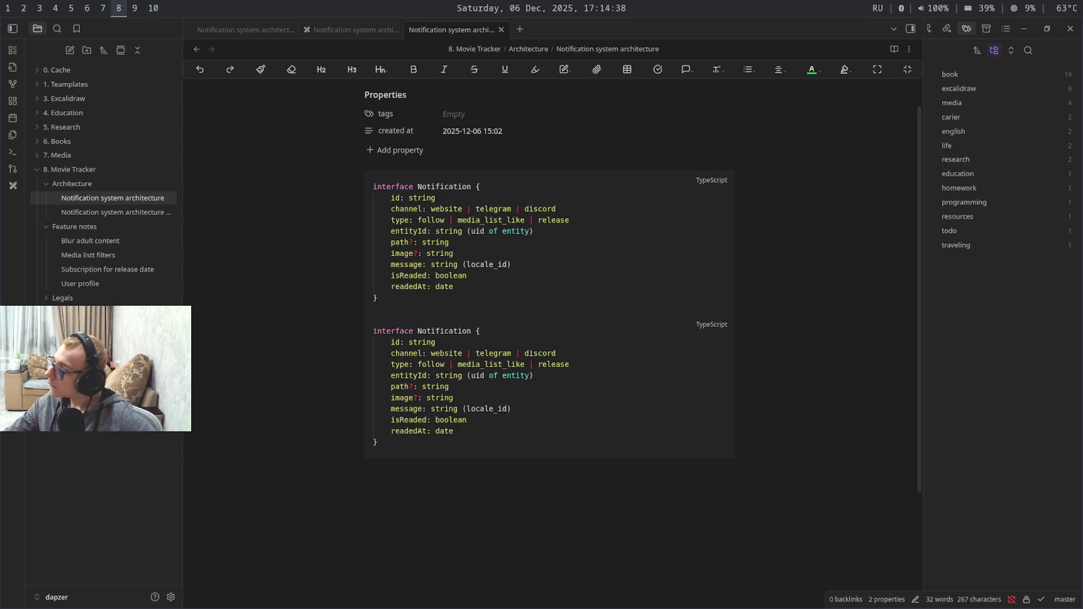
key("super+shift+9")
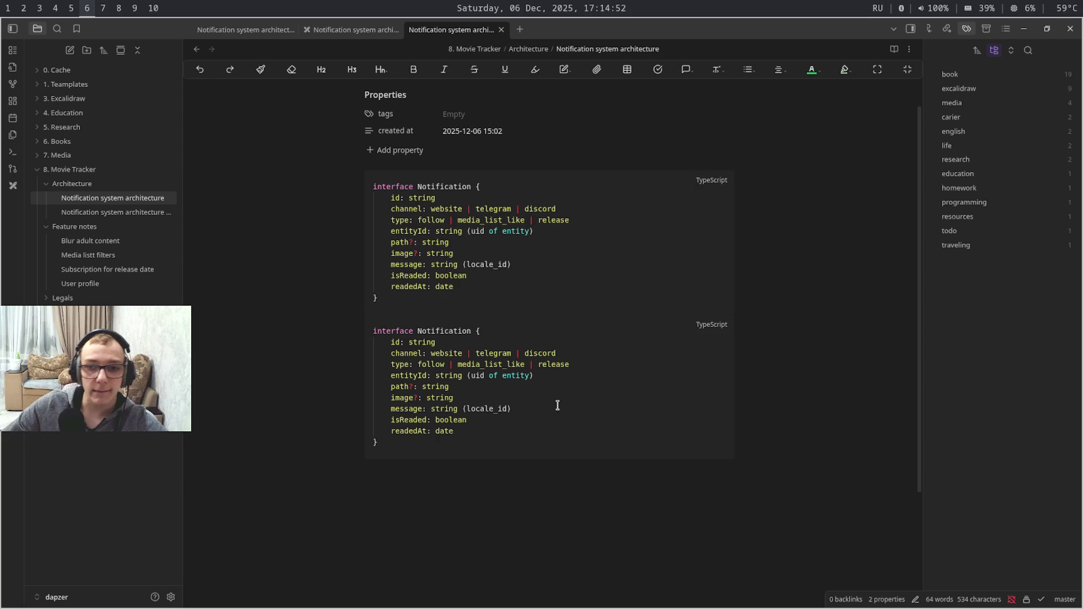
Delete the entityId-through-message lines from the second Notification block and go to the browser workspace
left_click_drag(556, 405, 379, 379)
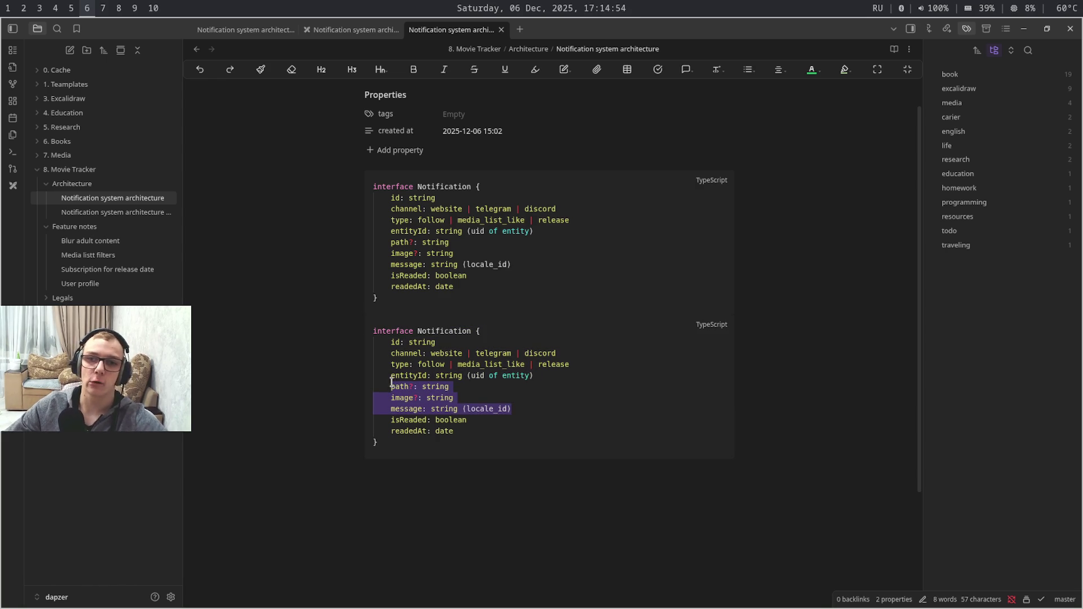
key("BackSpace")
key("Delete")
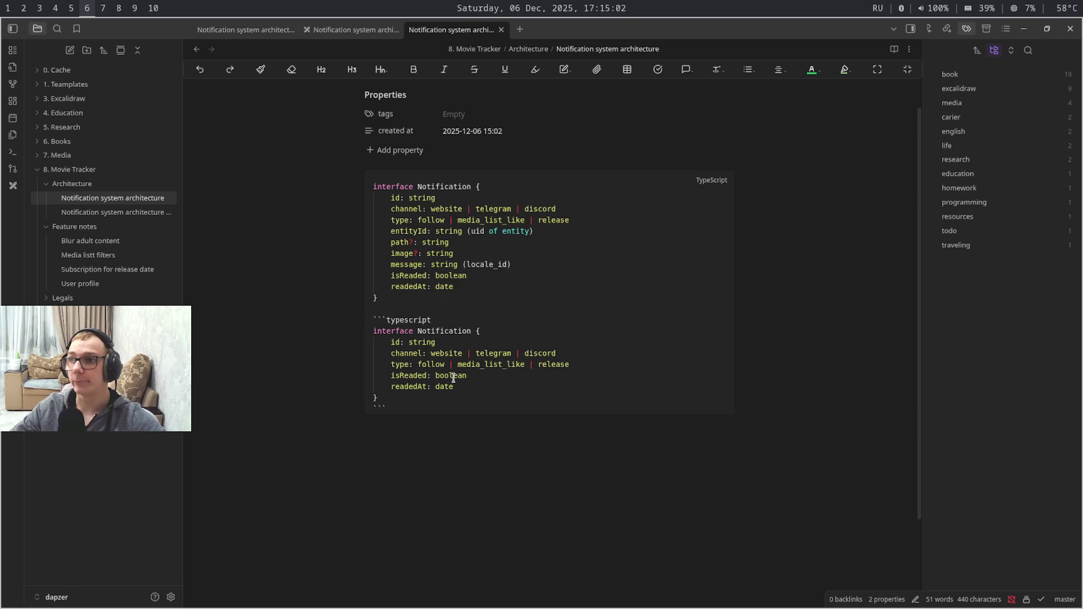
key("super+4")
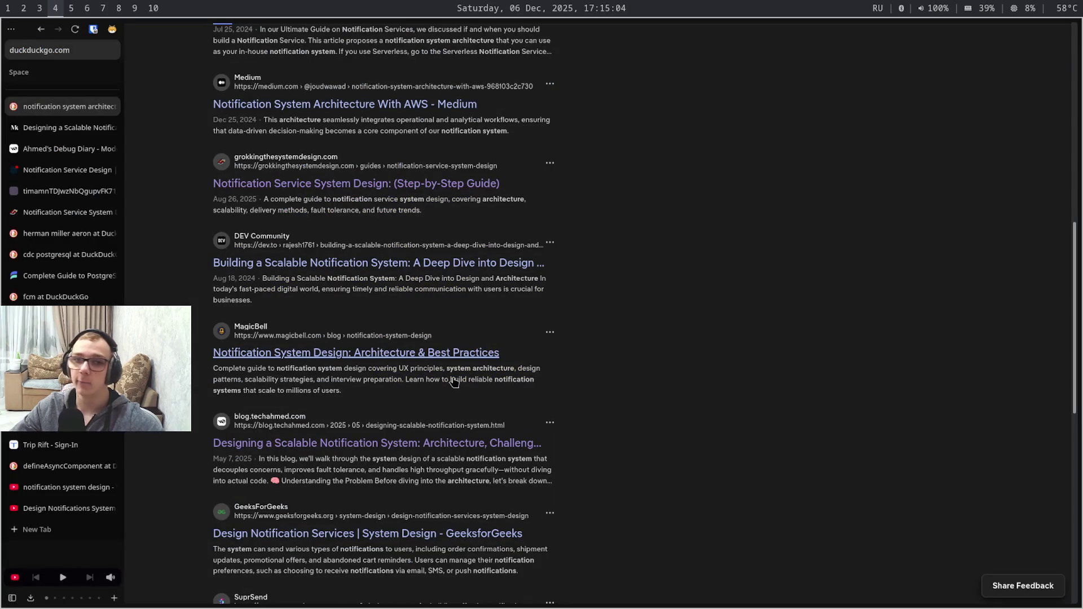
Play the notification system design video fullscreen briefly, then pause it on the watch page
key("ctrl+Tab")
key("ctrl+Tab")
key("ctrl+Tab")
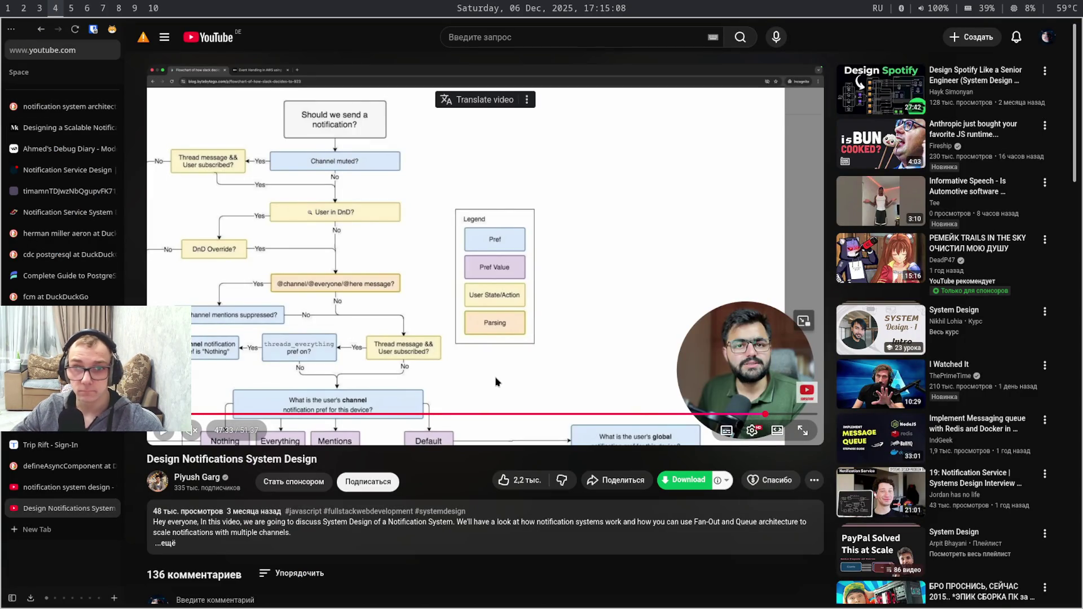
key("f")
key("space")
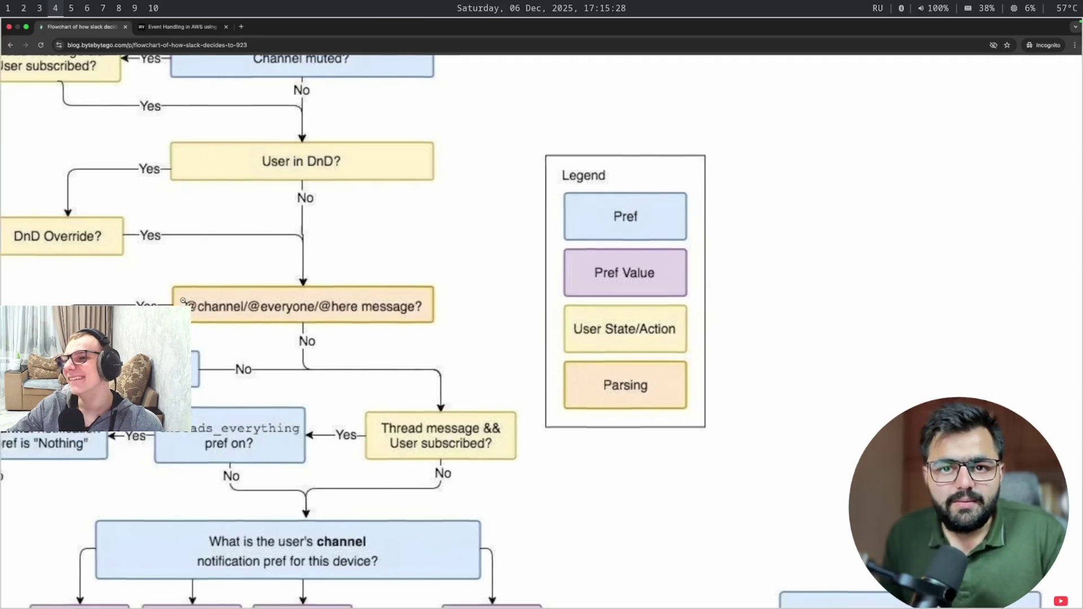
key("Escape")
left_click(541, 374)
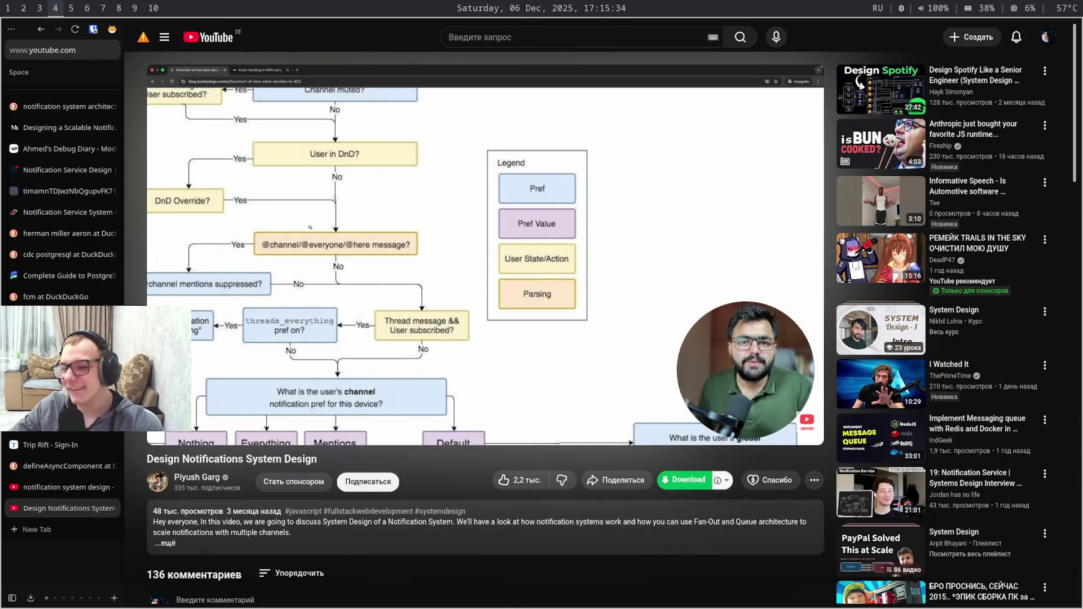
key("ctrl+t")
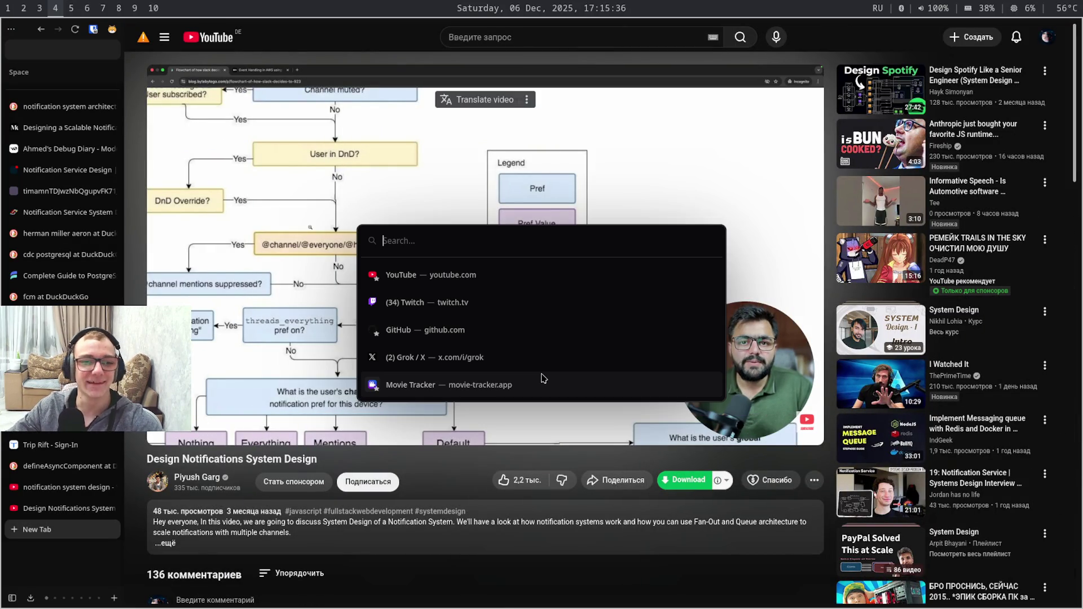
key("Escape")
Skip the video ahead to 49:35 and pause on the fan-out queue architecture diagram
key("space")
key("f")
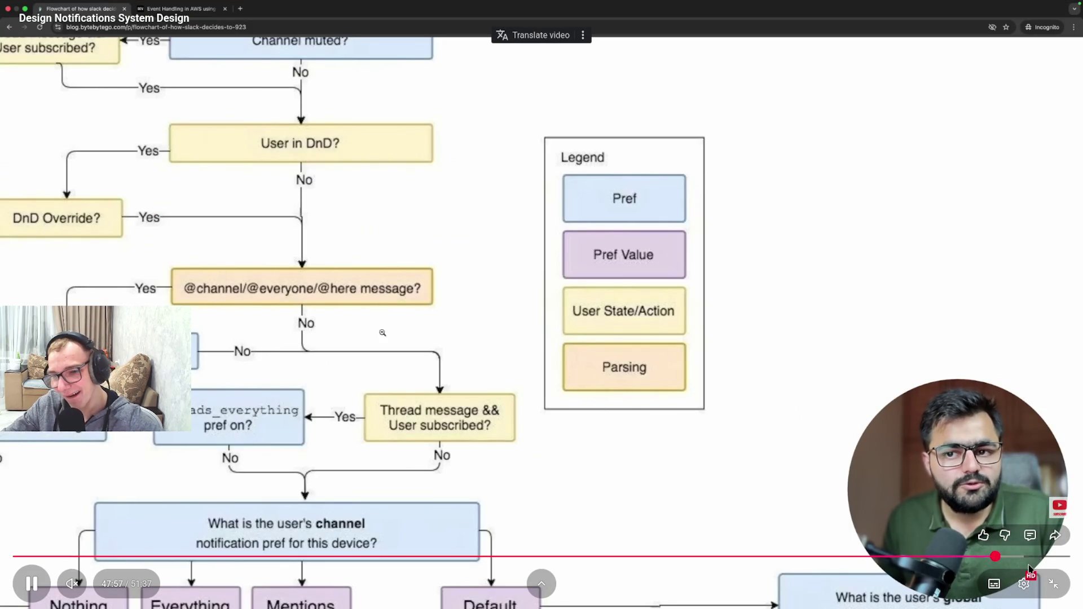
left_click_drag(1016, 557, 1029, 556)
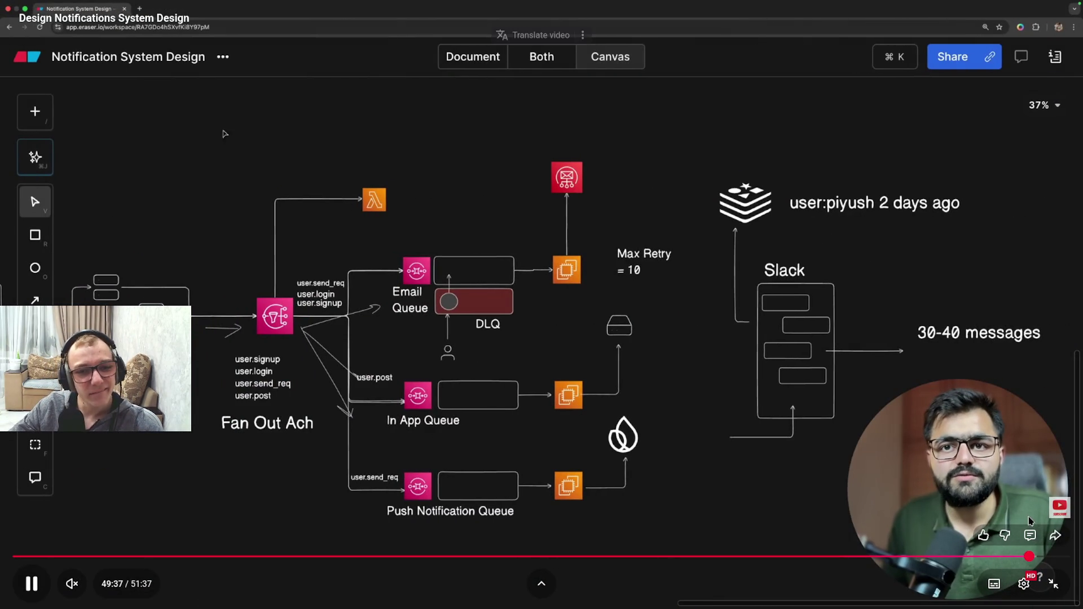
left_click(1030, 517)
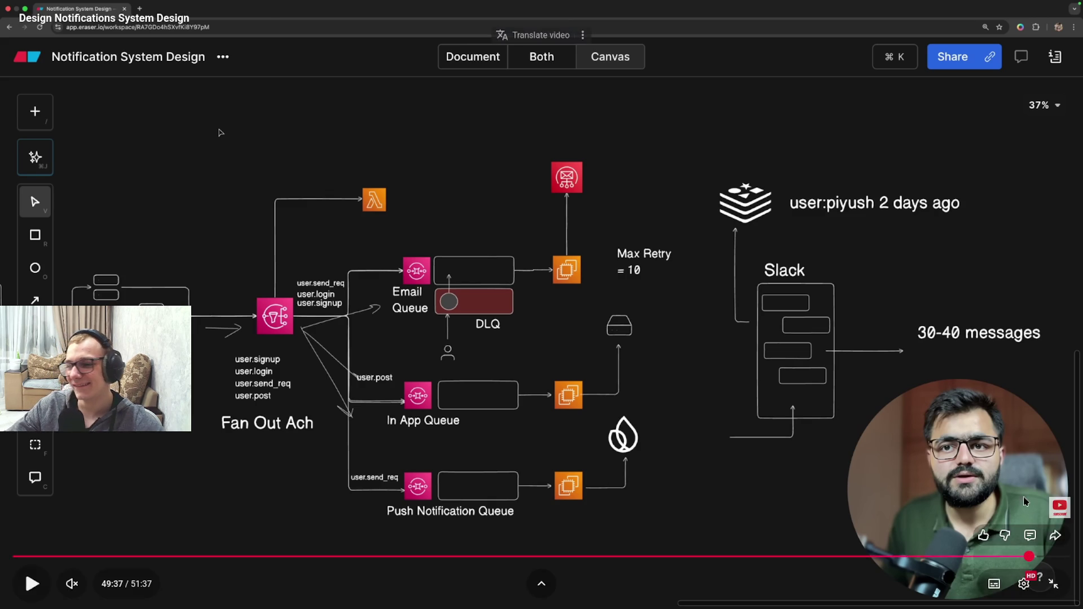
key("Escape")
Hop workspaces and step back through browser tabs toward PageSpeed Insights
key("super+9")
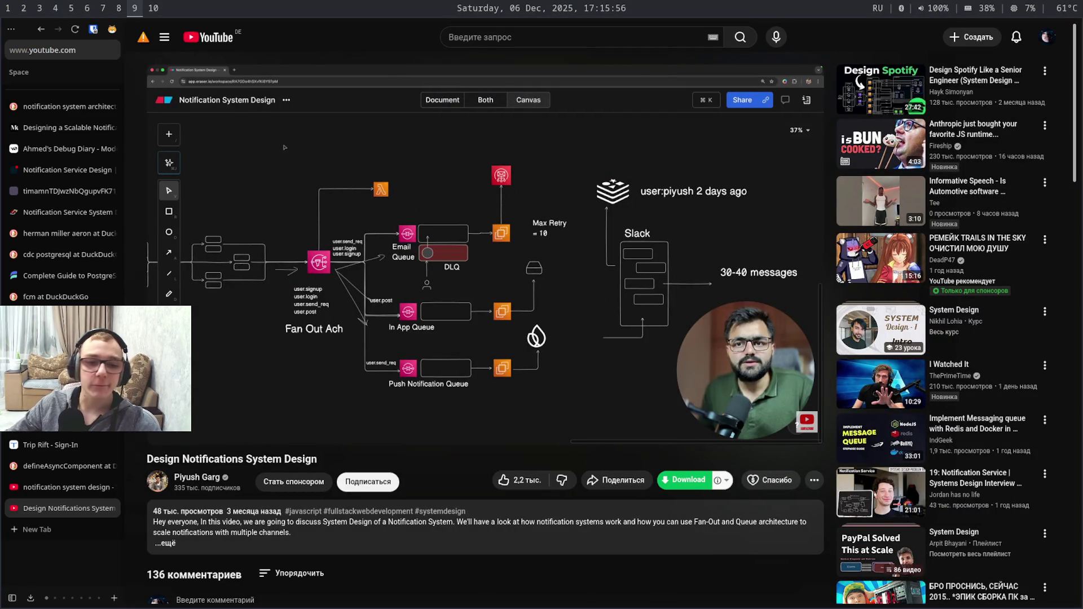
key("super+4")
key("ctrl+shift+Tab")
key("ctrl+shift+Tab")
key("ctrl+shift+Tab")
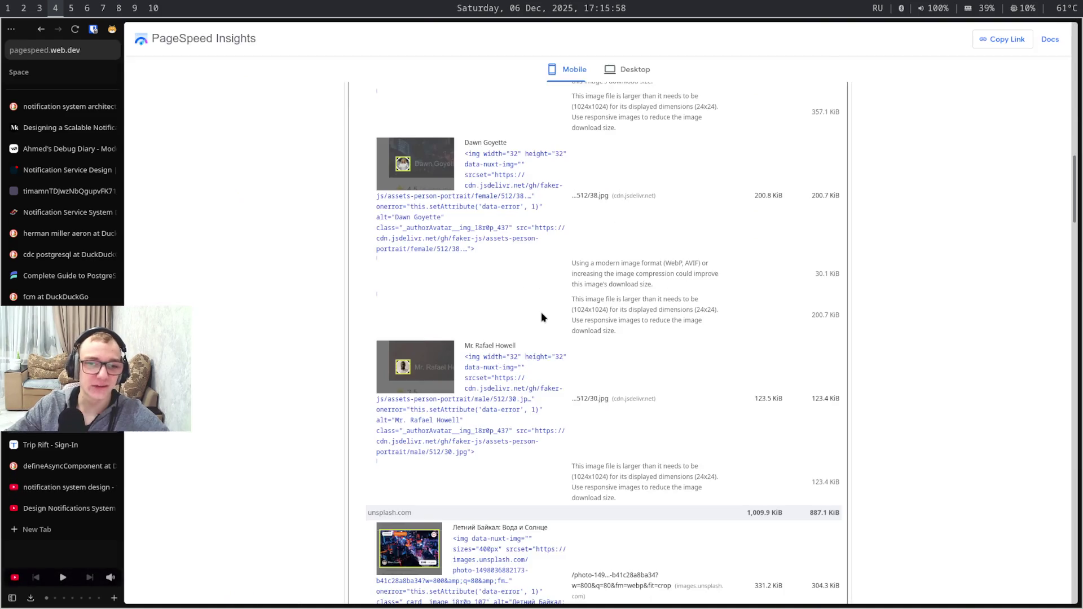
key("ctrl+shift+Tab")
Open the Movie Tracker home page in a new browser tab
key("ctrl+Tab")
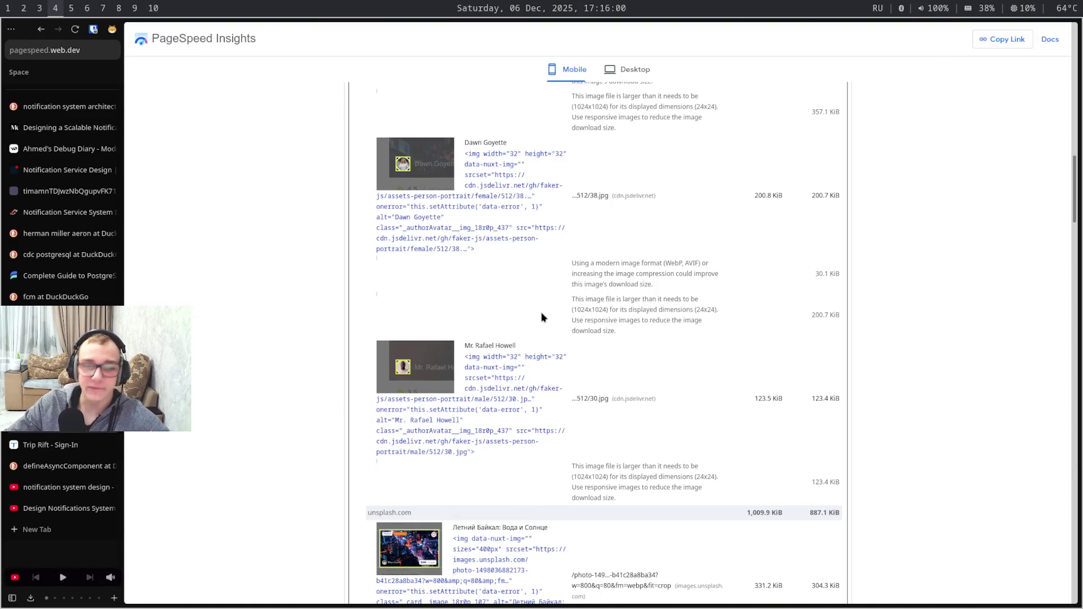
key("ctrl+Tab")
key("ctrl+Tab")
key("ctrl+Tab")
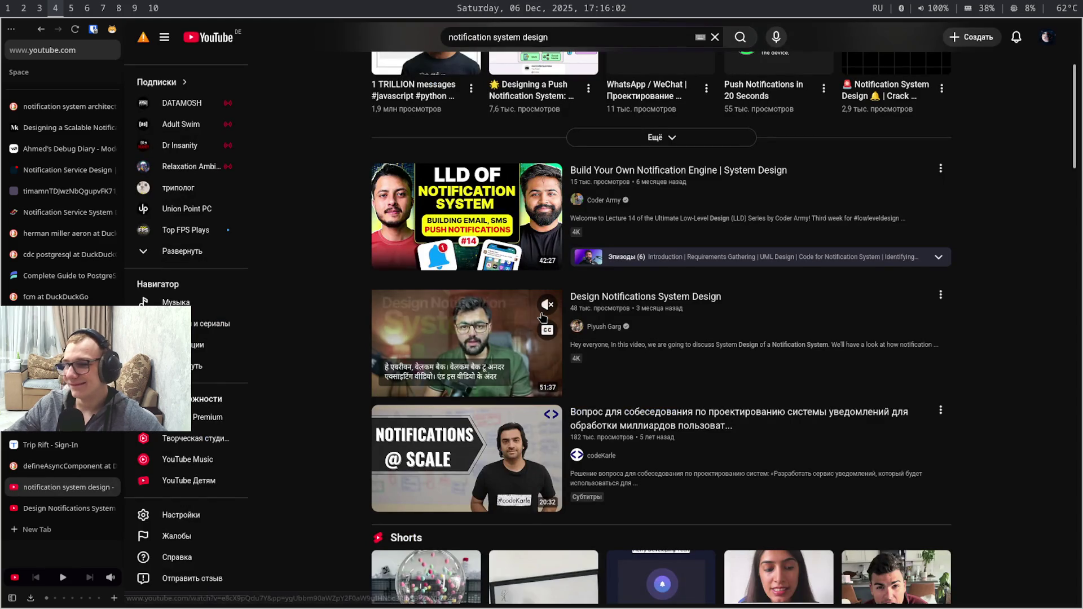
key("ctrl+t")
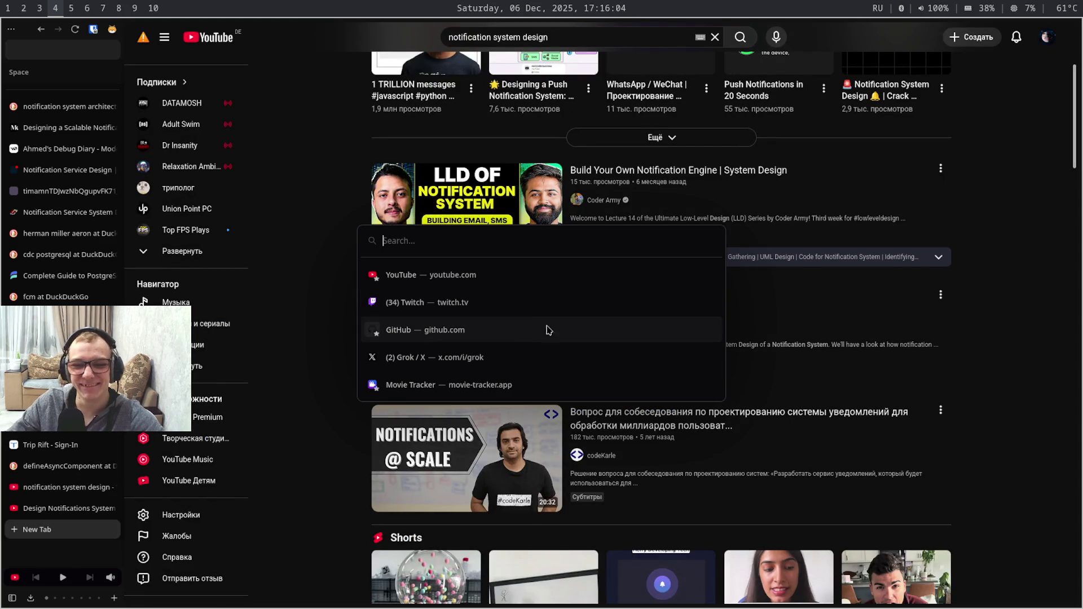
left_click(547, 382)
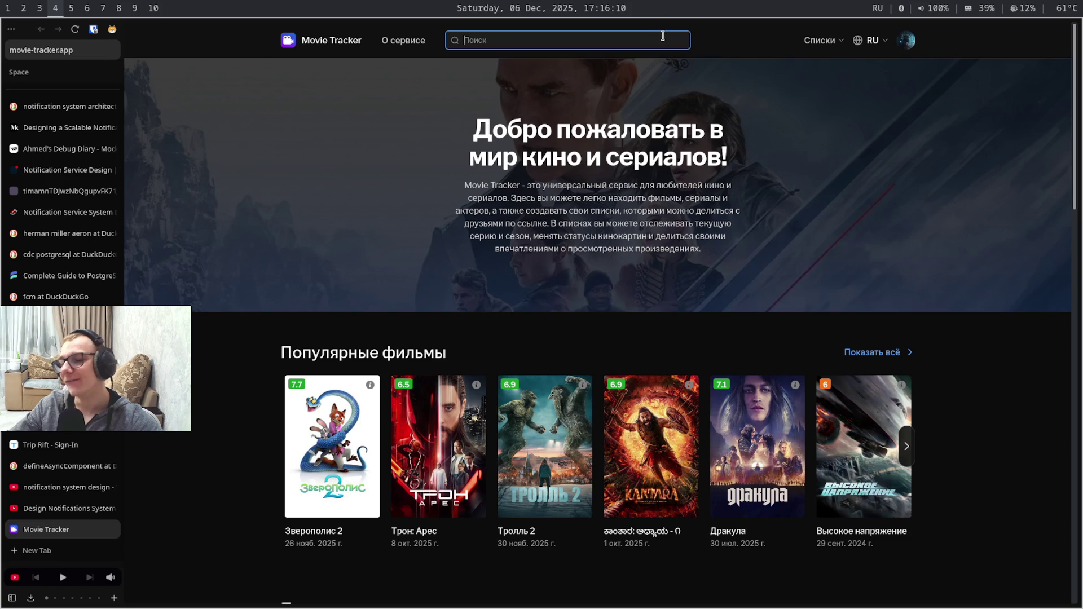
Go to Списки > Мои списки and open the 'Oh my...' list
left_click(645, 35)
type("Удовоьствие")
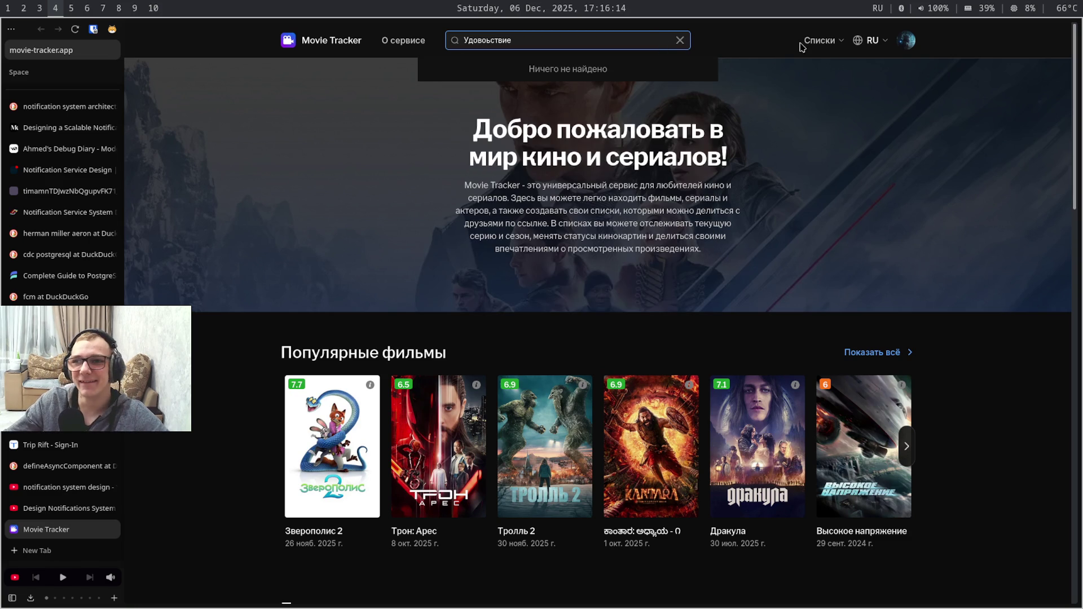
left_click(819, 41)
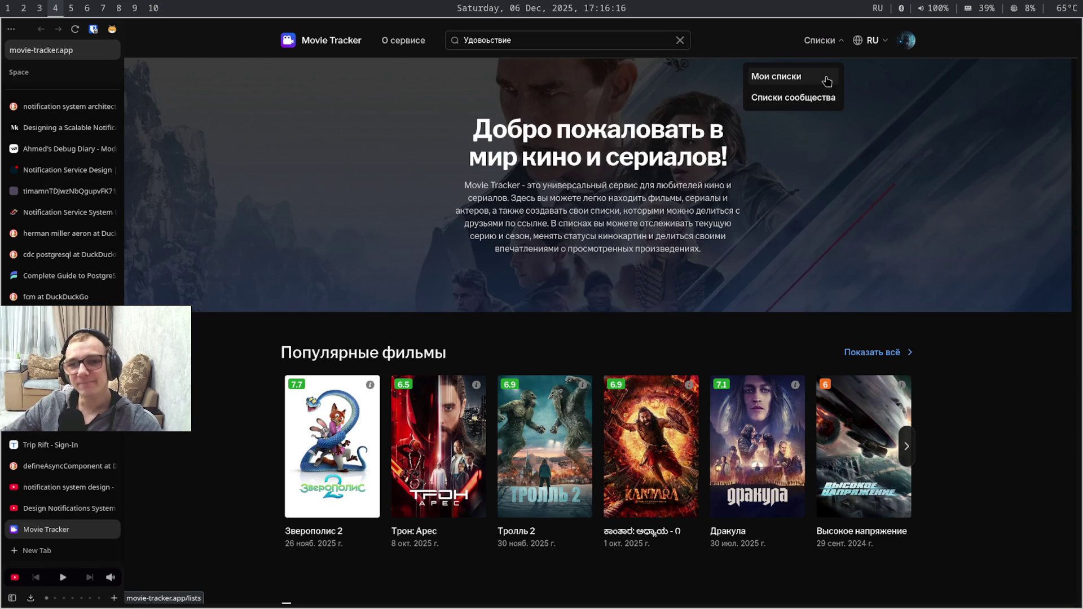
left_click(817, 77)
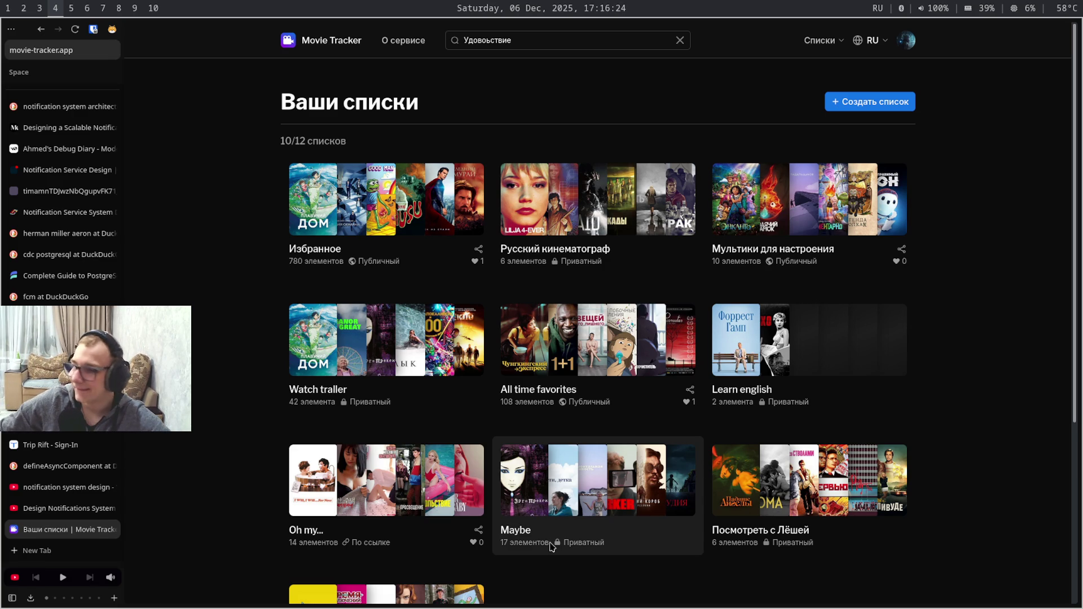
left_click(476, 477)
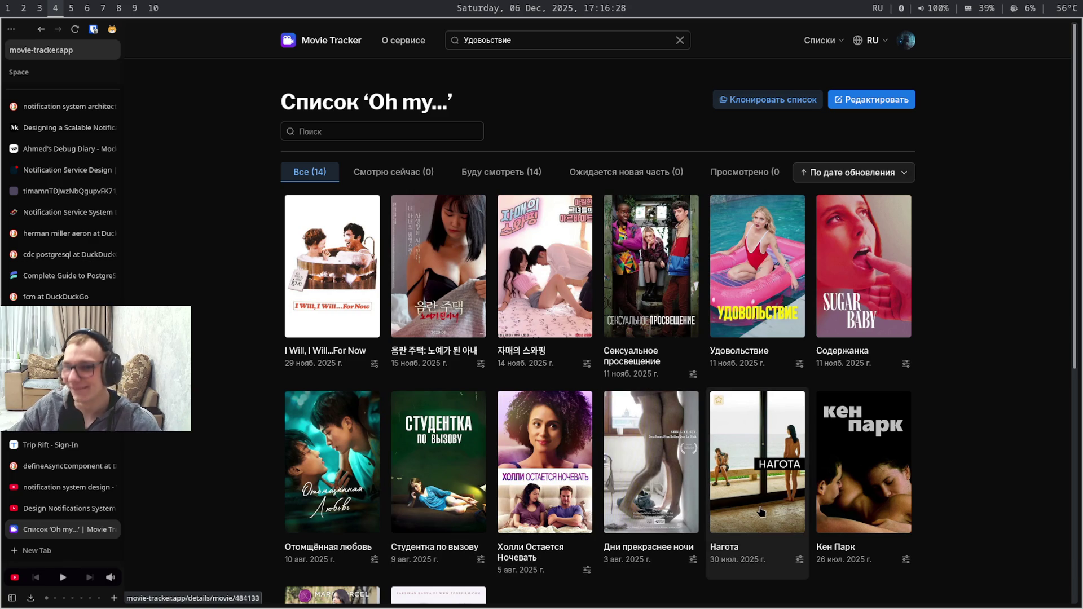
scroll(749, 511, "down", 4)
scroll(781, 241, "up", 4)
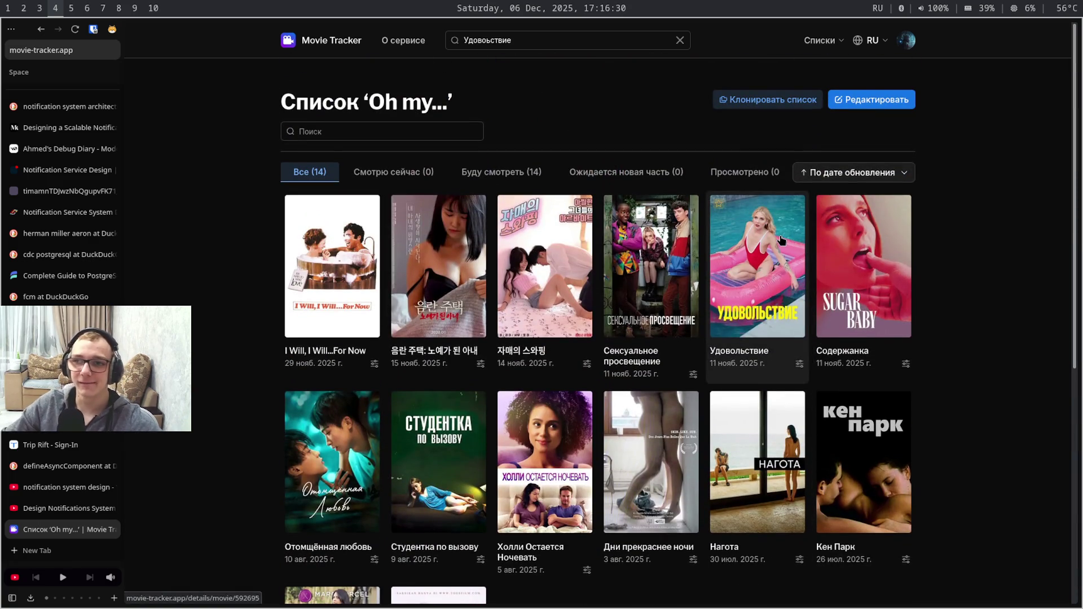
Open the details page of the film «Удовольствие» and start a new tab
left_click(781, 242)
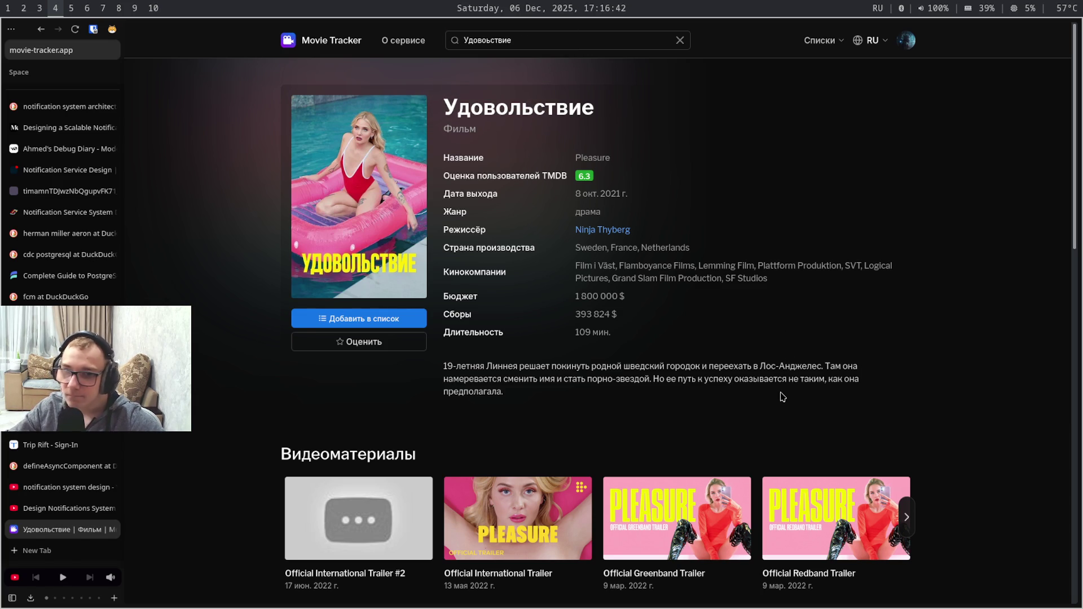
scroll(780, 396, "down", 5)
scroll(781, 396, "down", 3)
scroll(779, 398, "down", 2)
scroll(770, 405, "up", 7)
scroll(771, 406, "down", 5)
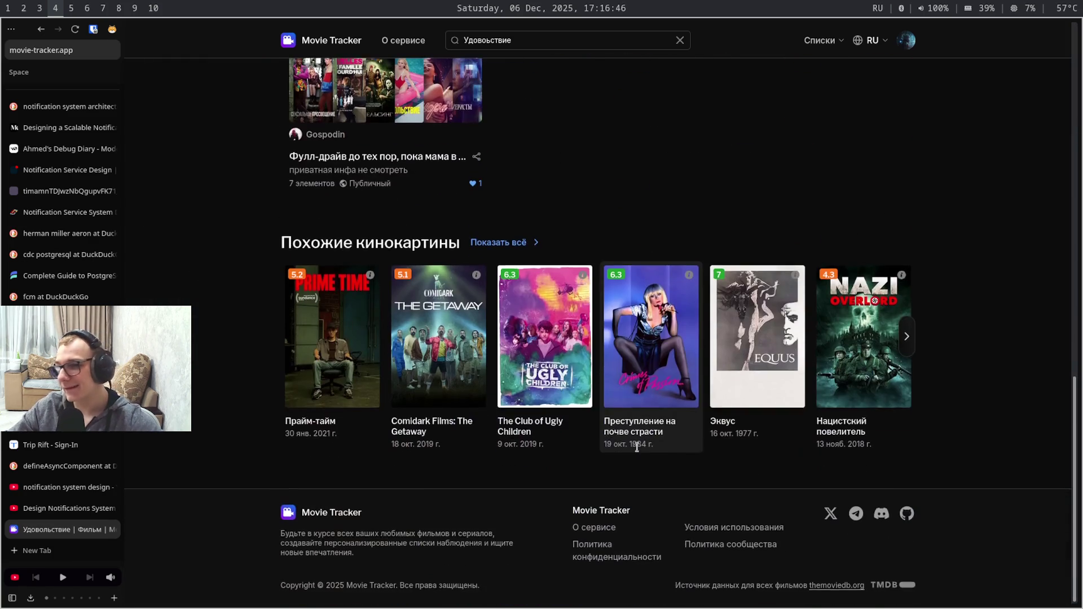
left_click_drag(528, 198, 497, 152)
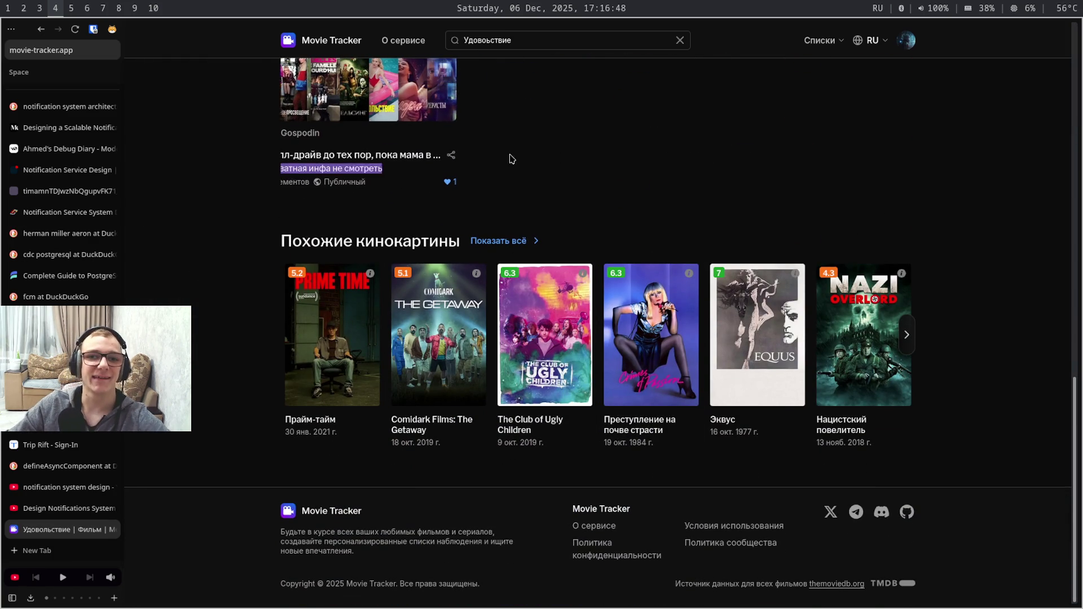
left_click(603, 221)
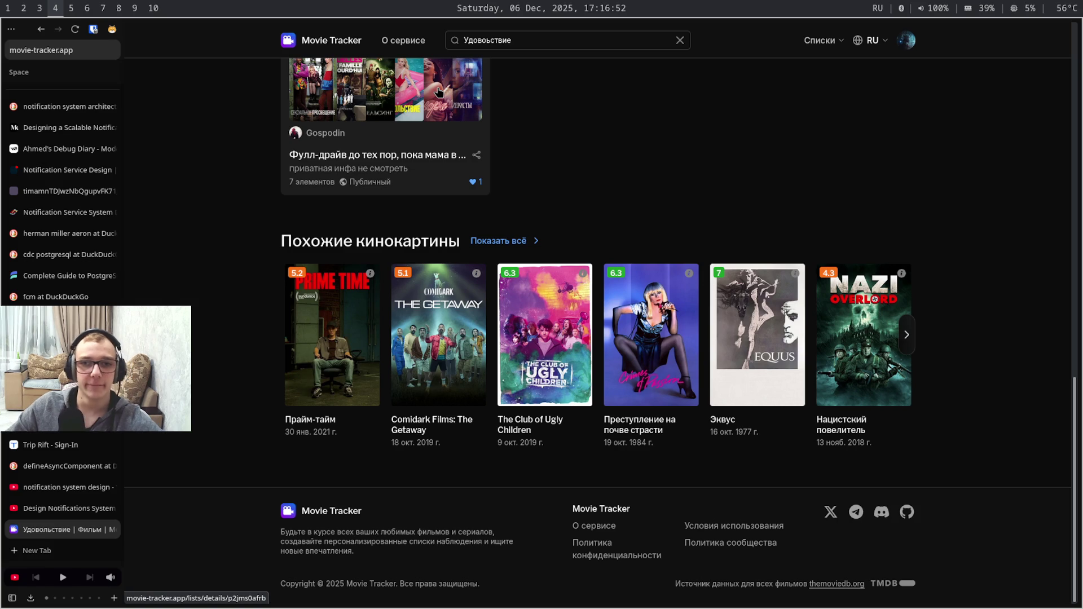
scroll(440, 95, "up", 5)
scroll(439, 95, "up", 5)
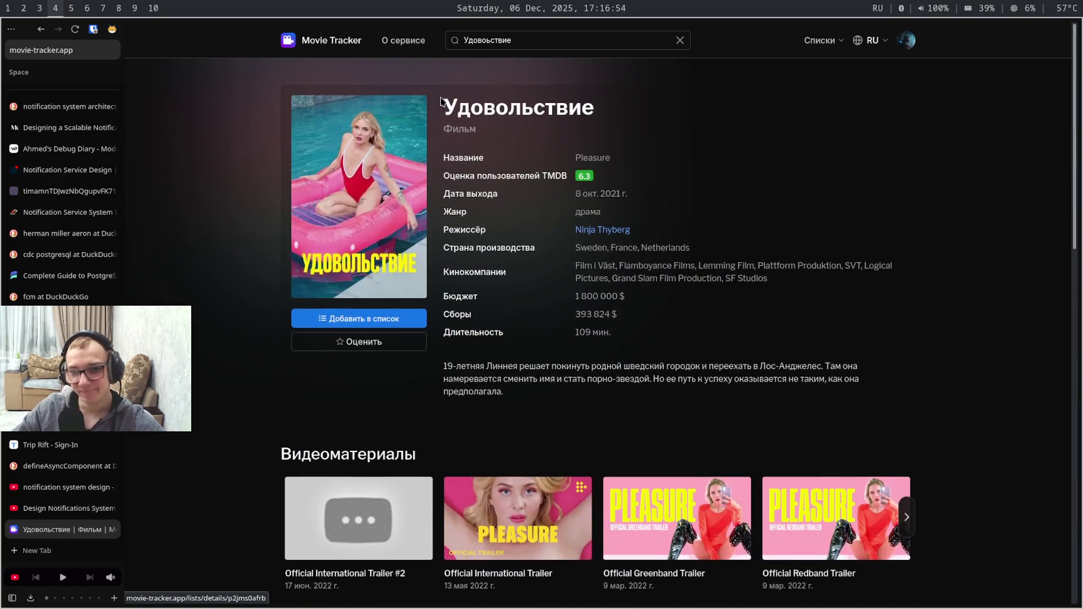
scroll(438, 95, "down", 5)
scroll(448, 118, "down", 5)
scroll(462, 148, "down", 1)
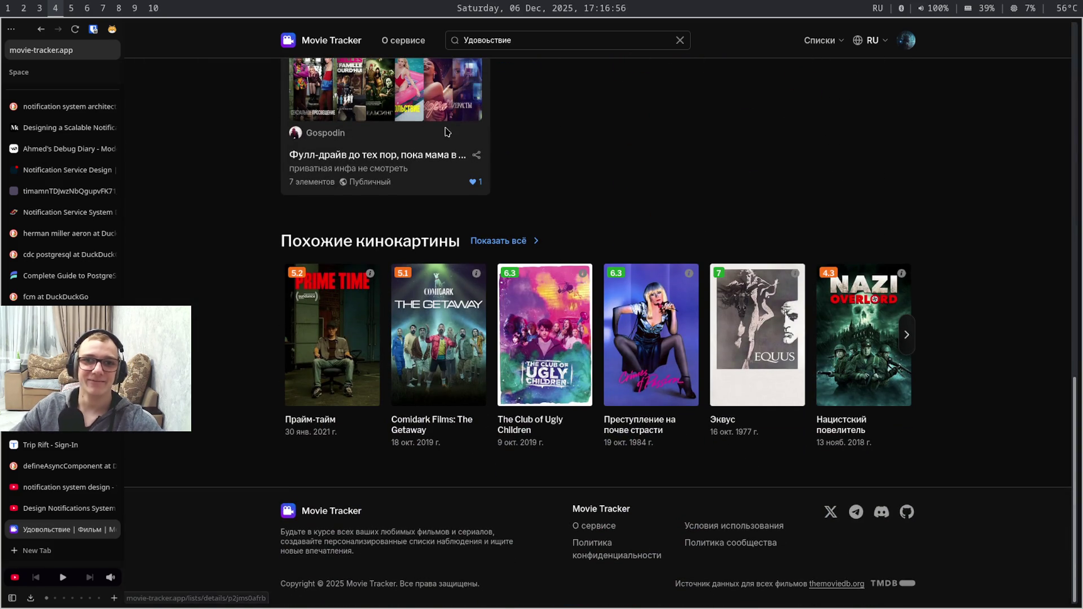
scroll(445, 182, "up", 5)
scroll(550, 220, "up", 1)
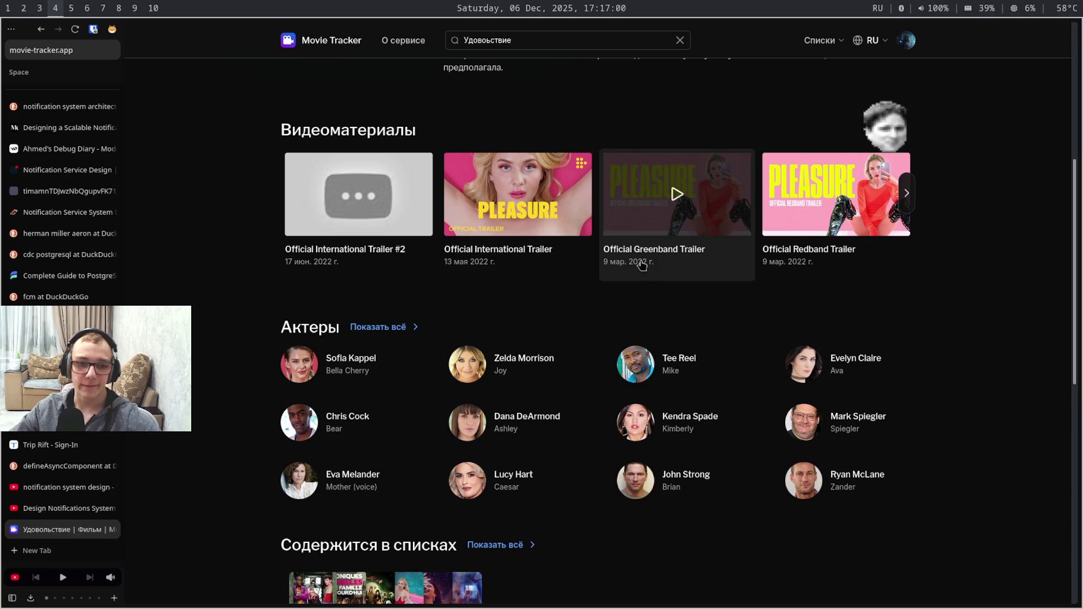
key("ctrl+t")
type("п")
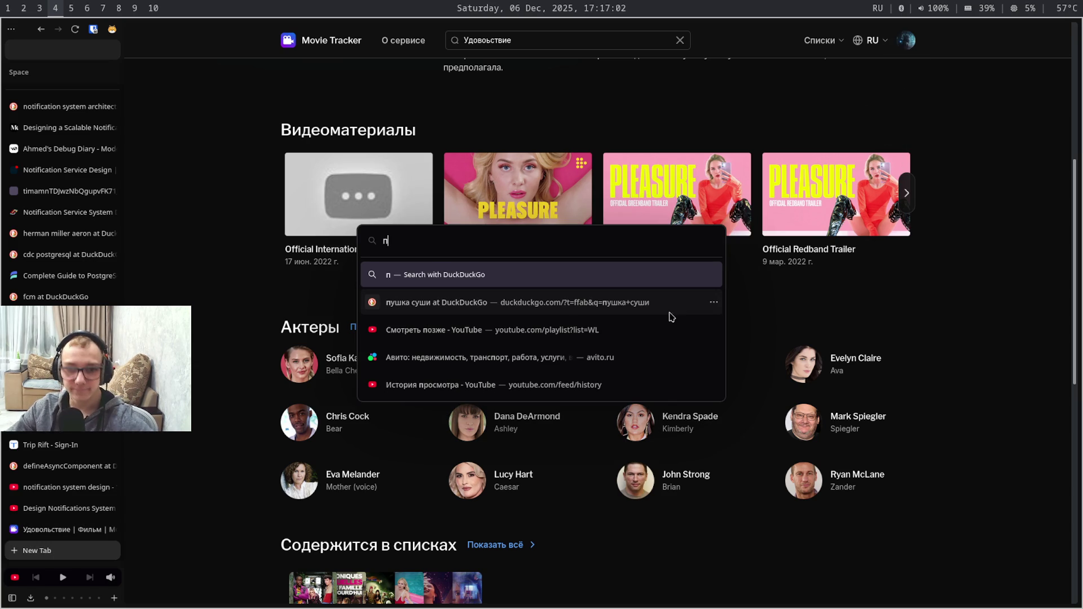
Open Gmail and the Twitch appeal-update message under the My Media label
key("alt+shift")
type("github.com/")
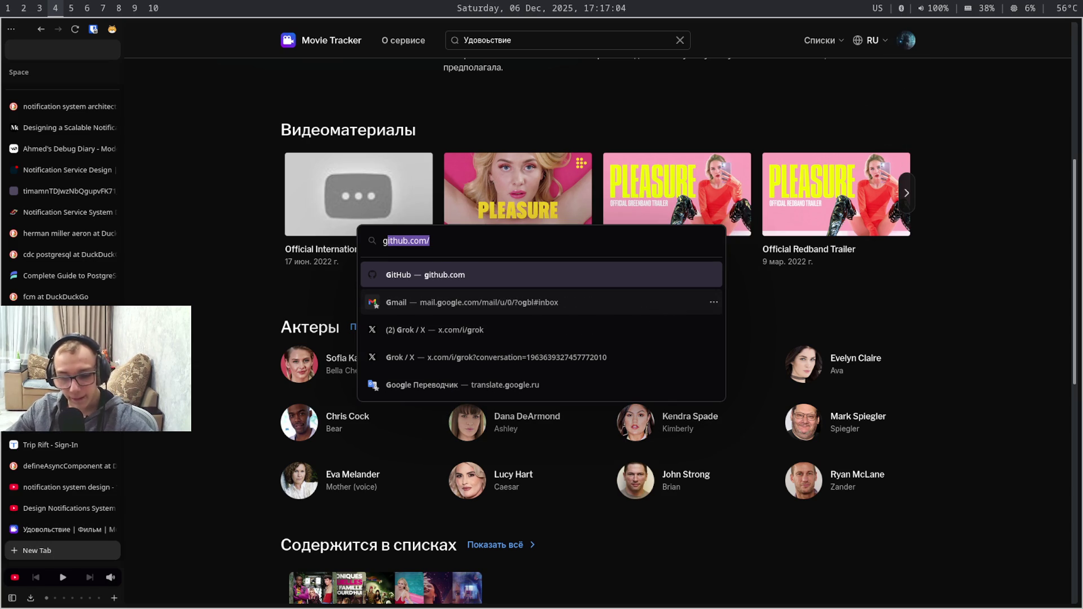
left_click(650, 302)
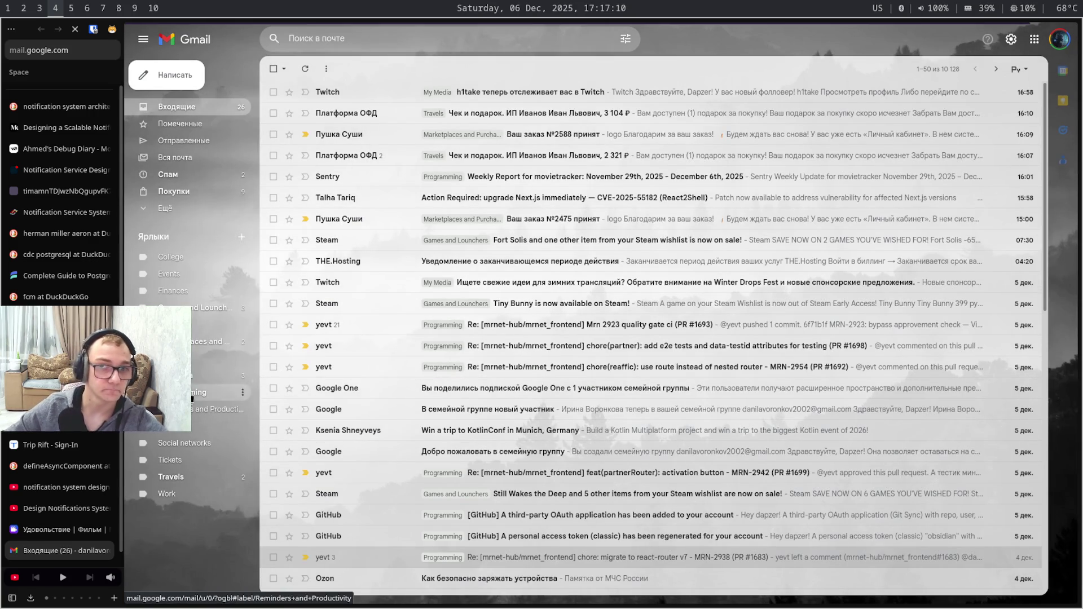
left_click(193, 376)
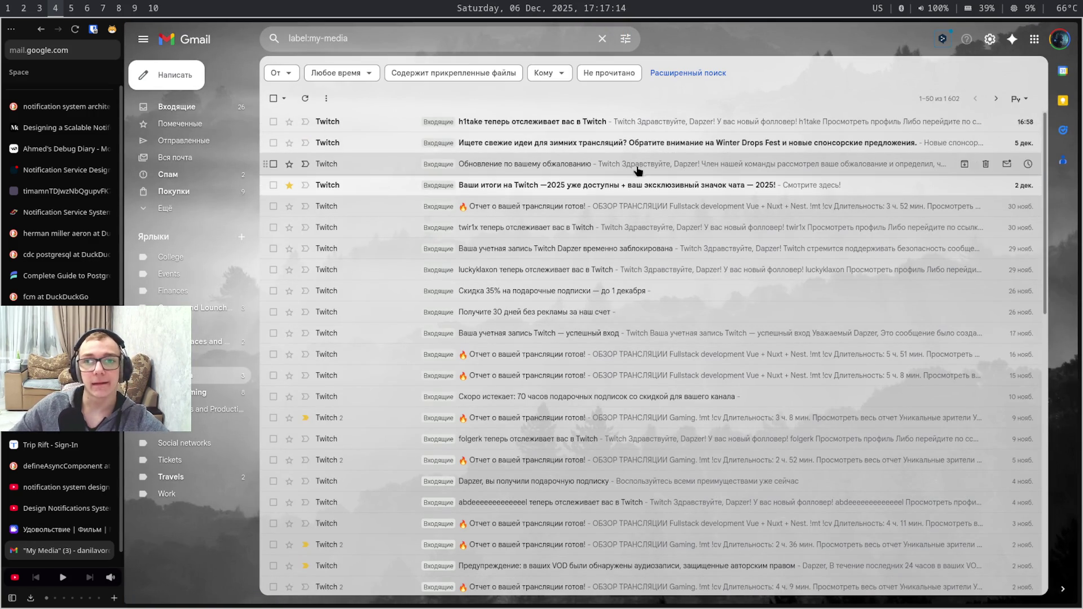
left_click(782, 169)
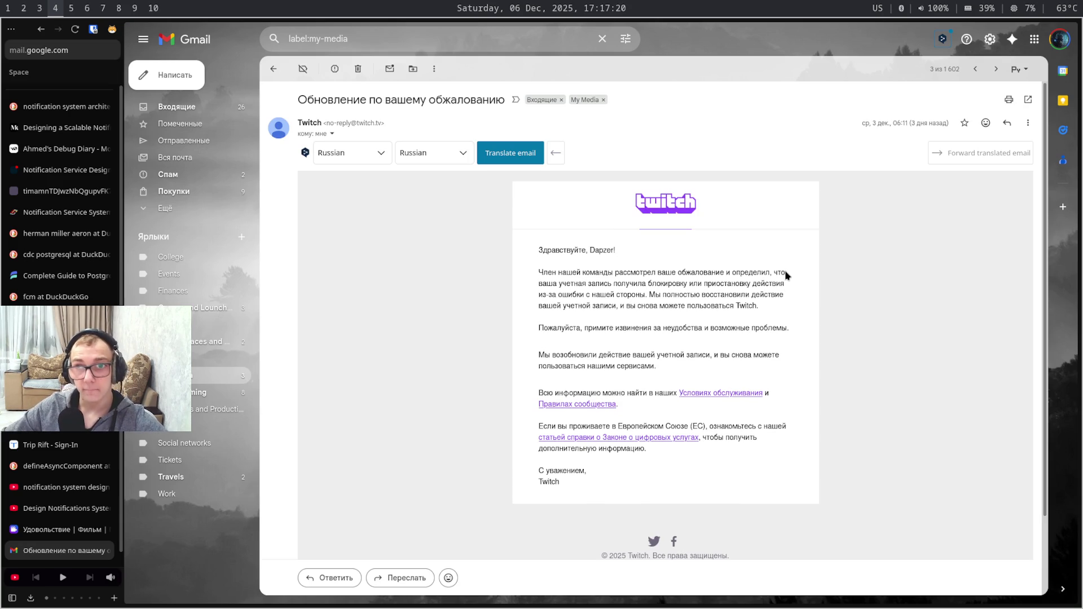
Highlight the phrase «ошибки с нашей стороны», then step back through tabs toward YouTube
left_click_drag(637, 294, 588, 296)
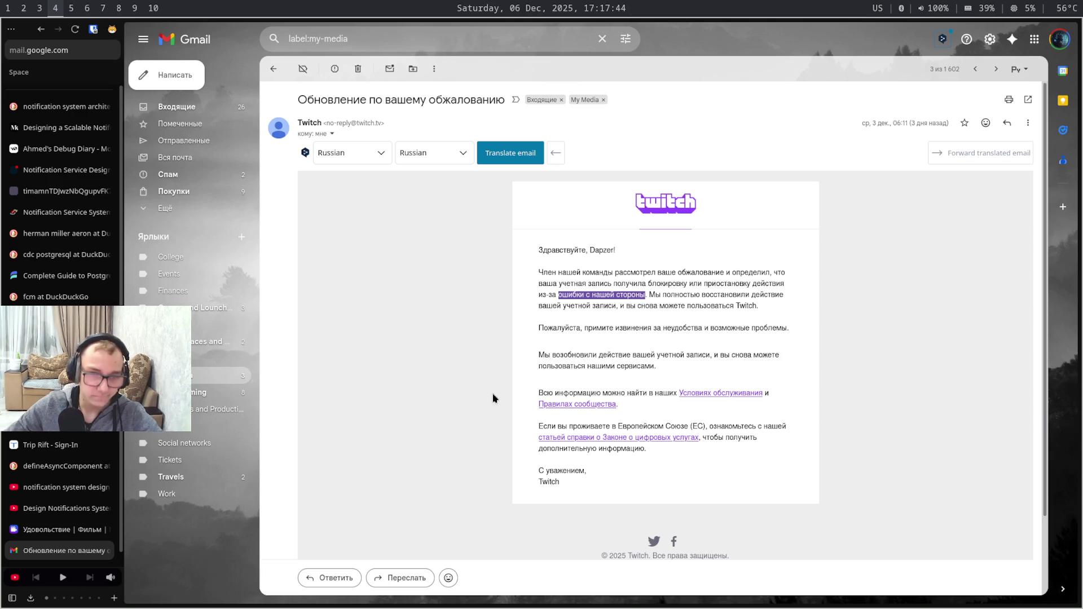
key("ctrl+shift+Tab")
key("ctrl+shift+Tab")
key("ctrl+shift+Tab")
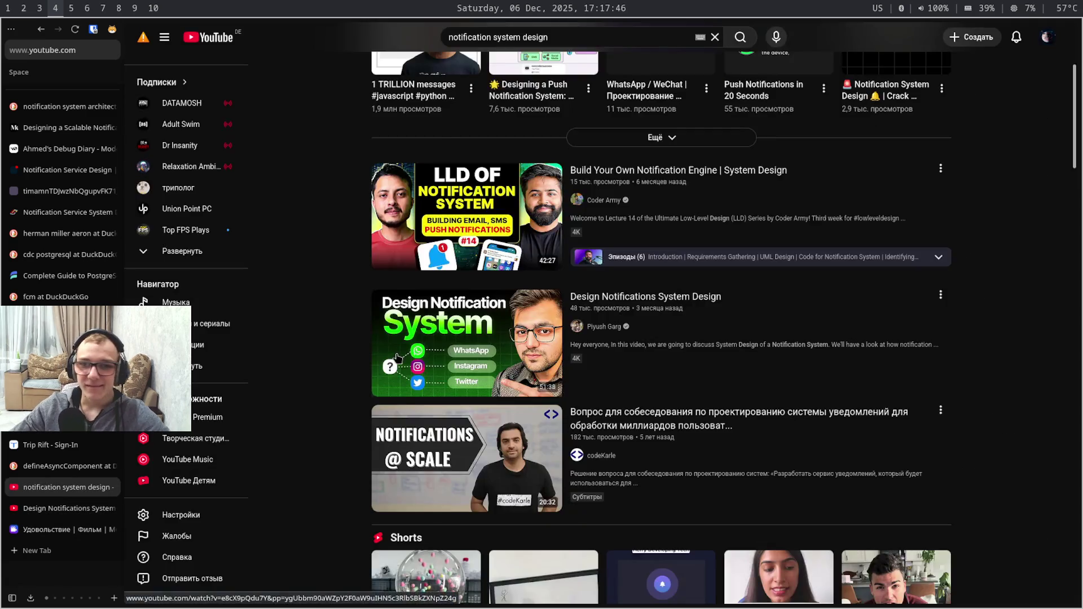
key("ctrl+shift+Tab")
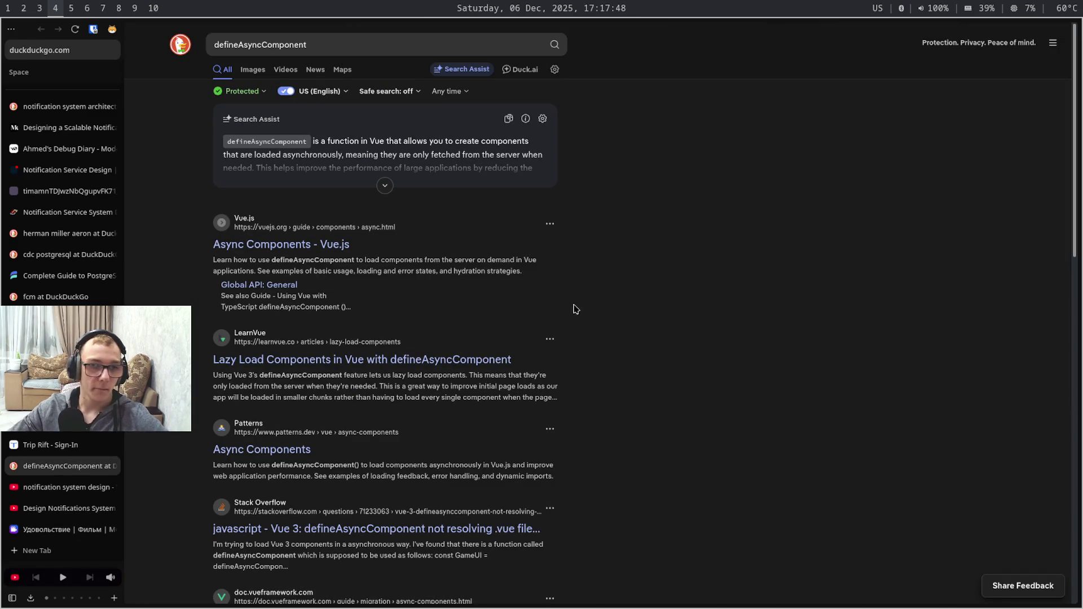
Return to the DuckDuckGo architecture search, select its query, and hop through workspaces back to the browser
key("ctrl+shift+Tab")
key("ctrl+shift+Tab")
key("ctrl+shift+Tab")
key("ctrl+shift+Tab")
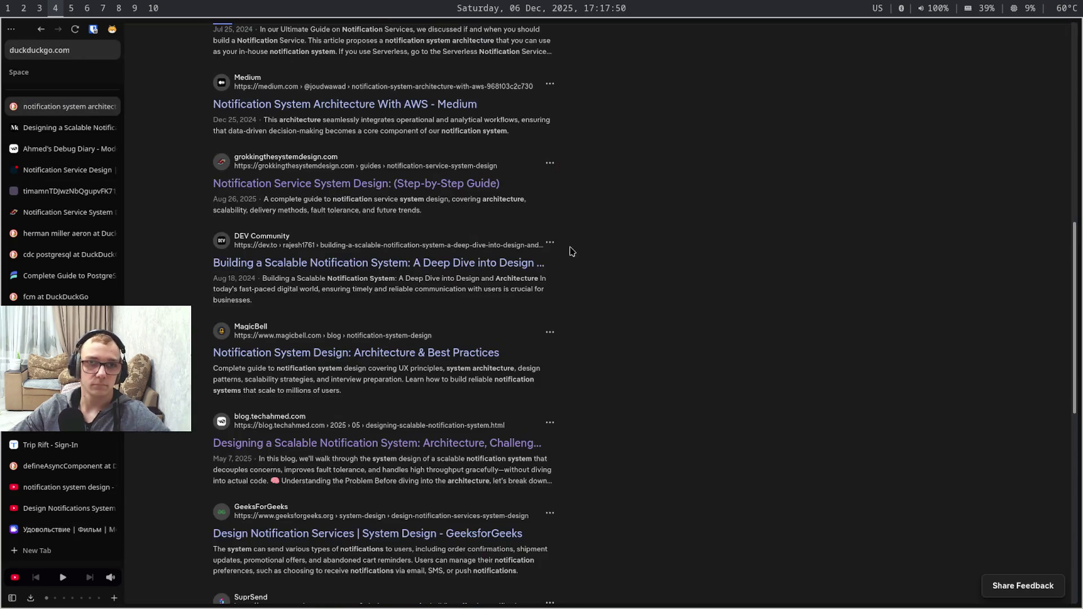
scroll(592, 107, "up", 6)
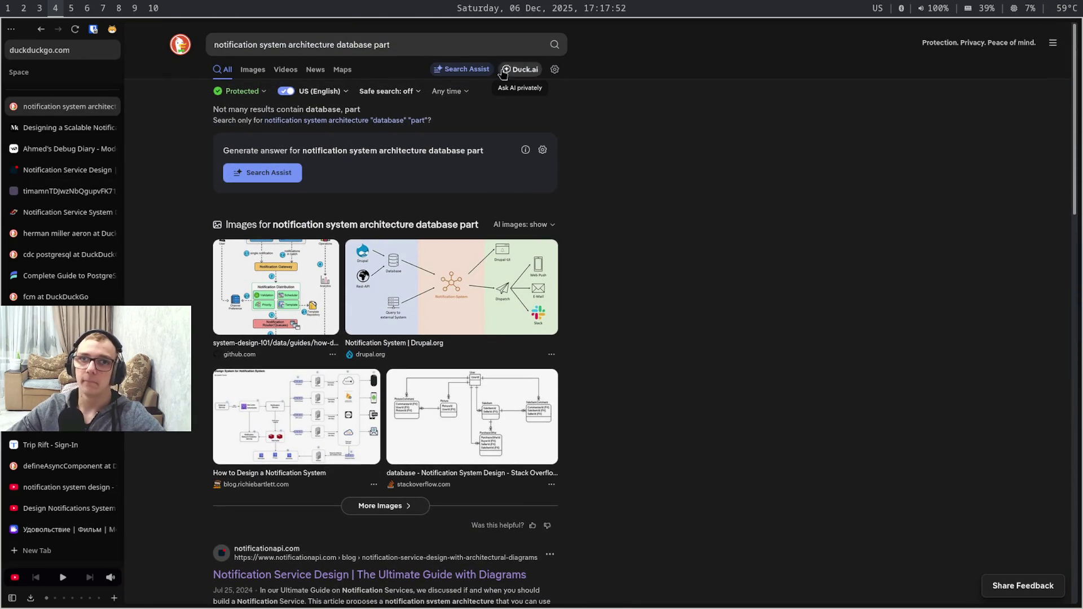
left_click(442, 45)
key("ctrl+a")
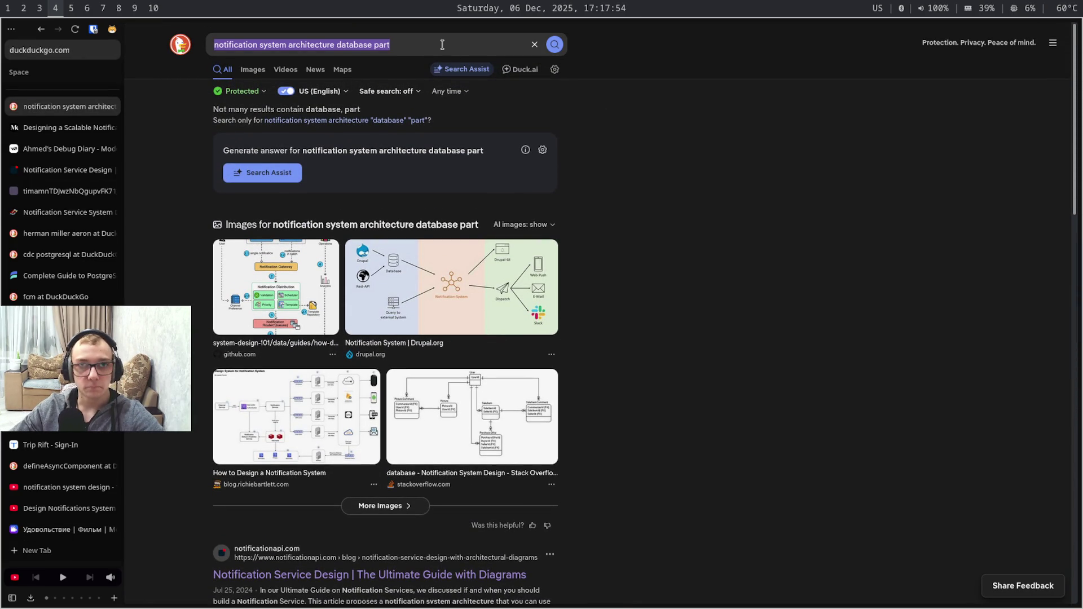
key("super+3")
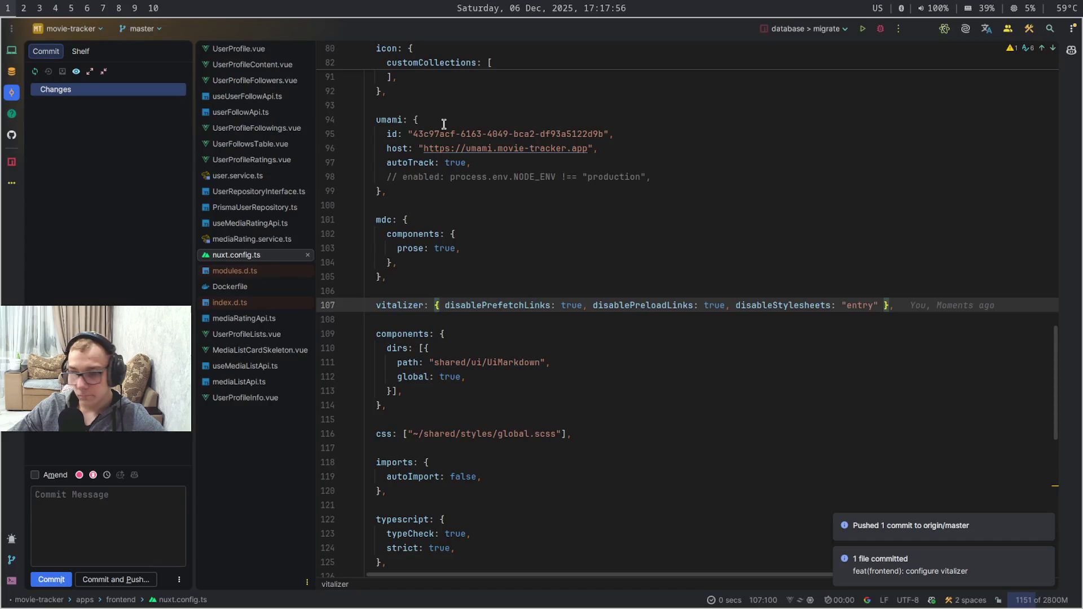
key("super+4")
key("super+3")
key("super+2")
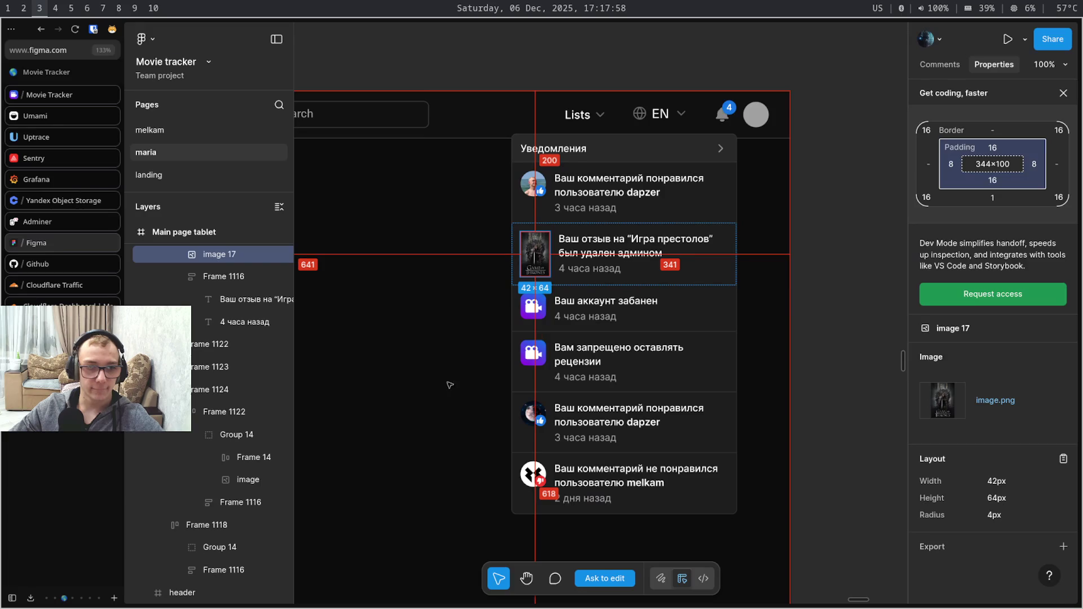
key("super+4")
Open GitHub in a new browser tab
key("ctrl+t")
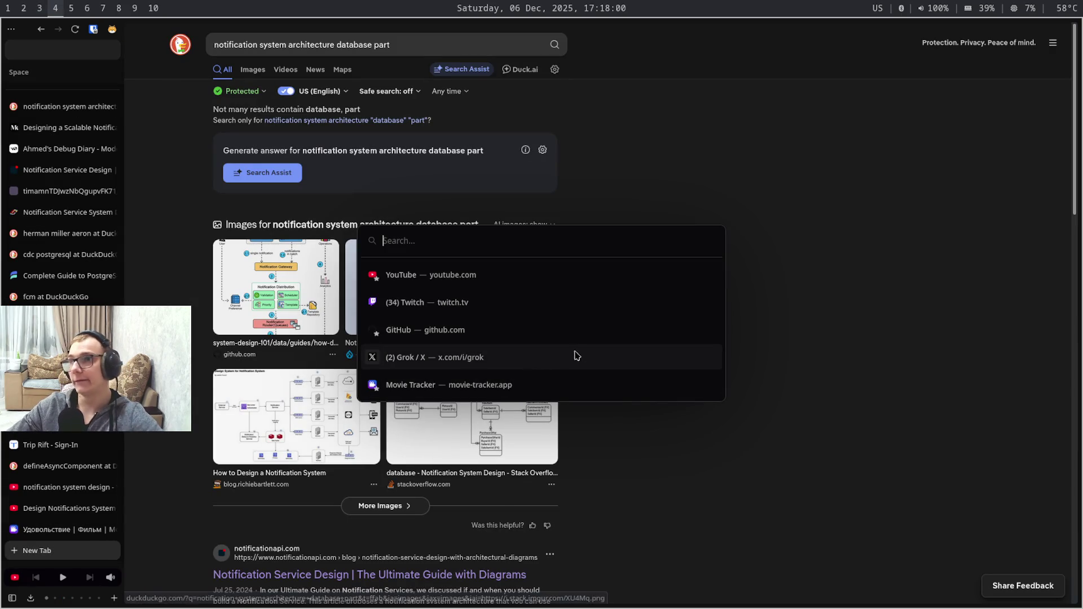
type("g")
mouse_move(541, 328)
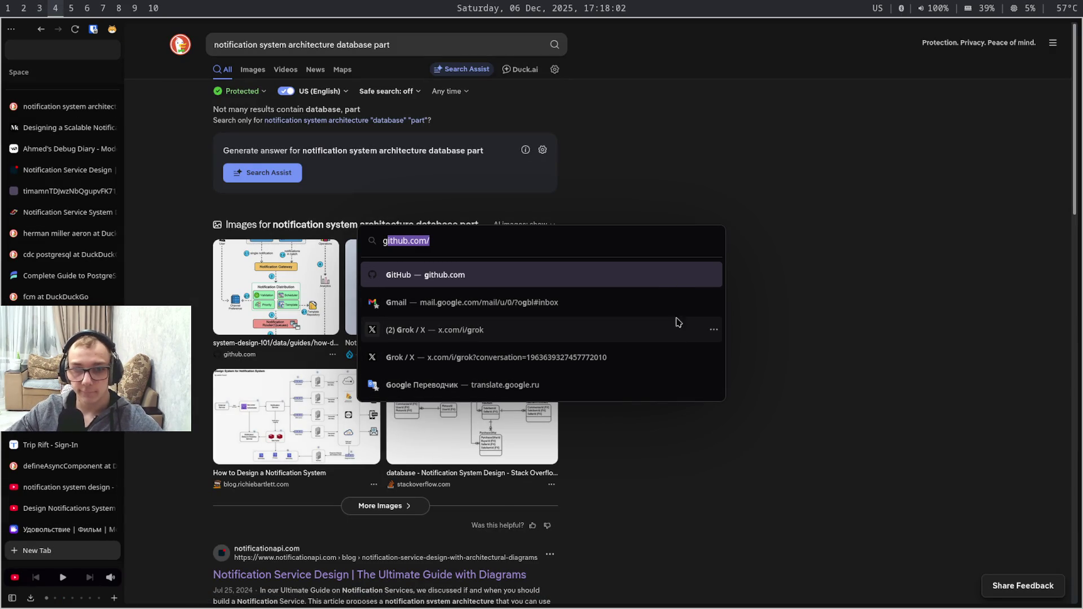
key("Escape")
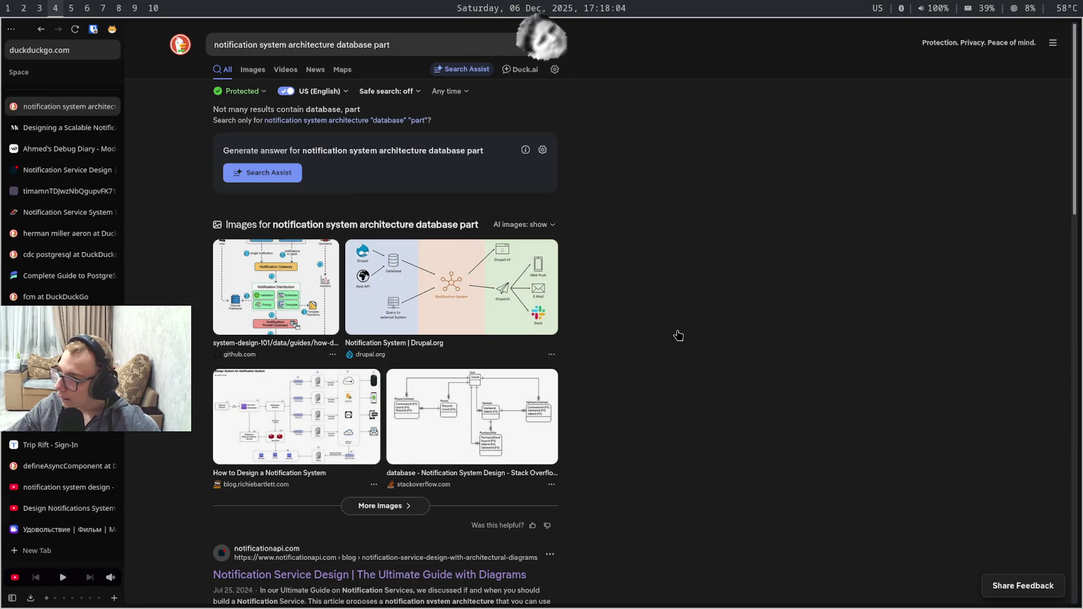
key("ctrl+t")
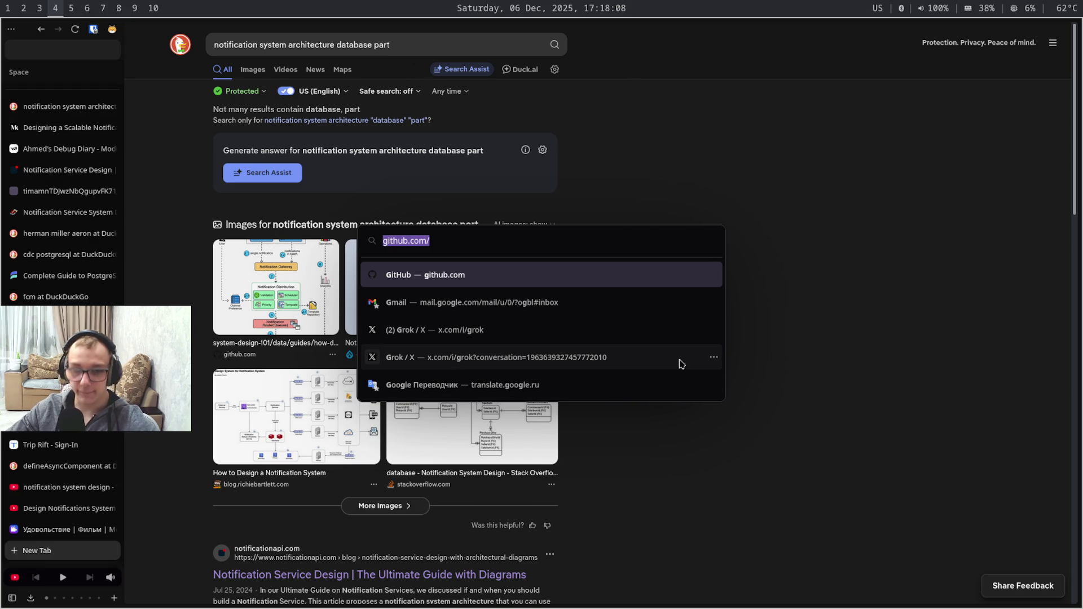
left_click(650, 286)
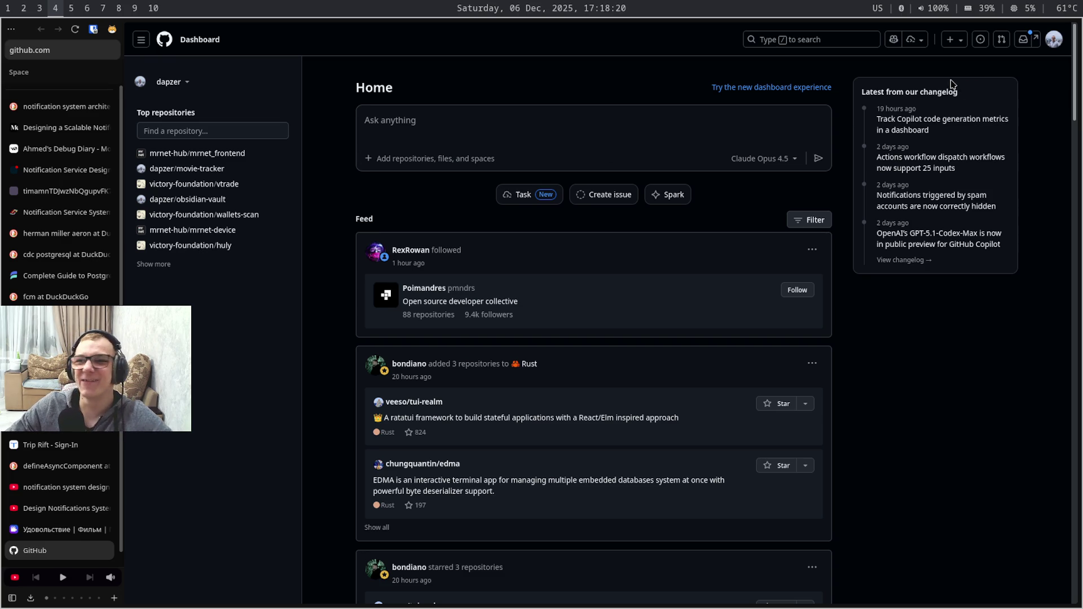
Open a Copilot chat with the prompt 'notification system architecture database part', then switch to the Obsidian note
left_click(895, 39)
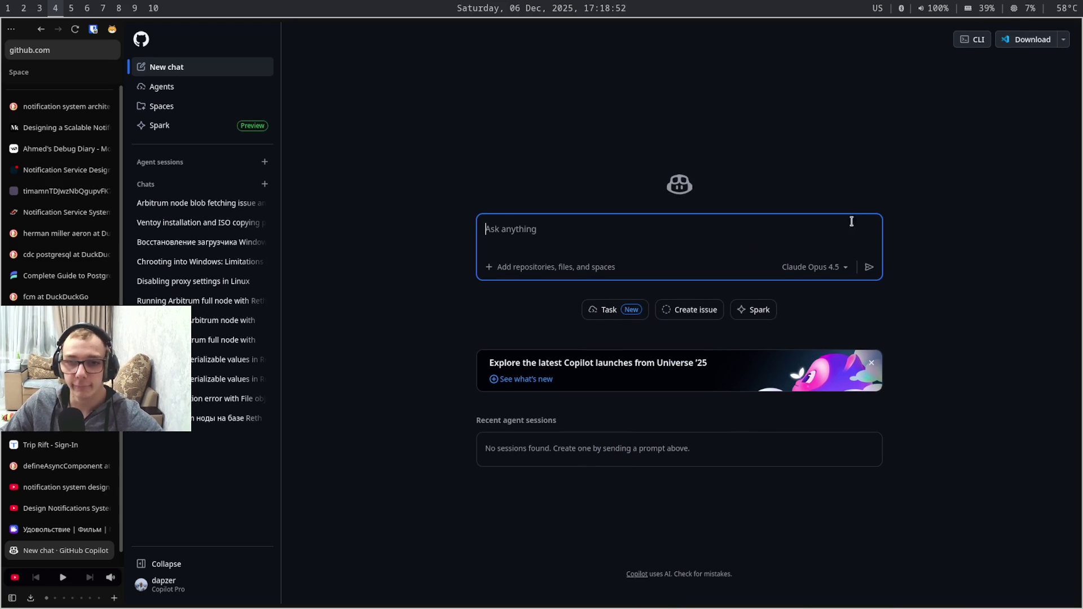
type("notification system architecture database part")
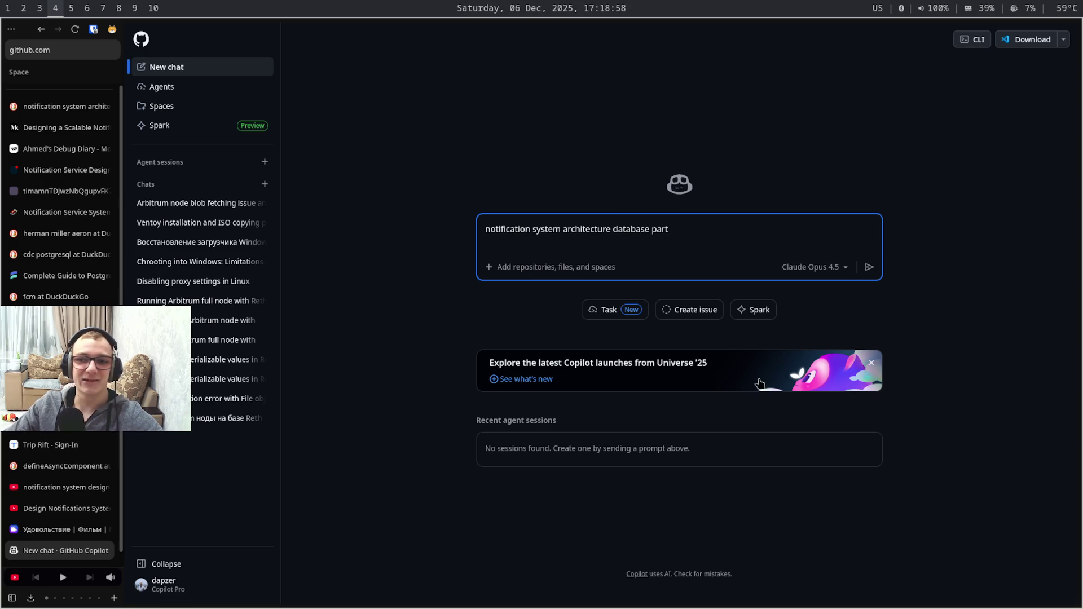
key("alt+shift")
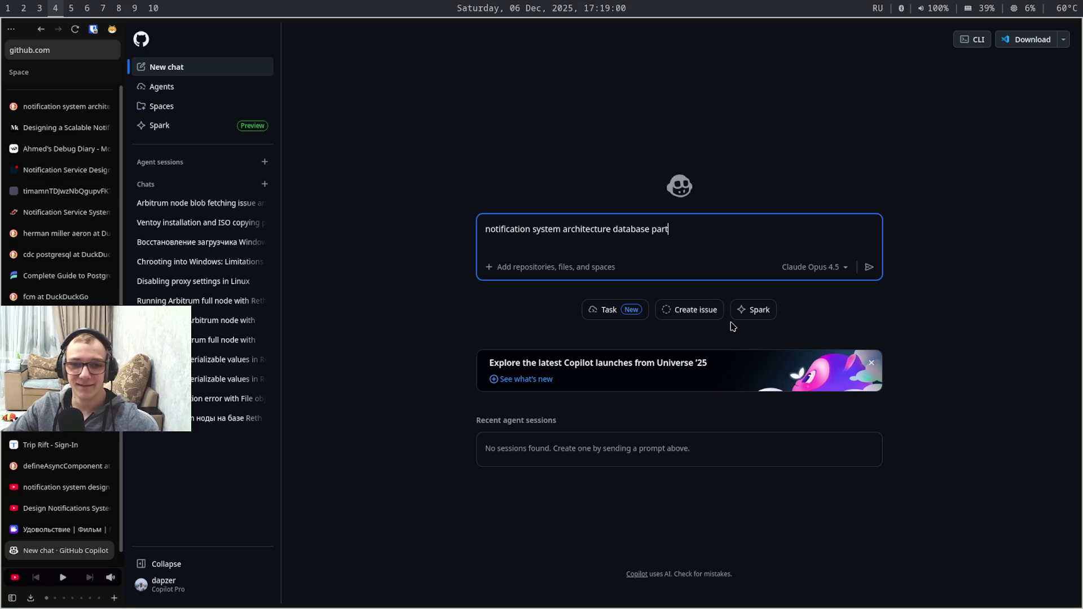
key("super+6")
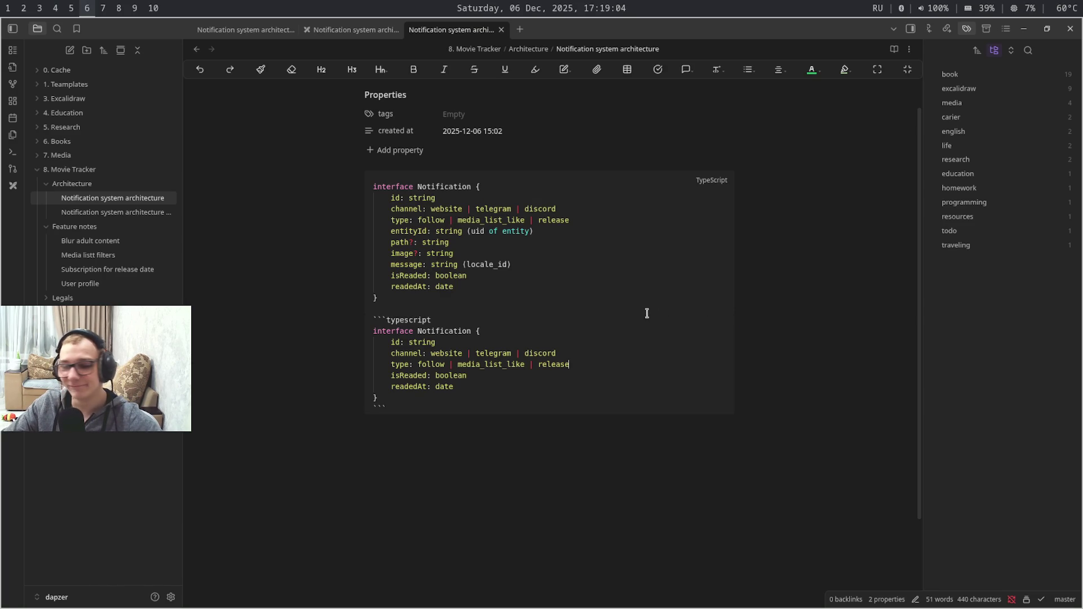
type("```")
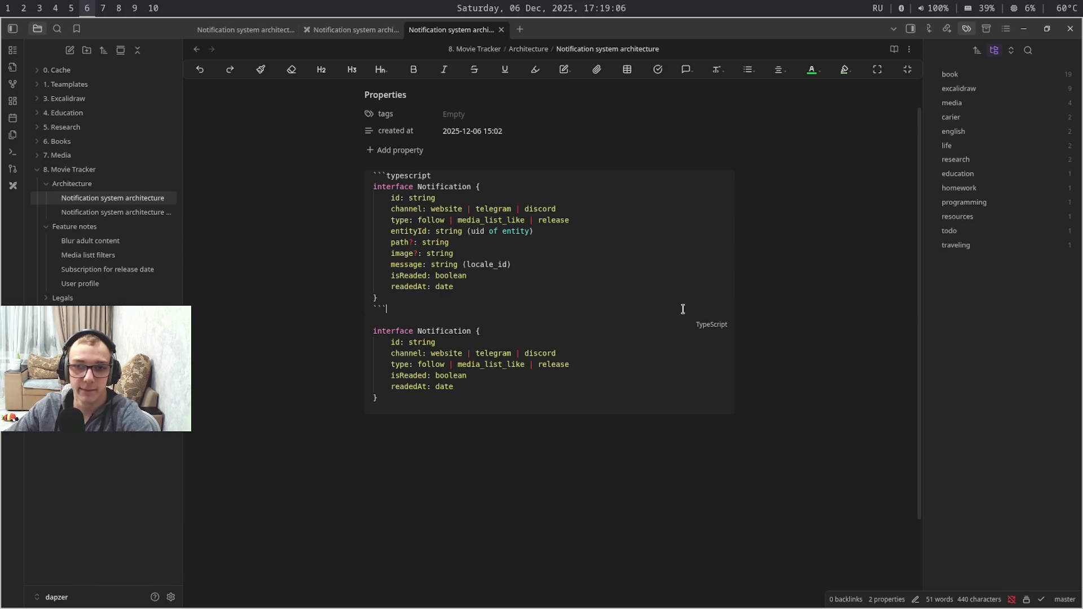
Close the first code fence, select the second Notification block, and return to the Copilot chat
key("Return")
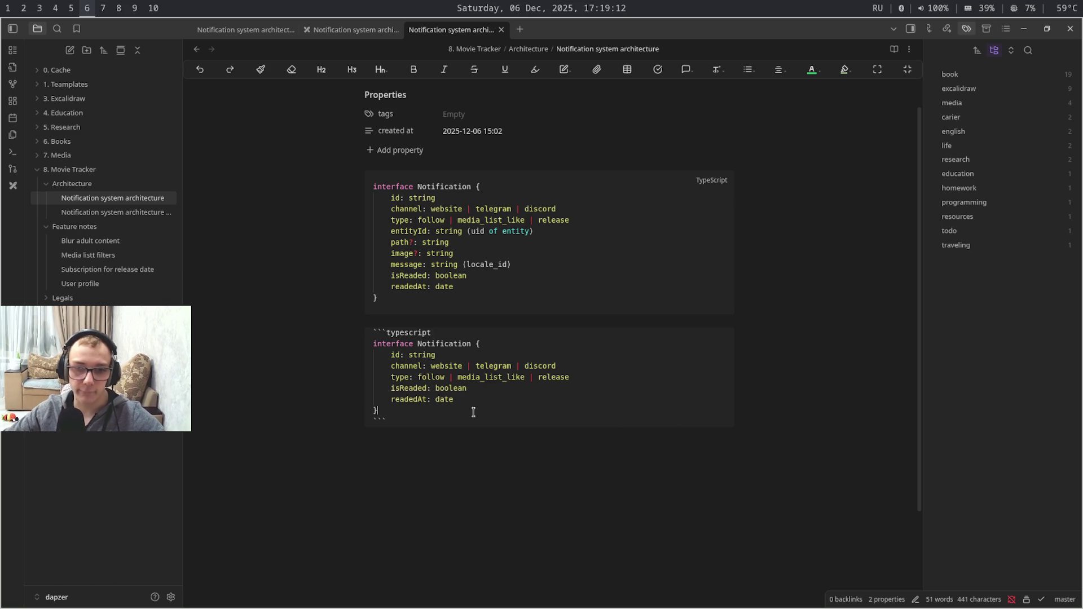
left_click_drag(475, 412, 367, 352)
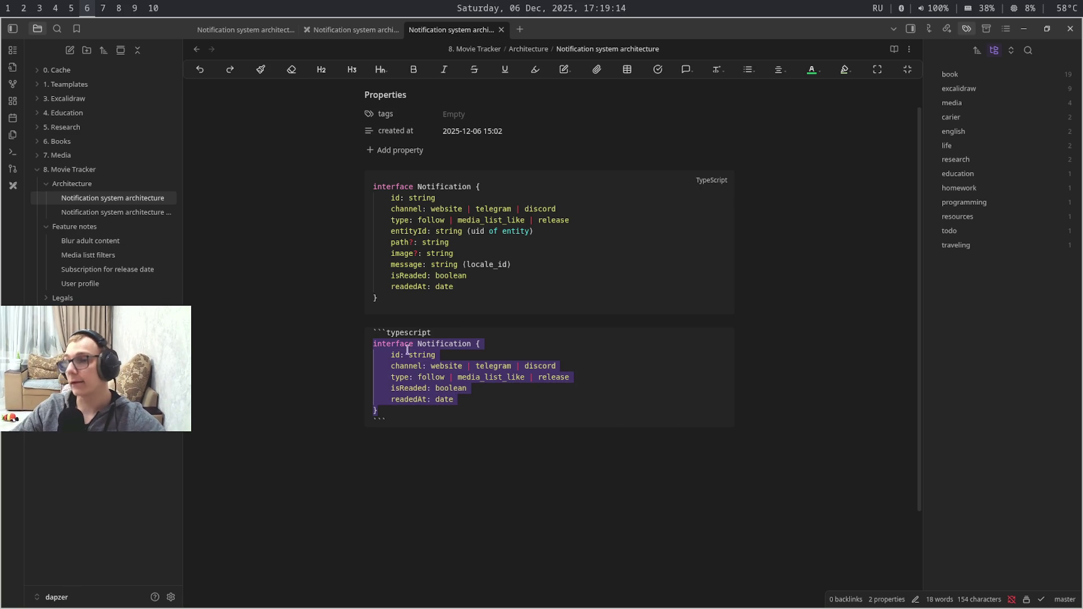
key("super+4")
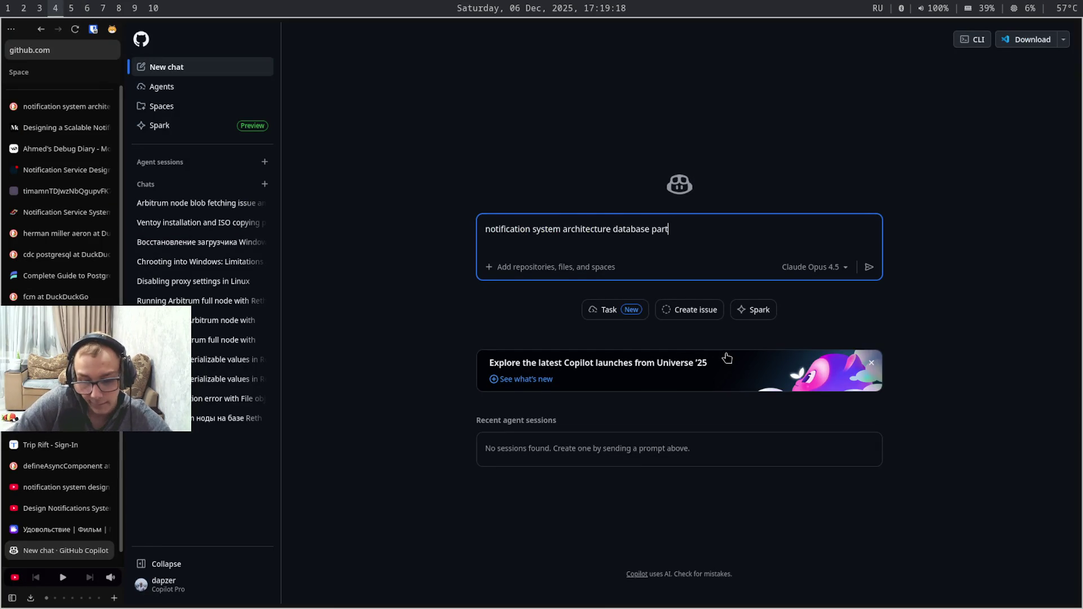
Write the 'here is base interface' prompt line, fixing a stray Cyrillic letter
key("shift+Return")
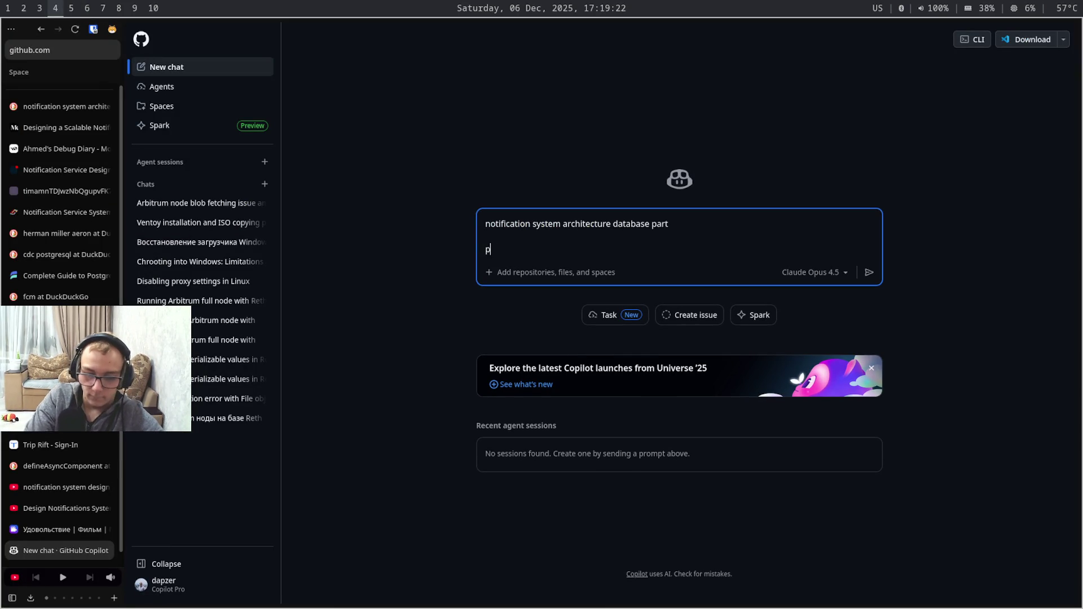
type("e")
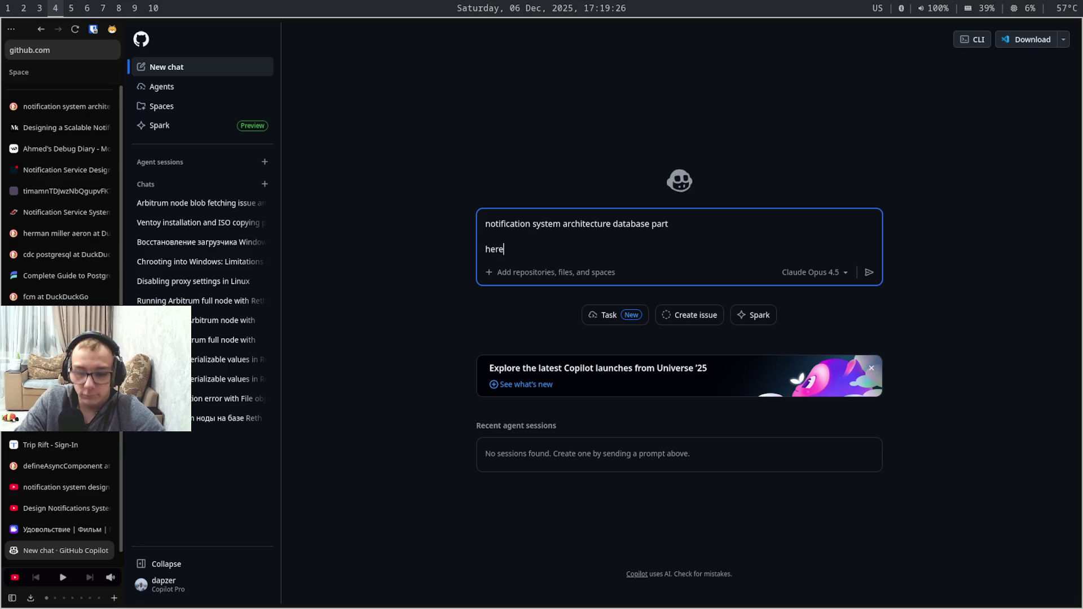
type(" is")
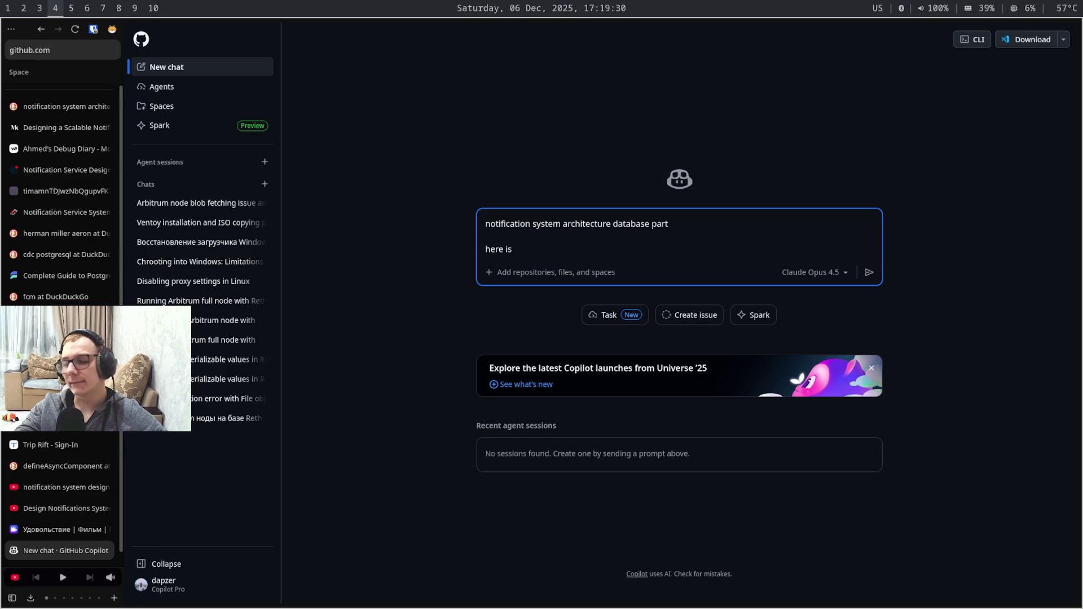
key("super+7")
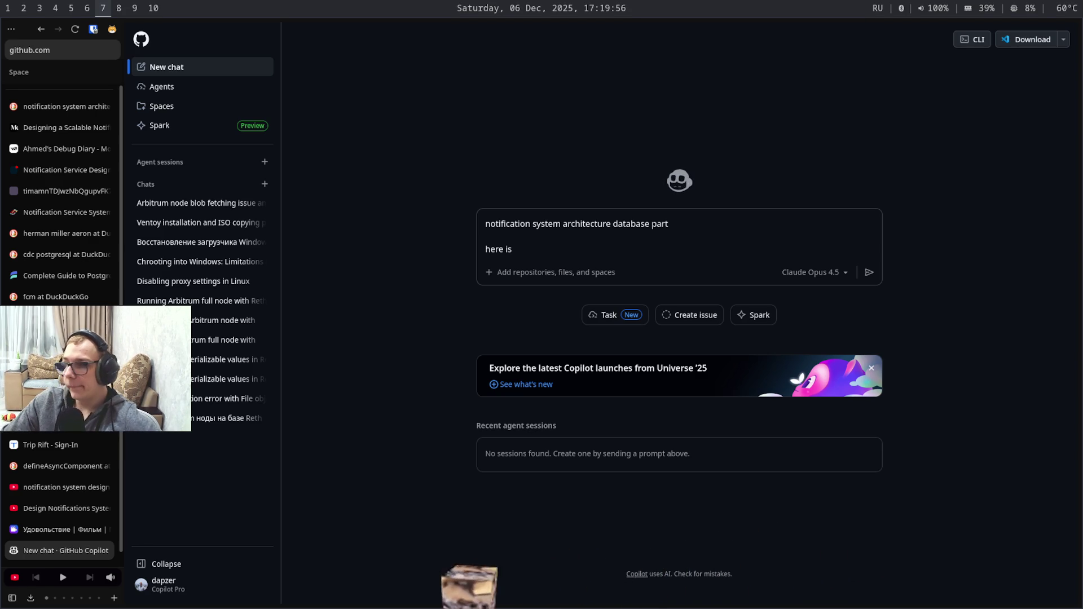
key("super+4")
type("и")
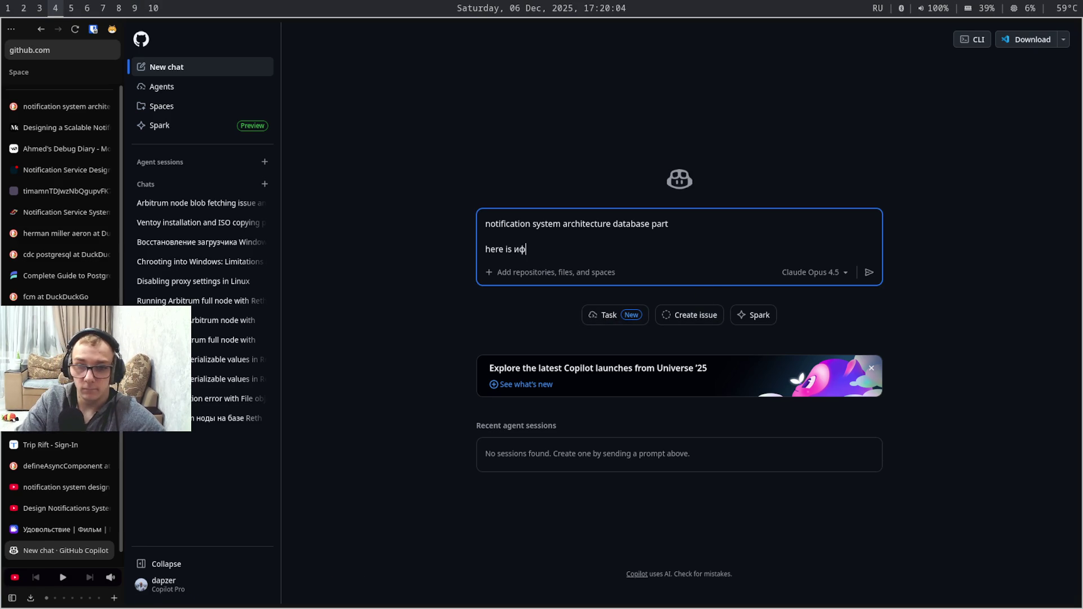
key("BackSpace")
type("base interface")
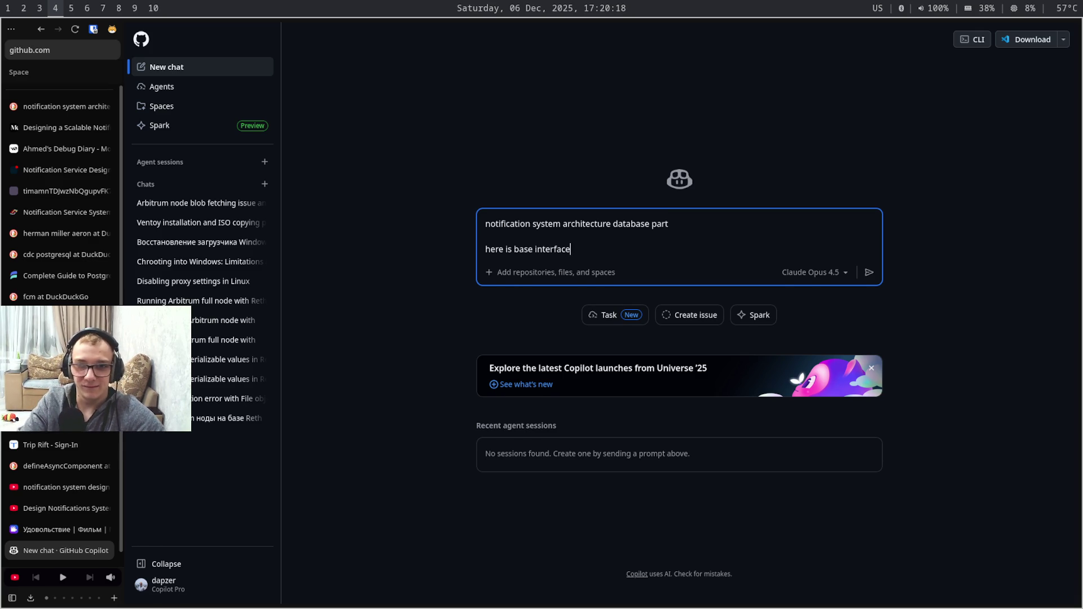
Paste the Notification interface below the prompt text and send it to Copilot
key("shift+Return")
key("shift+Return")
type("interface Notification {     id: string     channel: website | telegram | discord     type: follow | media_list_like | release     isReaded: boolean     readedAt: date }")
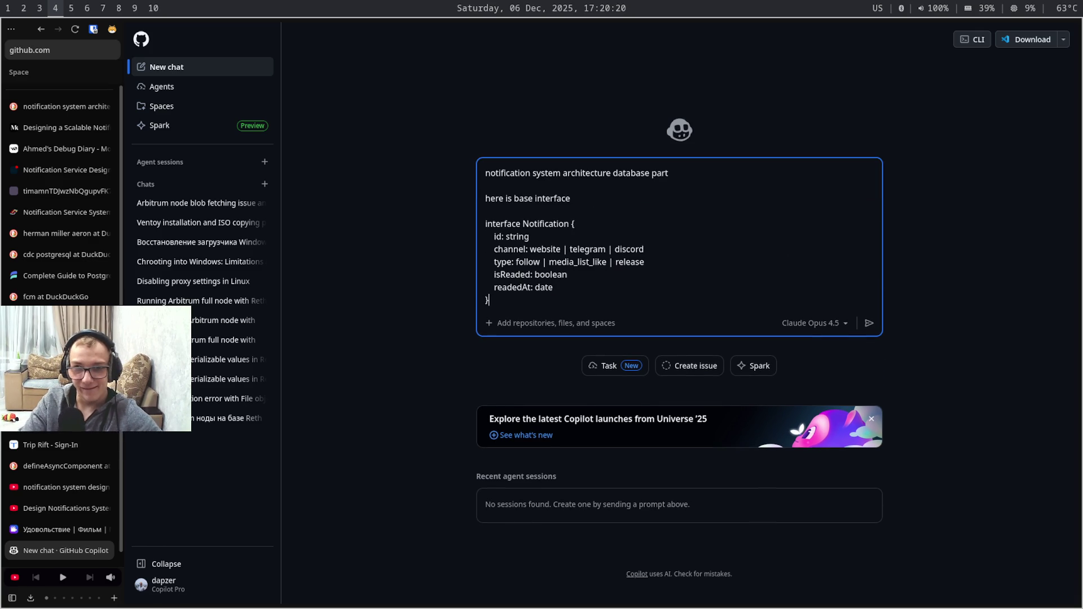
key("Return")
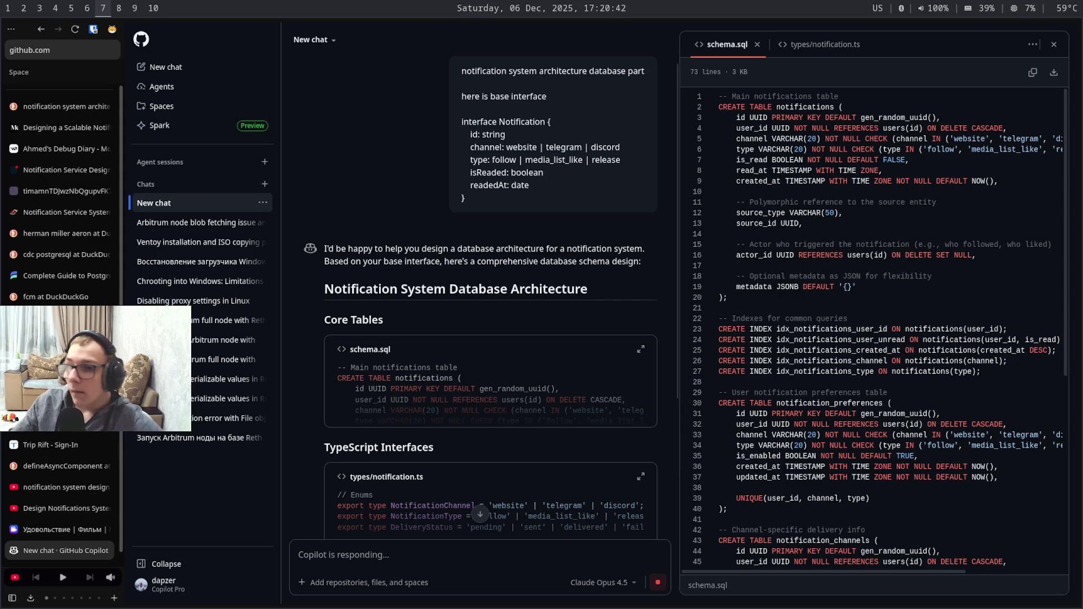
Switch the keyboard layout while Copilot finishes the schema.sql answer
key("alt+shift")
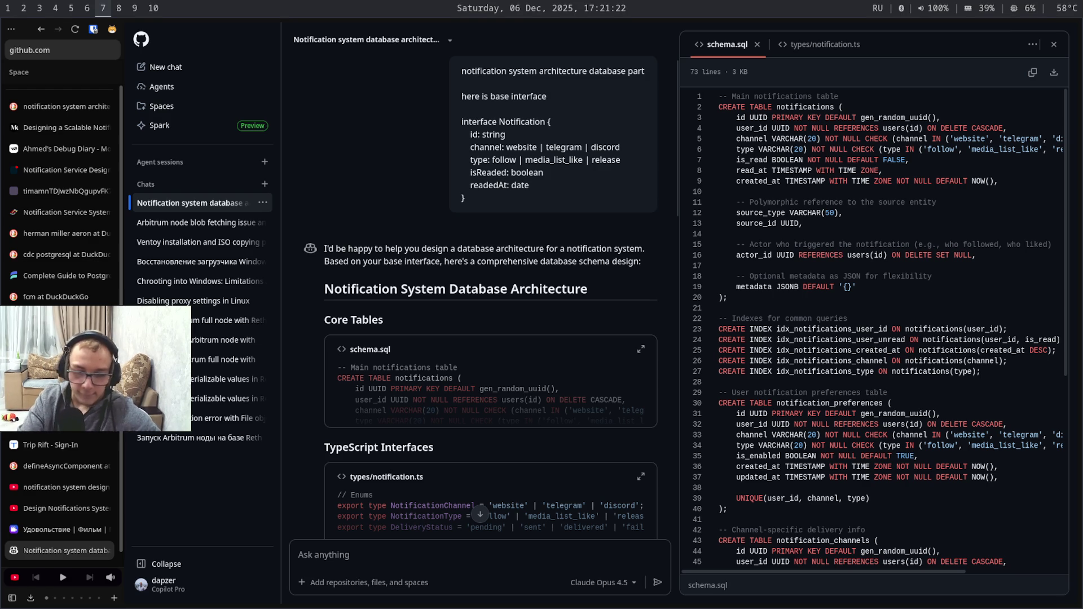
key("super+9")
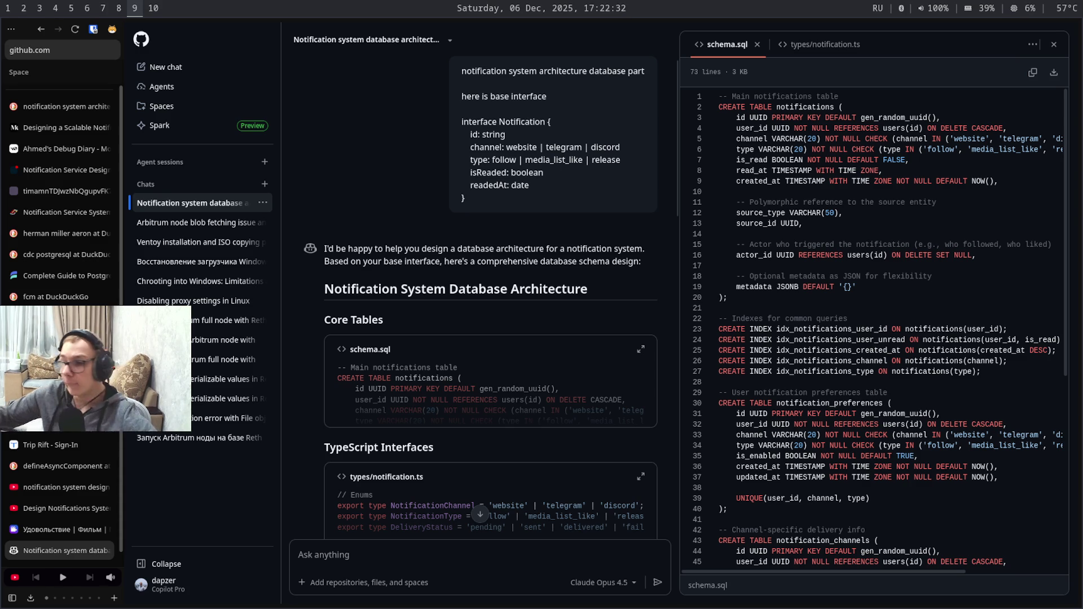
key("super+7")
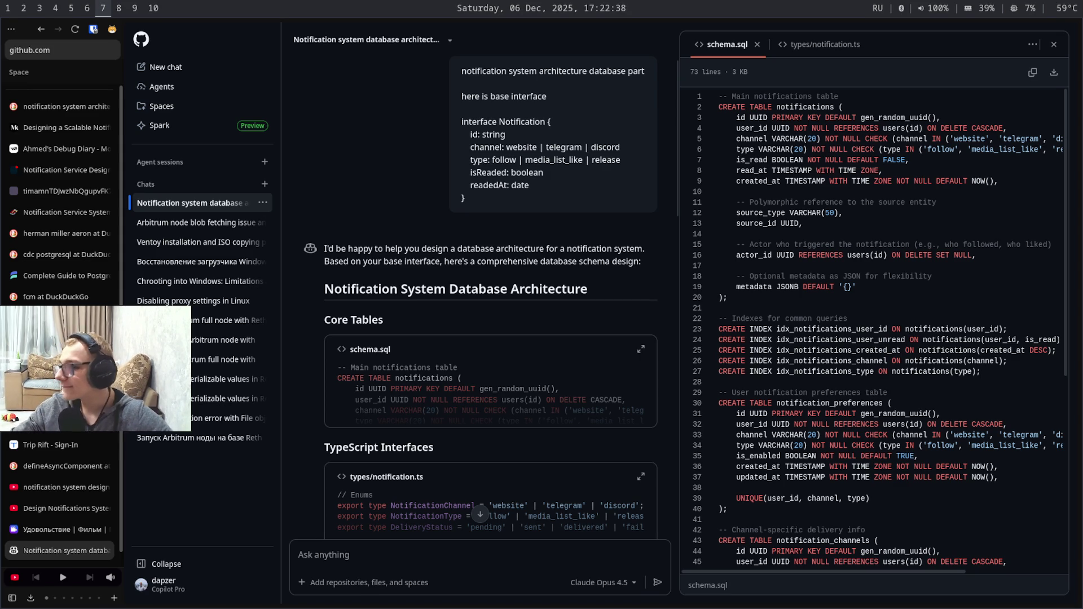
key("Caps_Lock")
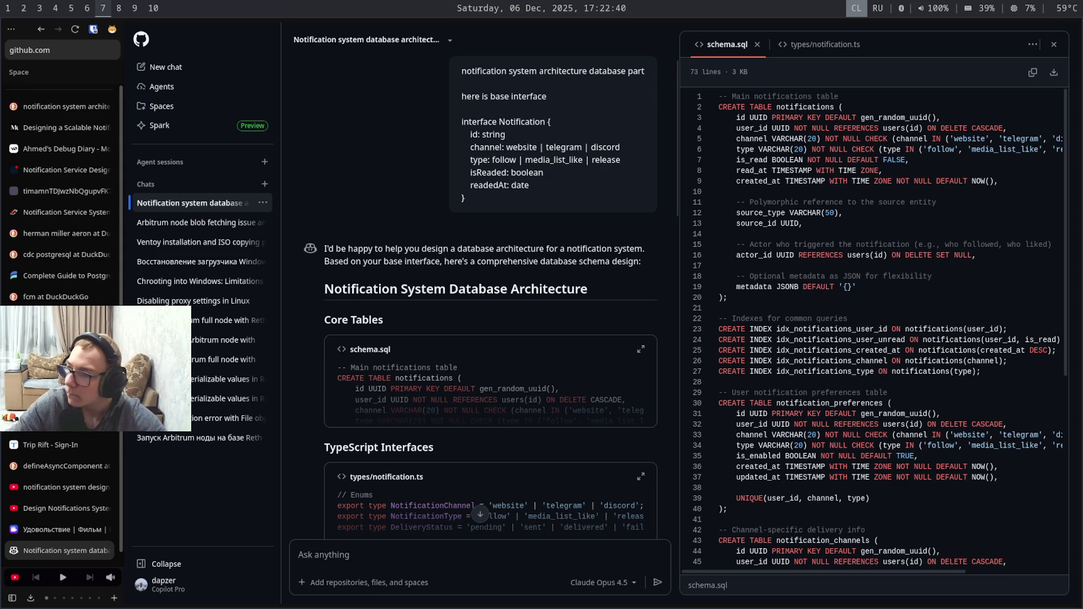
key("Caps_Lock")
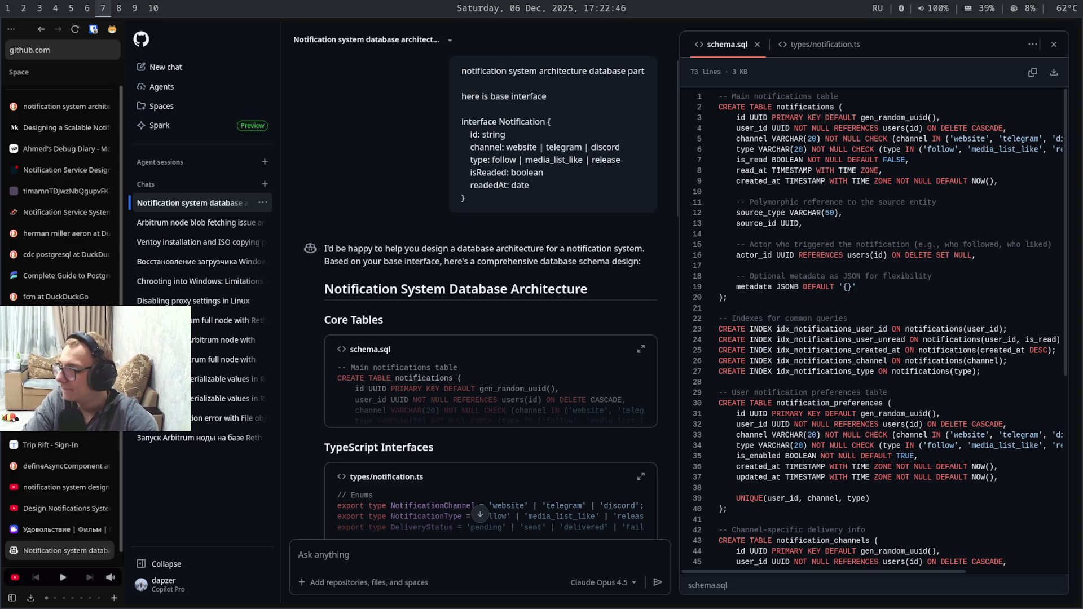
key("super+9")
key("super+shift+4")
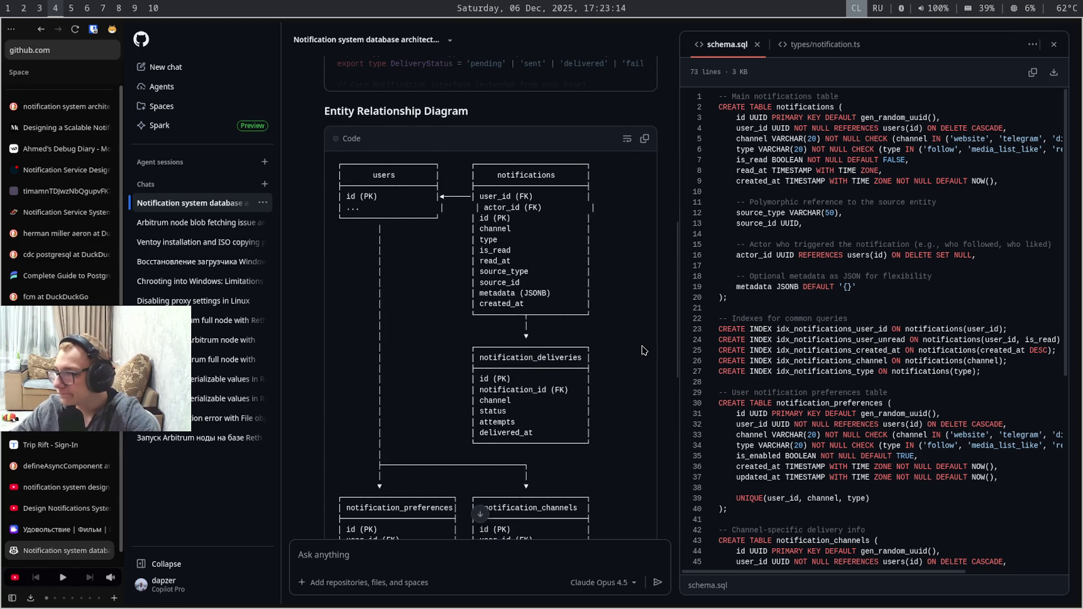
scroll(641, 350, "down", 1)
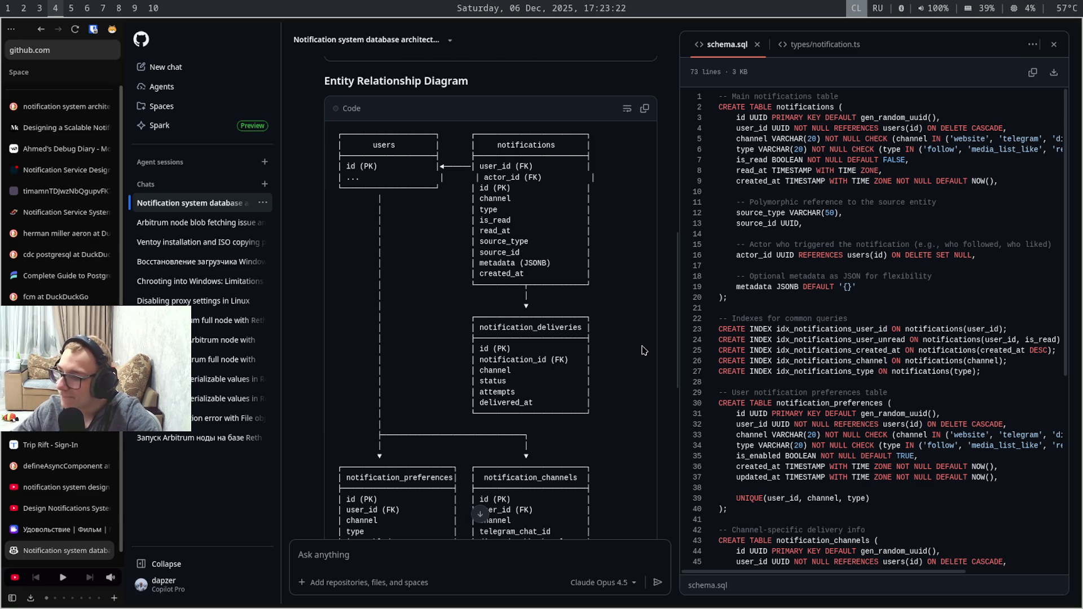
scroll(641, 351, "down", 2)
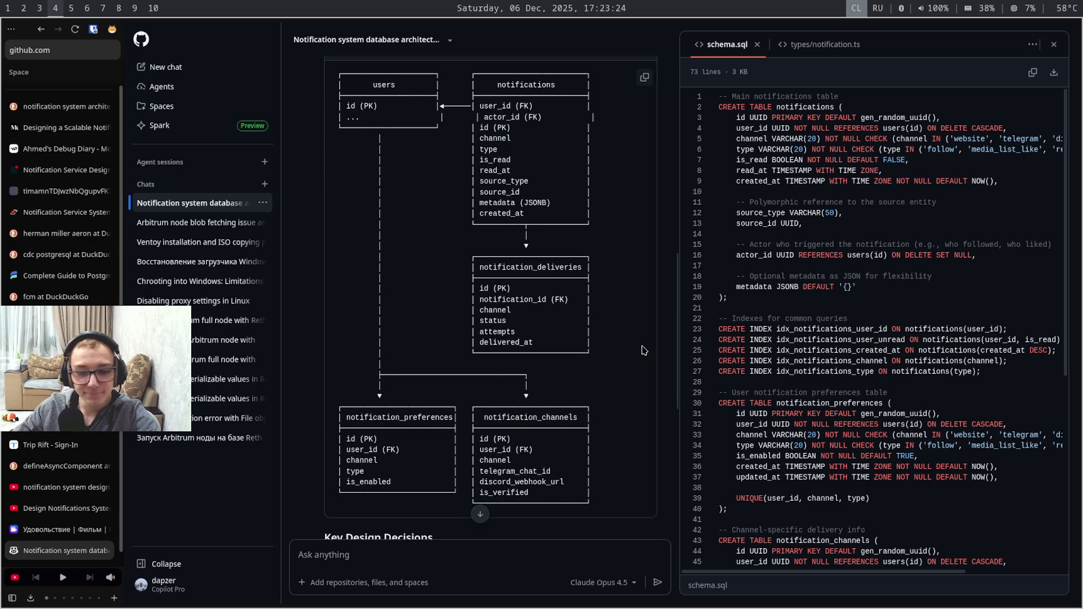
scroll(642, 350, "down", 1)
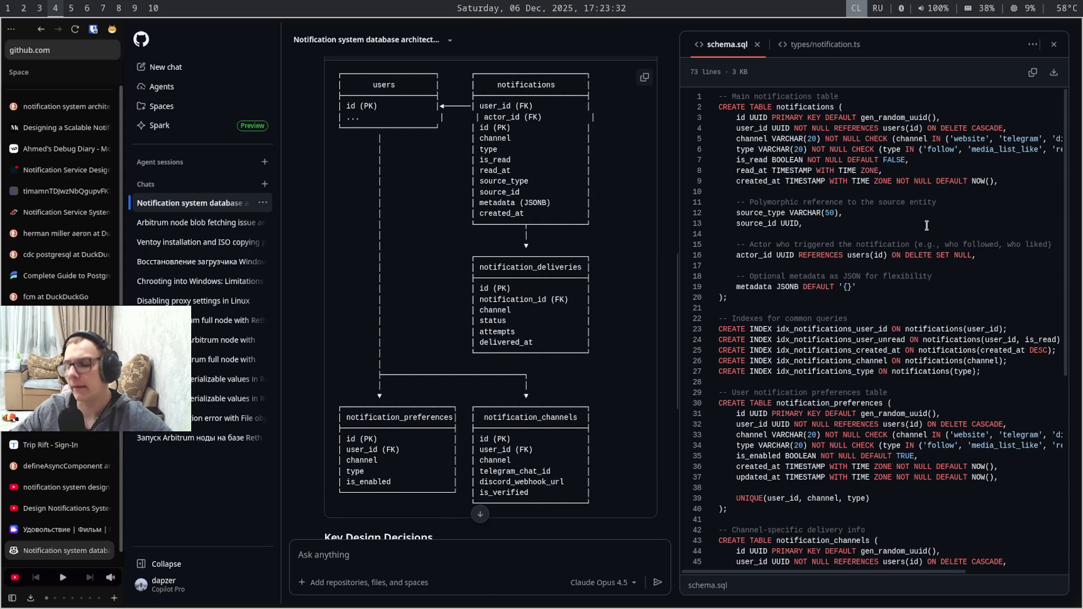
Hop to another workspace and back to the Copilot chat's entity relationship diagram
key("super+7")
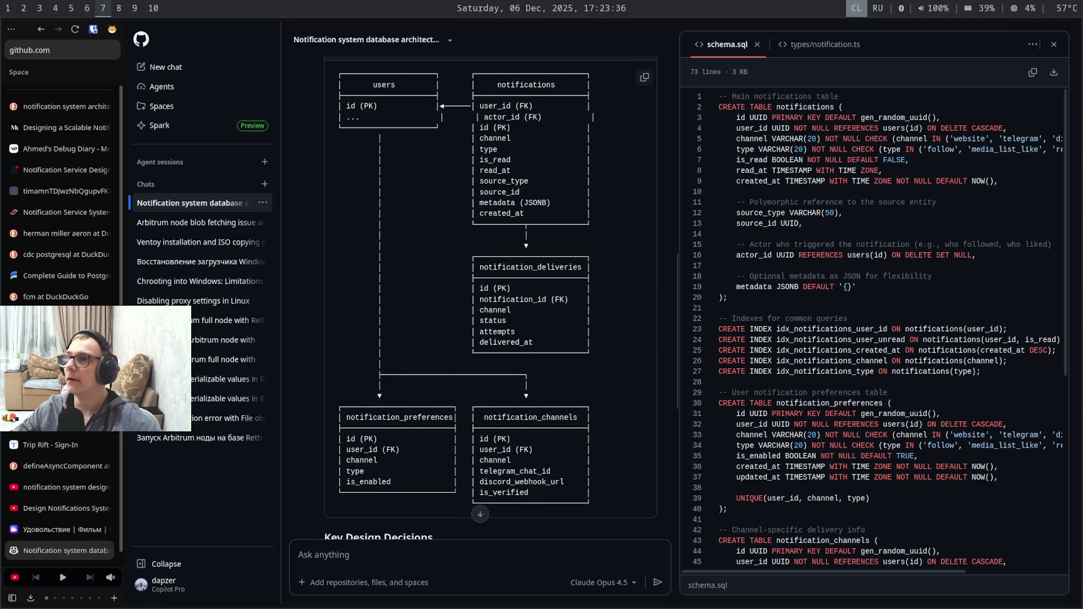
key("super+4")
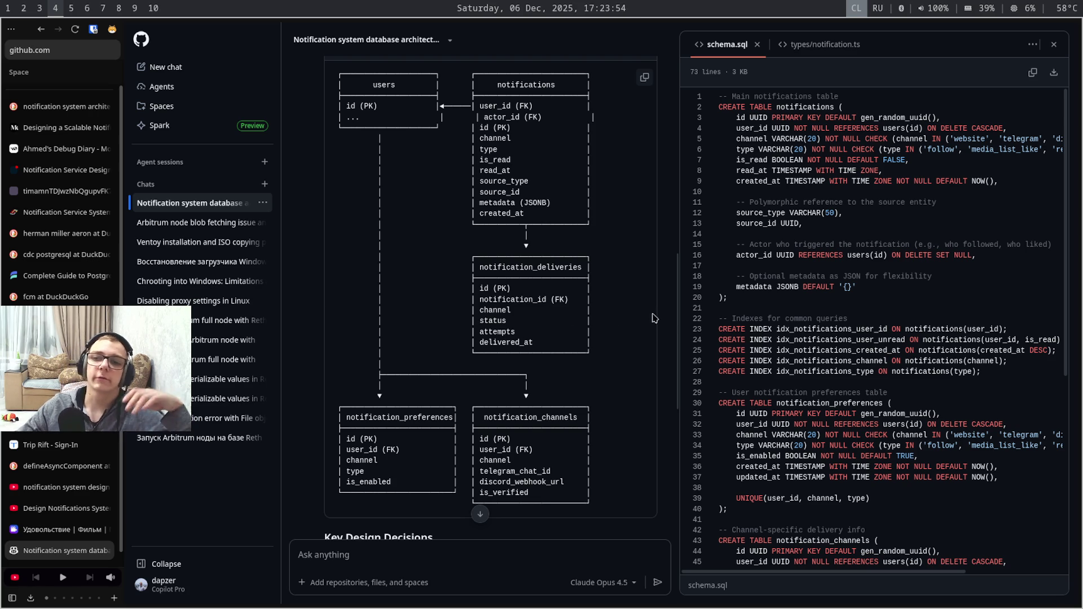
scroll(680, 310, "up", 3)
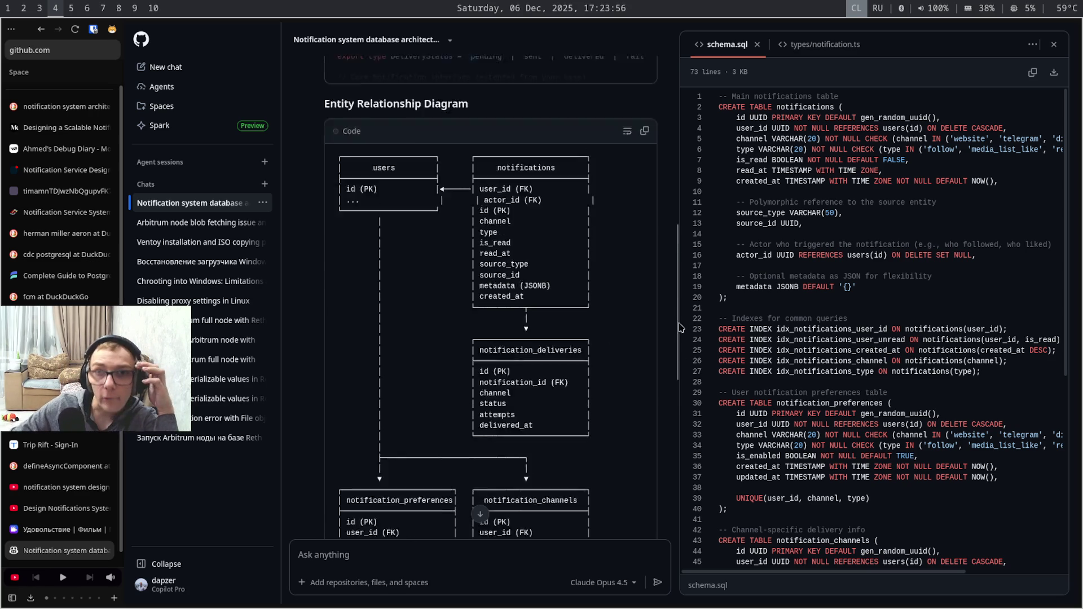
left_click_drag(681, 311, 680, 499)
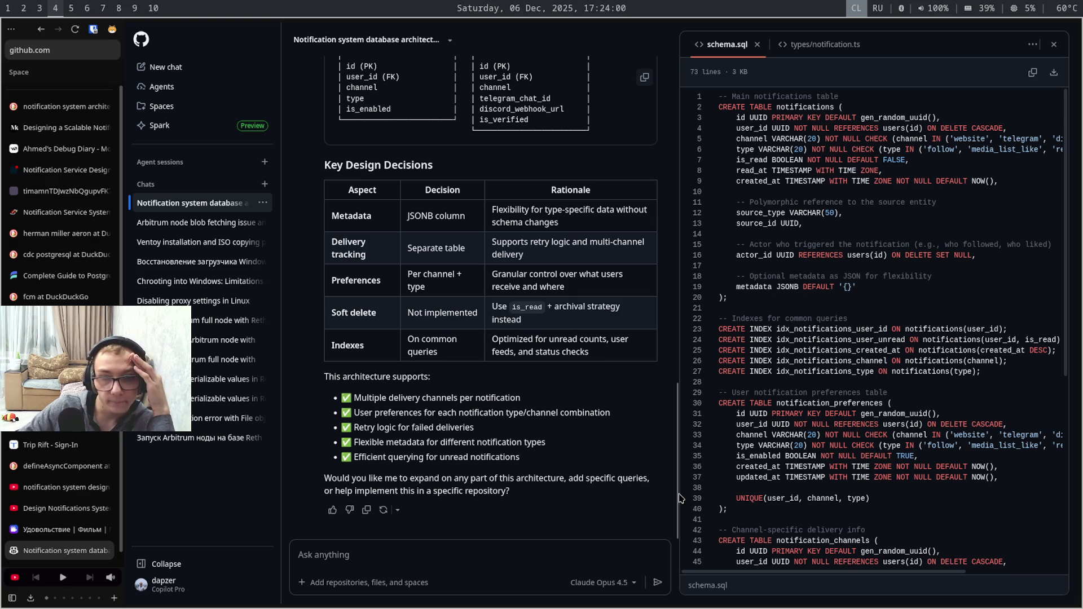
left_click_drag(680, 494, 680, 368)
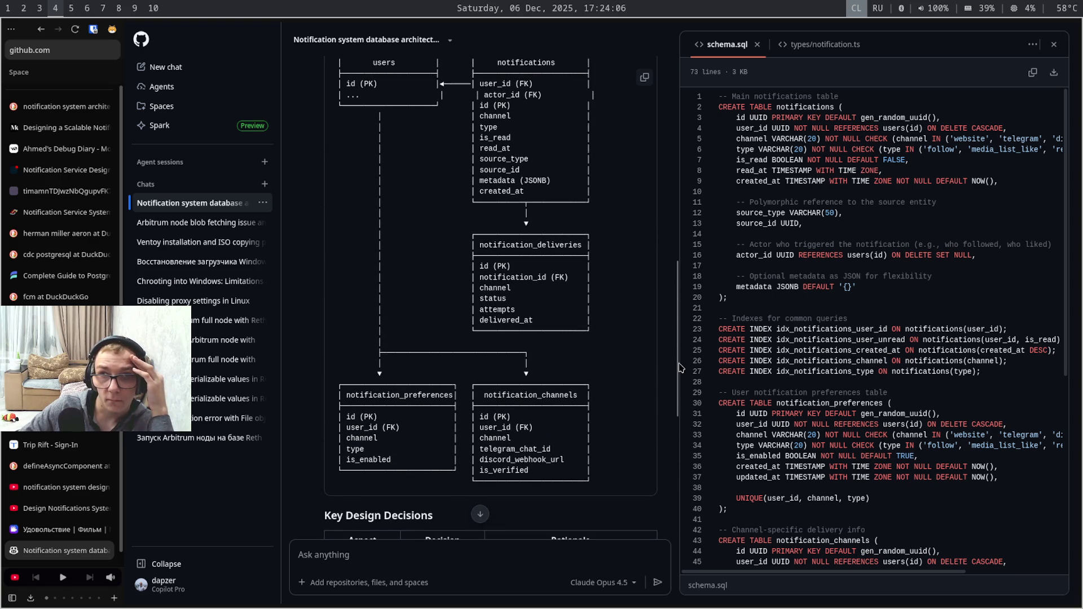
scroll(679, 367, "up", 1)
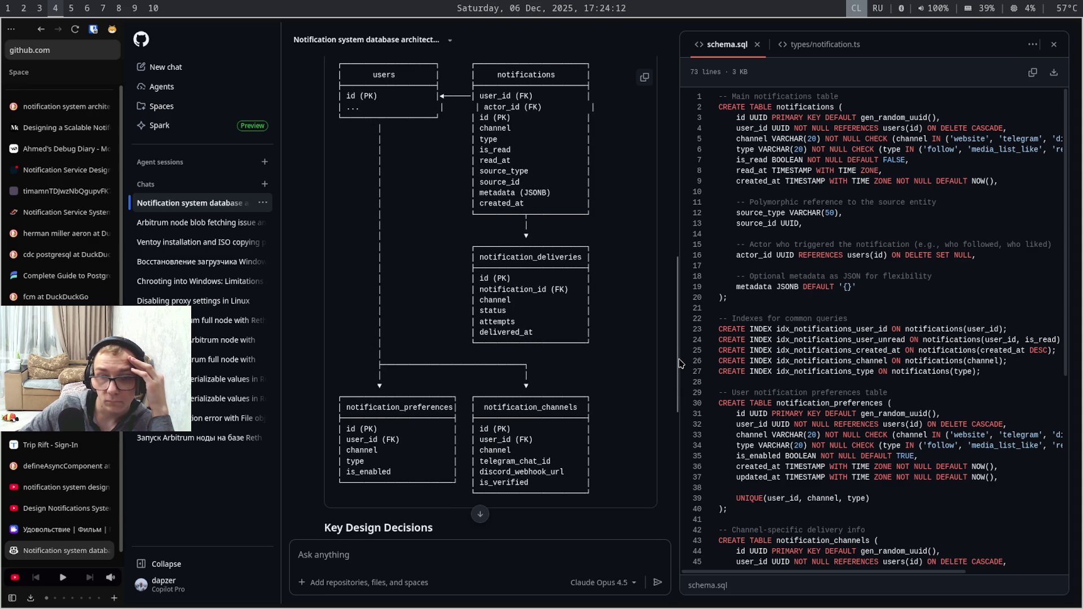
scroll(679, 363, "up", 2)
scroll(680, 339, "down", 2)
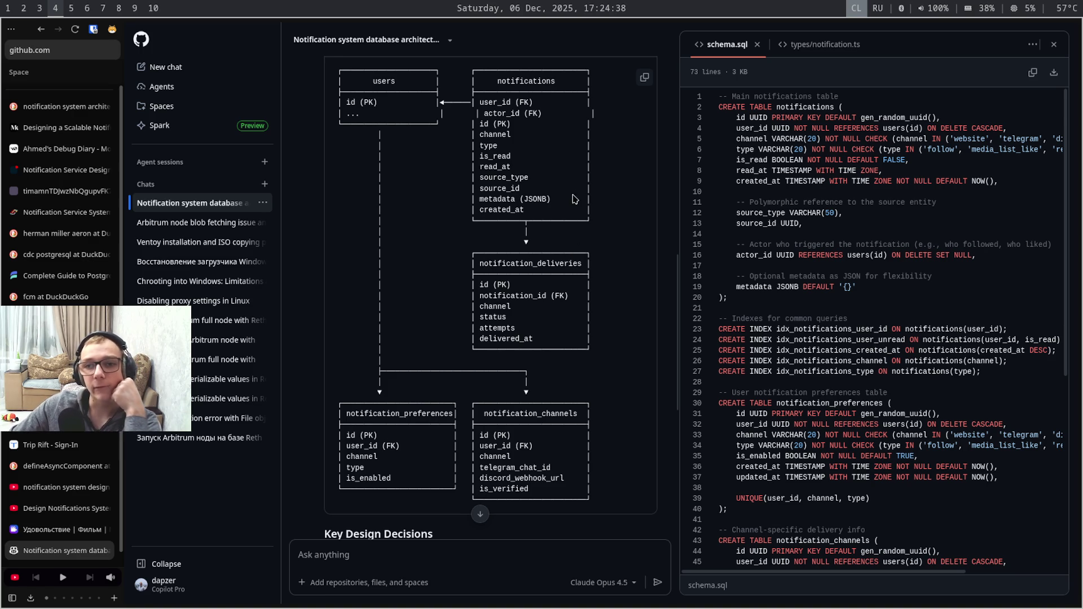
left_click_drag(569, 200, 453, 199)
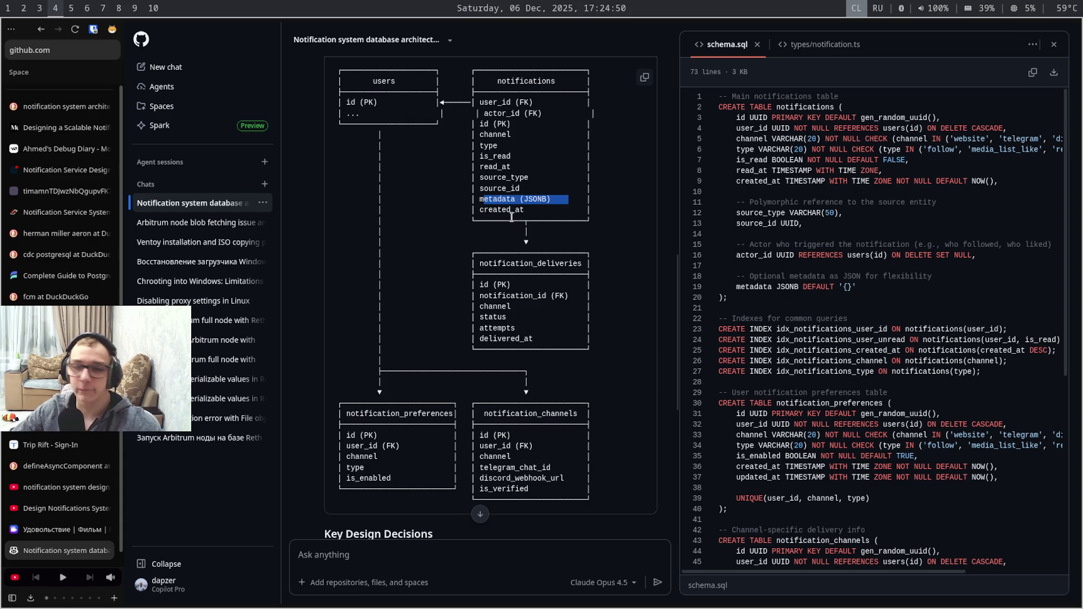
Switch workspaces to Obsidian and bring up the Notification system architecture drawing
key("super+shift+9")
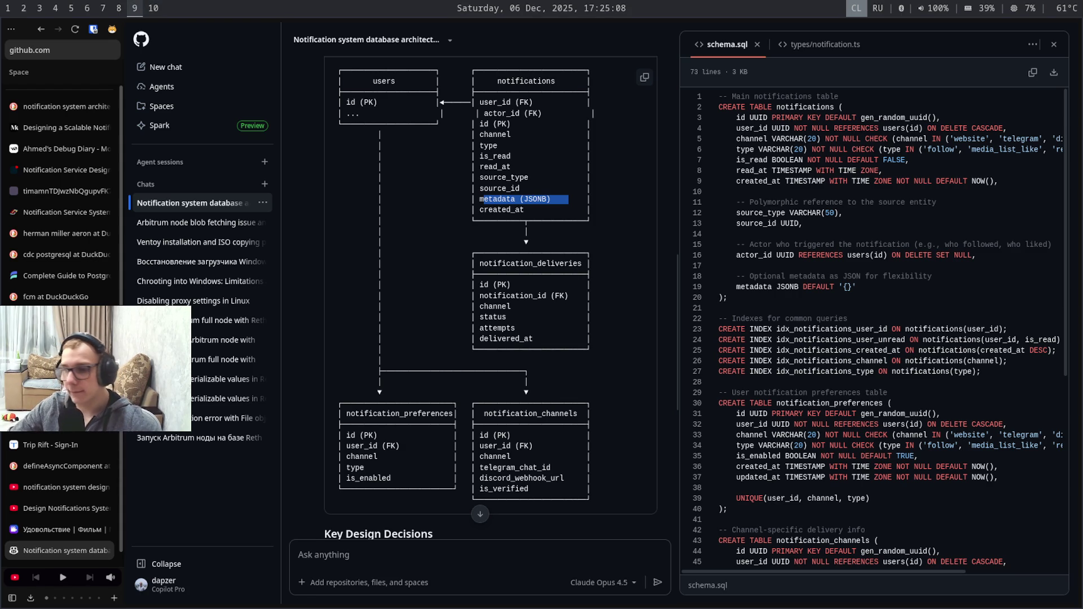
key("super+8")
key("super+6")
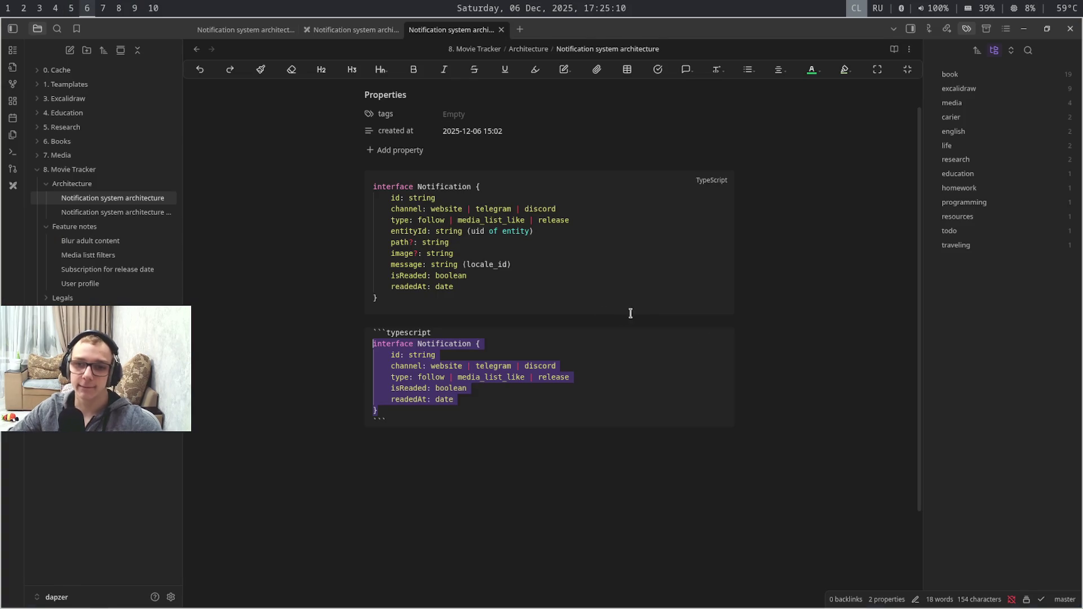
key("Left")
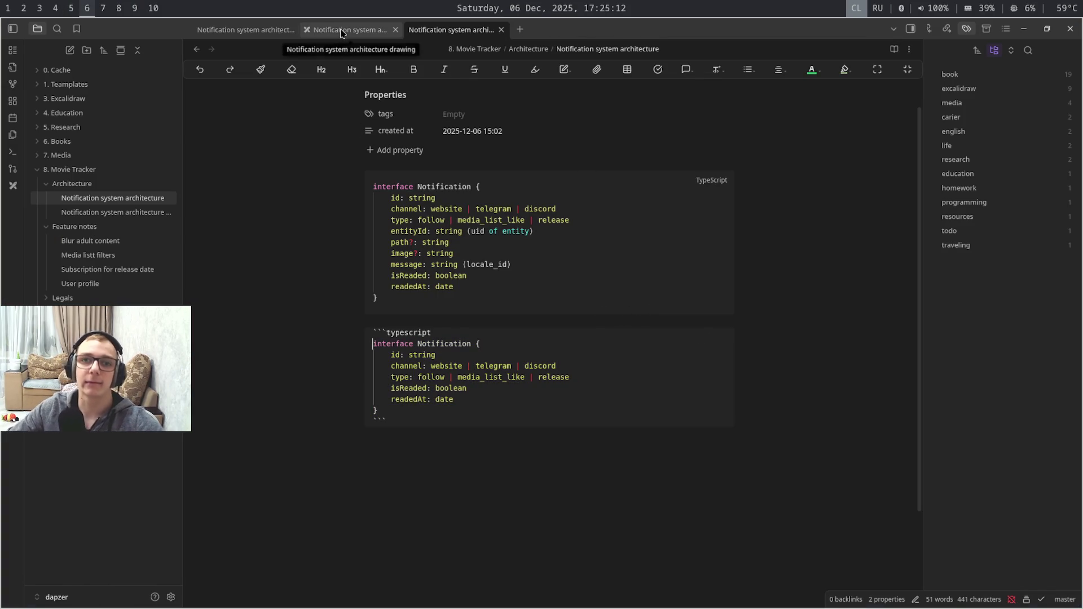
left_click(352, 31)
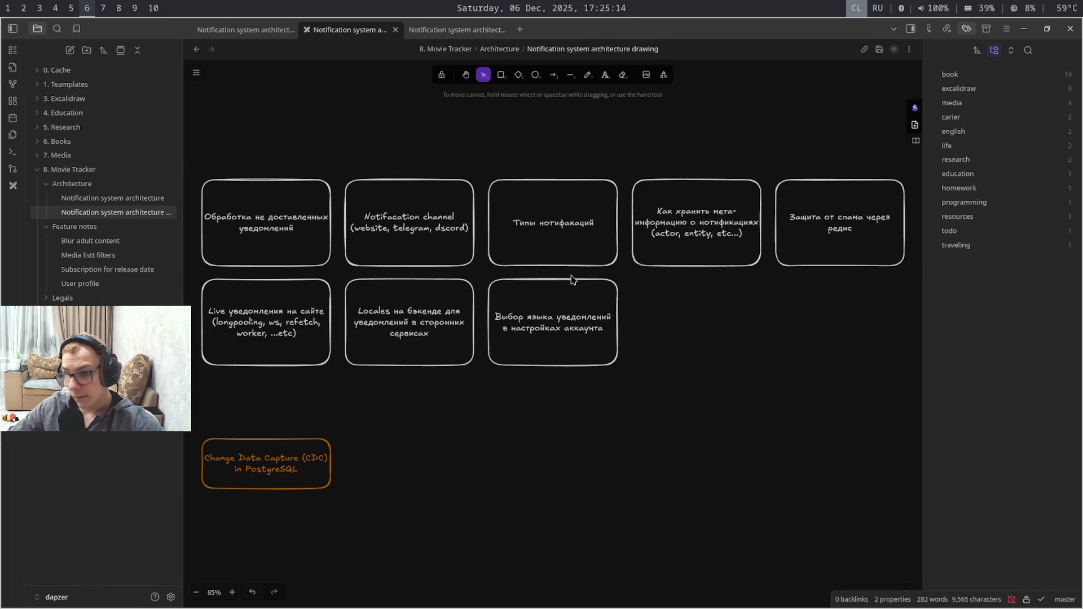
Select and release the Change Data Capture box in the drawing
left_click(311, 462)
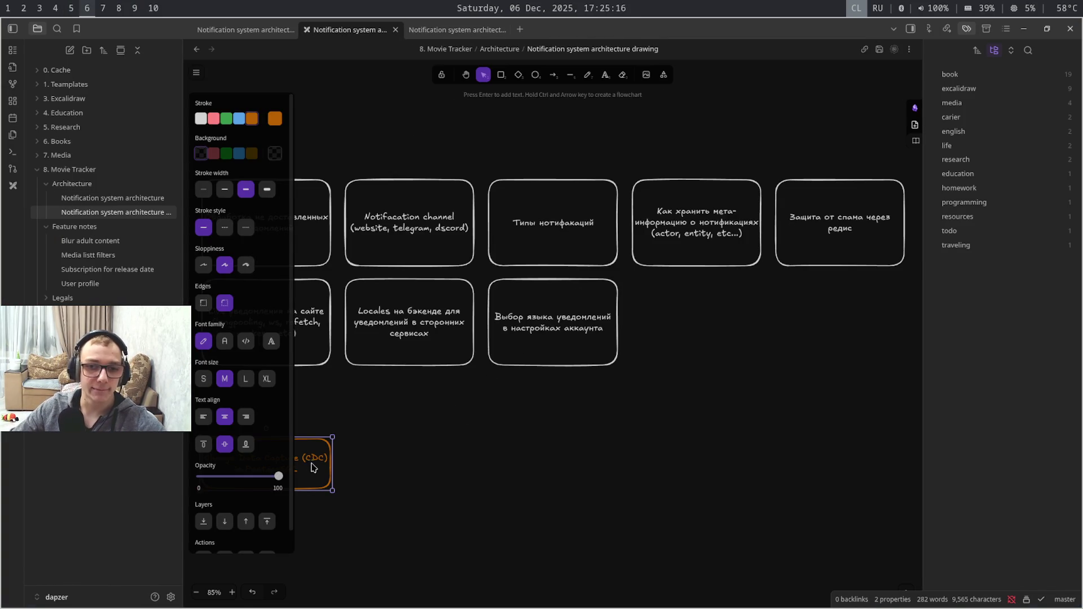
left_click(354, 467)
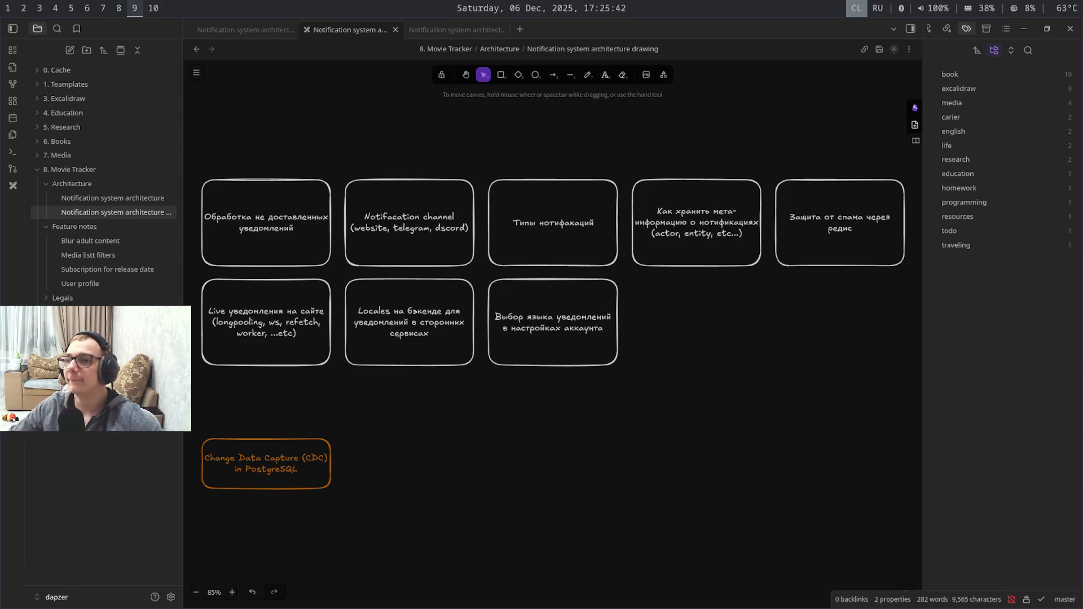
Cycle through desktop workspaces back to the Copilot schema conversation
key("super+7")
key("super+8")
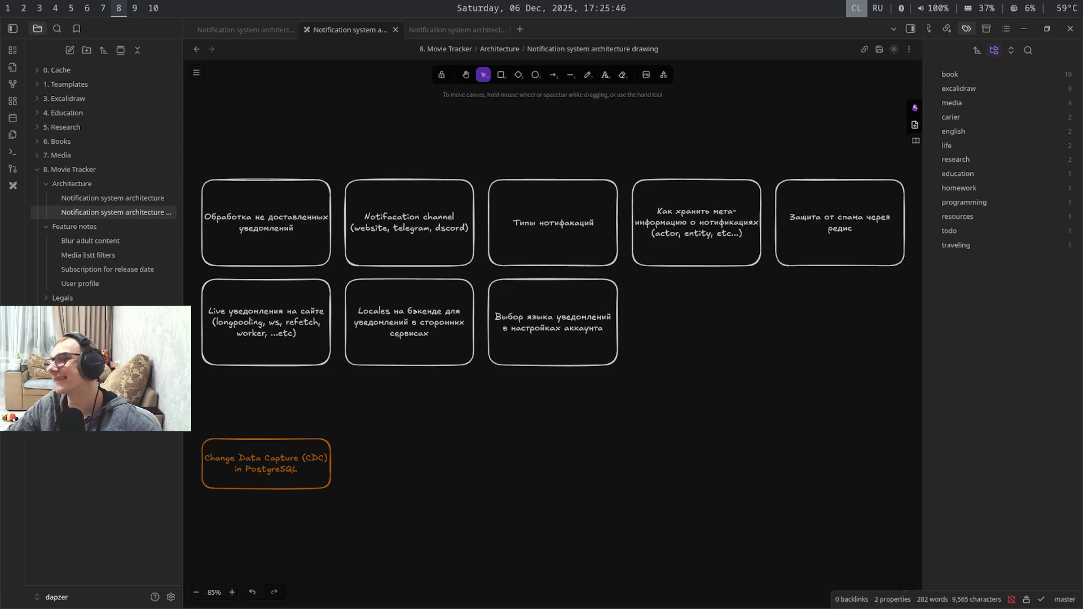
key("Caps_Lock")
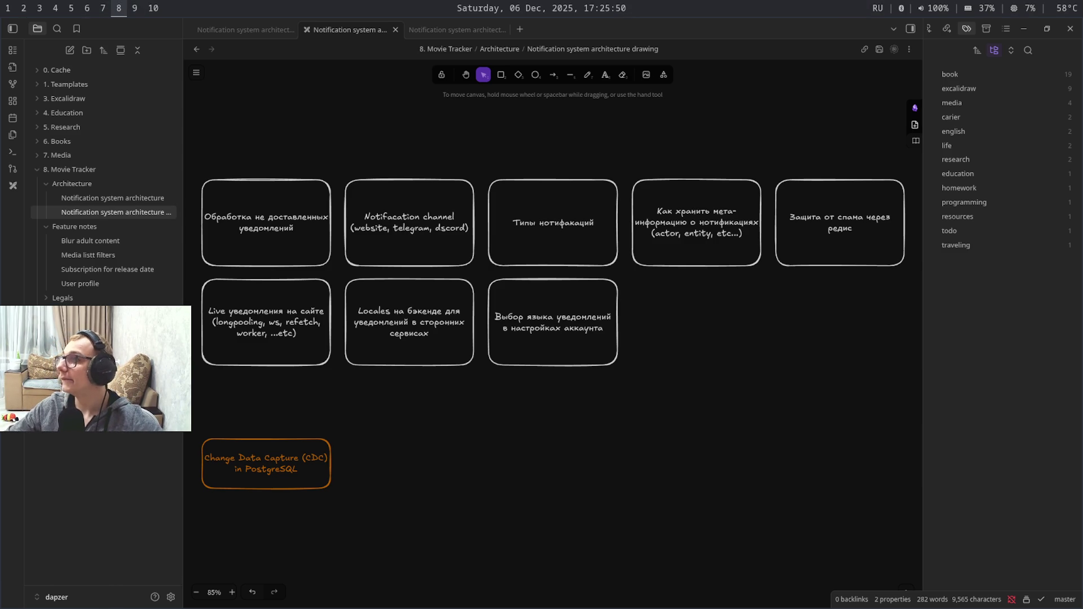
key("super+9")
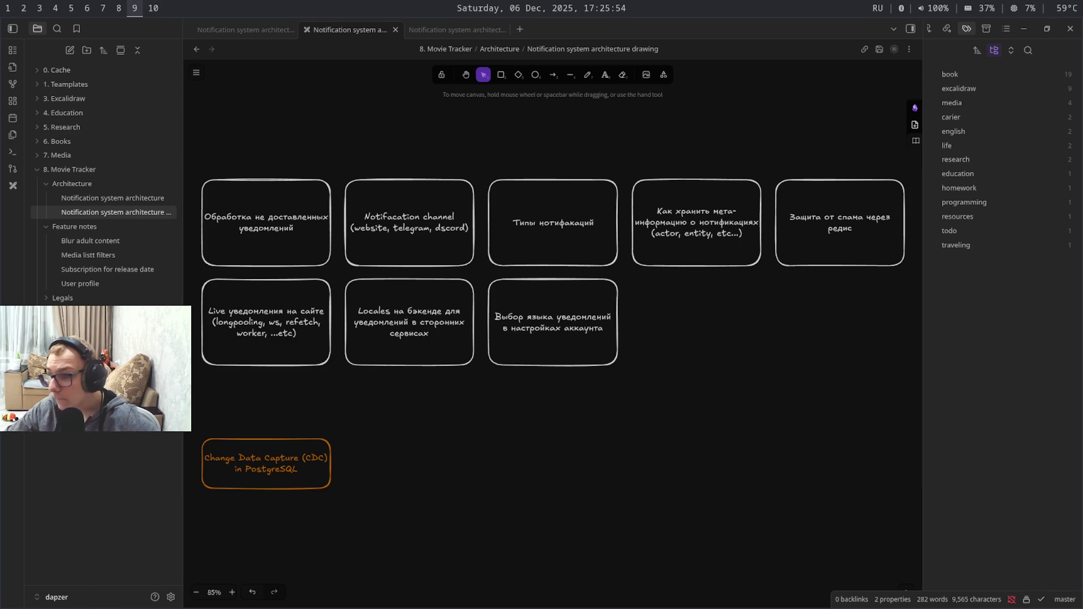
key("super+4")
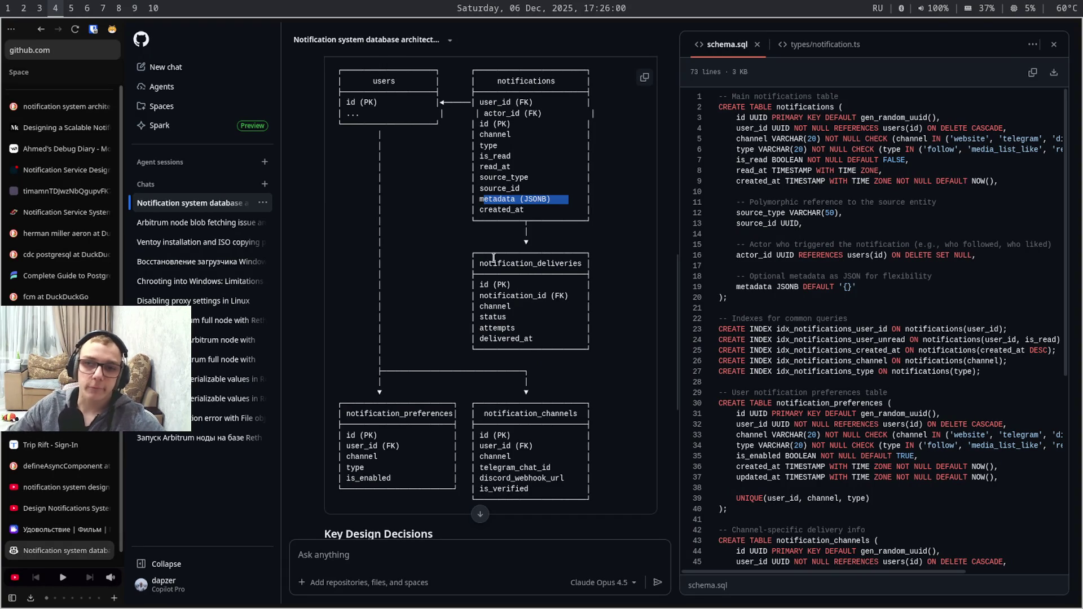
Clear the metadata (JSONB) highlight and return via the terminal to the Obsidian drawing
left_click(520, 274)
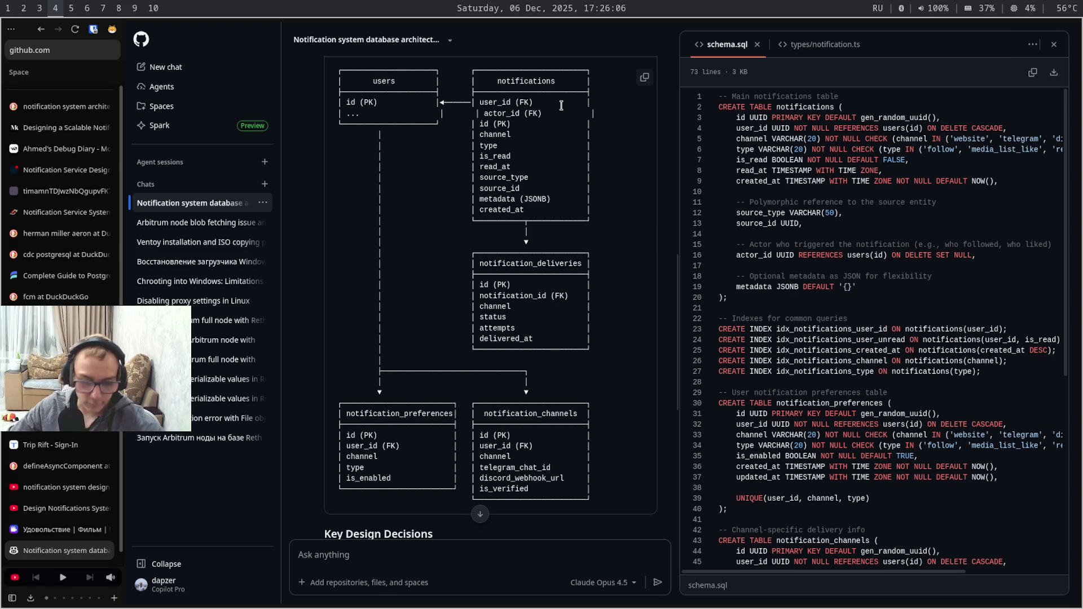
key("super+5")
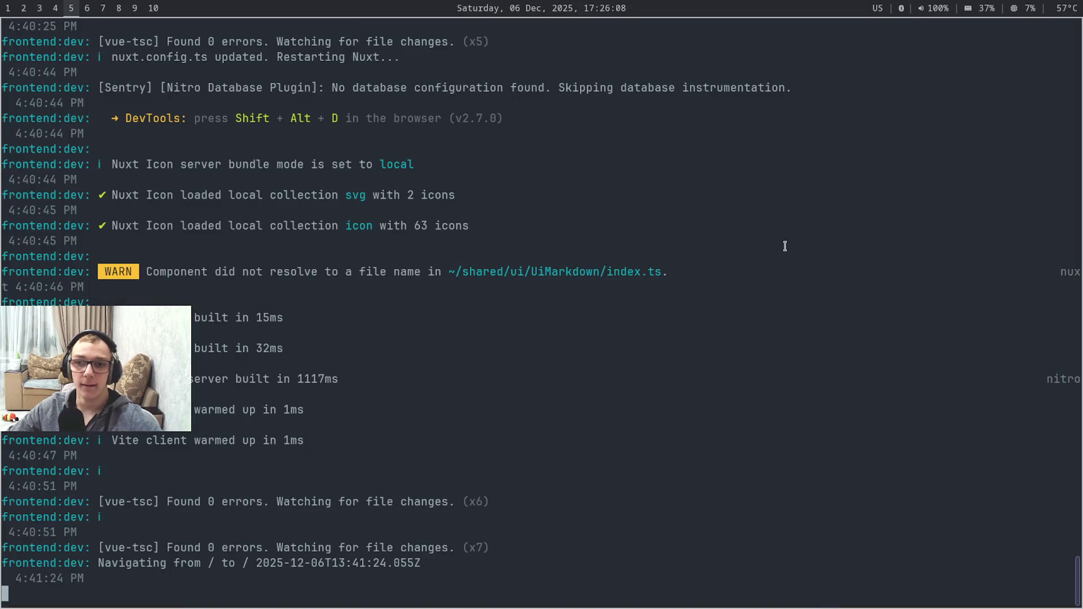
key("super+6")
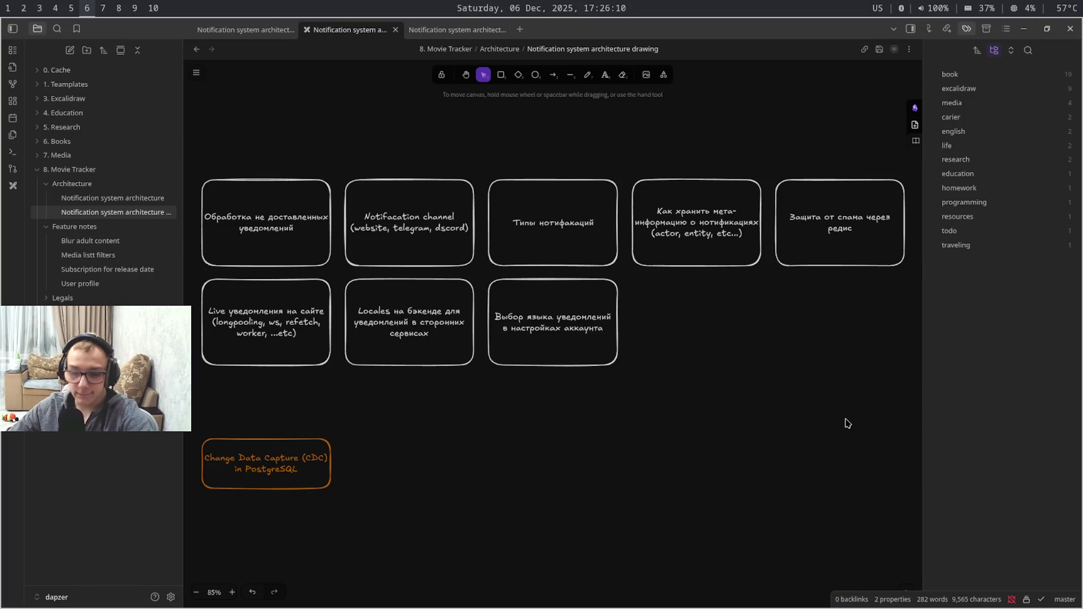
Draw a large rounded frame in empty canvas space with a white outline
mouse_move(858, 423)
left_mouse_down()
mouse_move(486, 432)
mouse_move(191, 487)
left_mouse_up()
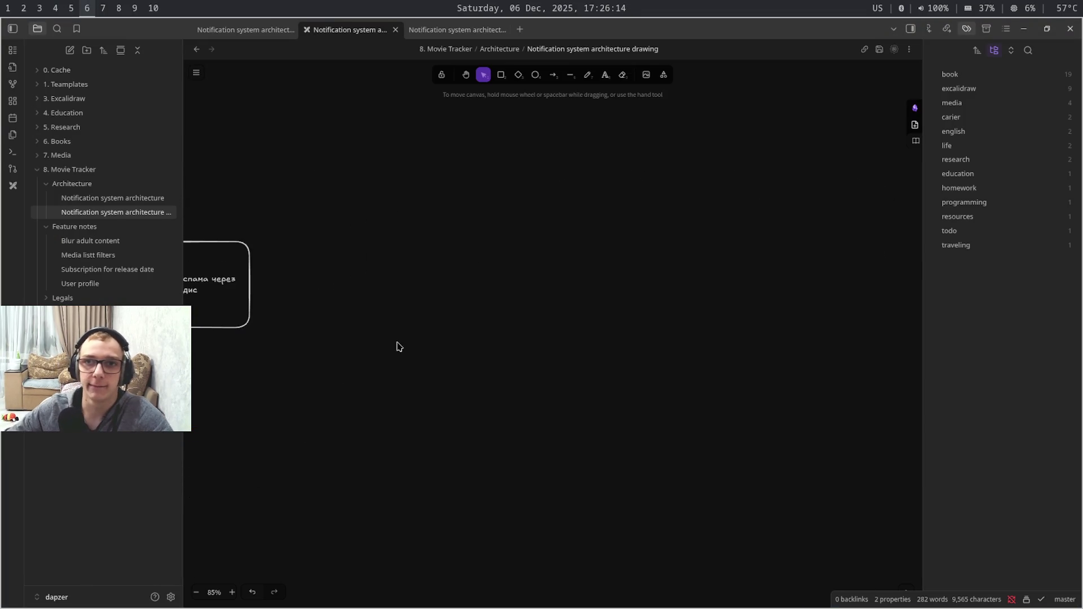
left_click(501, 77)
left_click_drag(465, 235, 783, 554)
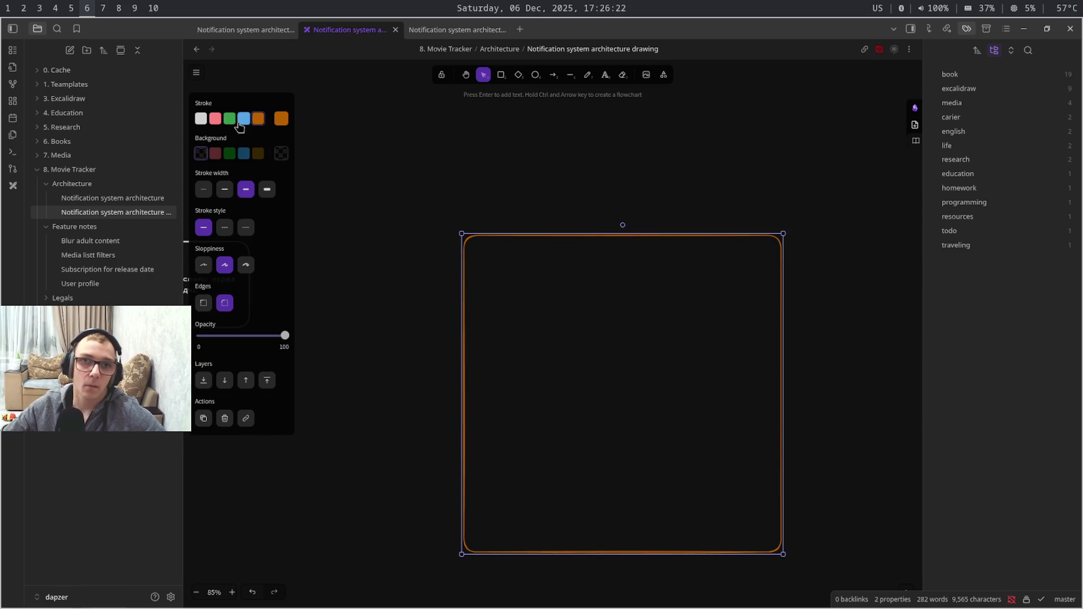
left_click(202, 118)
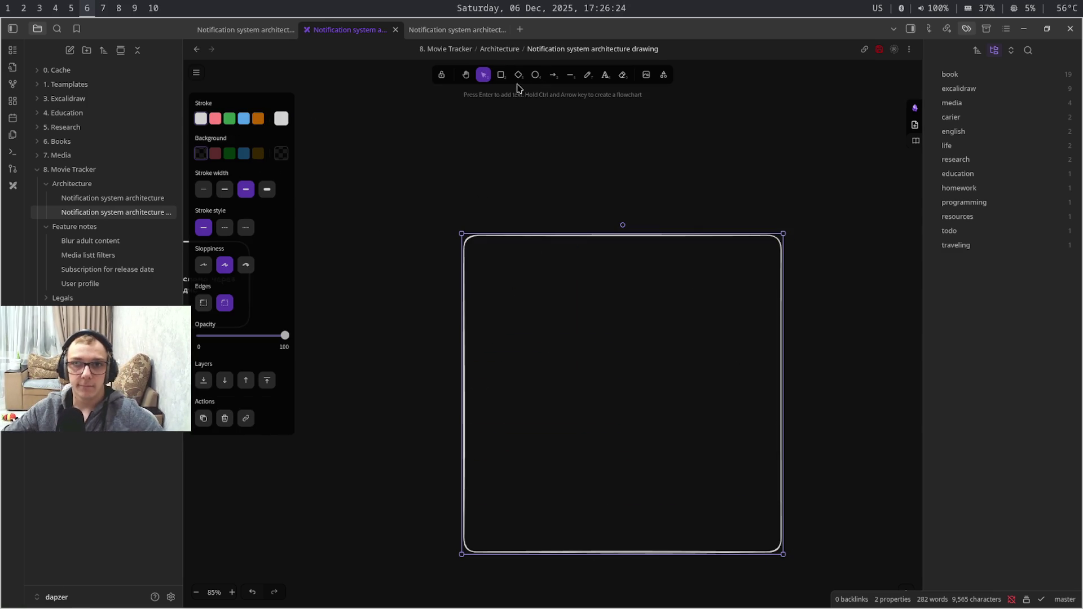
Draw a small rounded box inside the frame's top-left corner
left_click(500, 76)
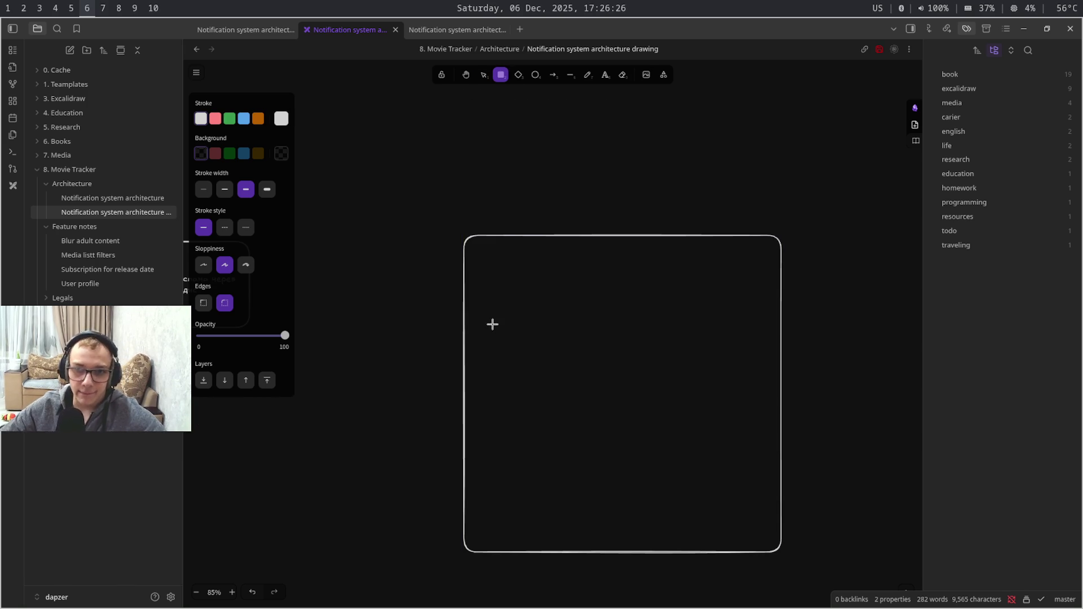
left_click_drag(498, 258, 592, 344)
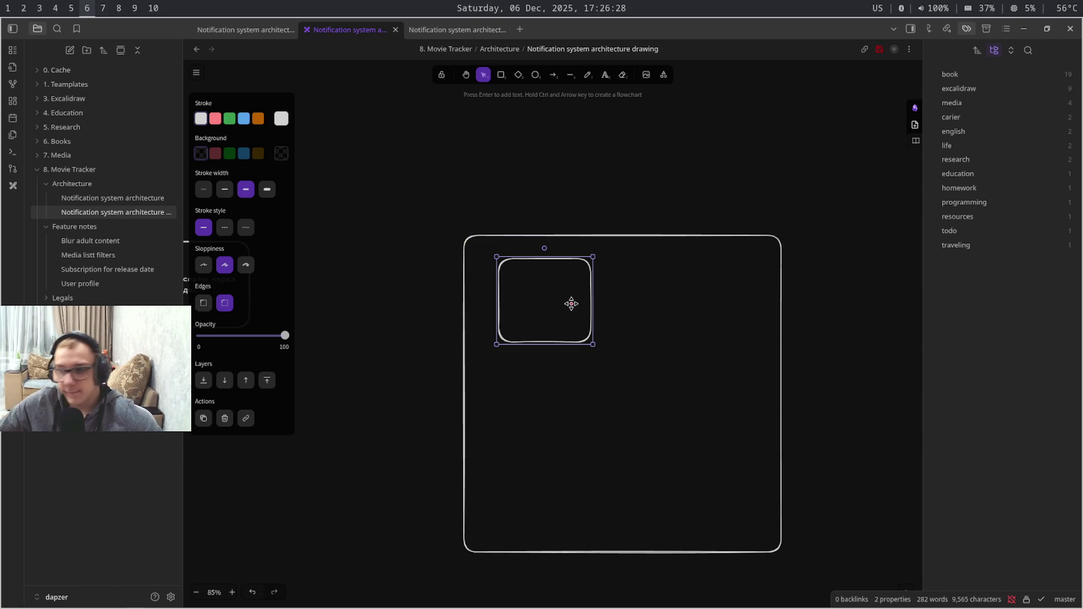
key("Escape")
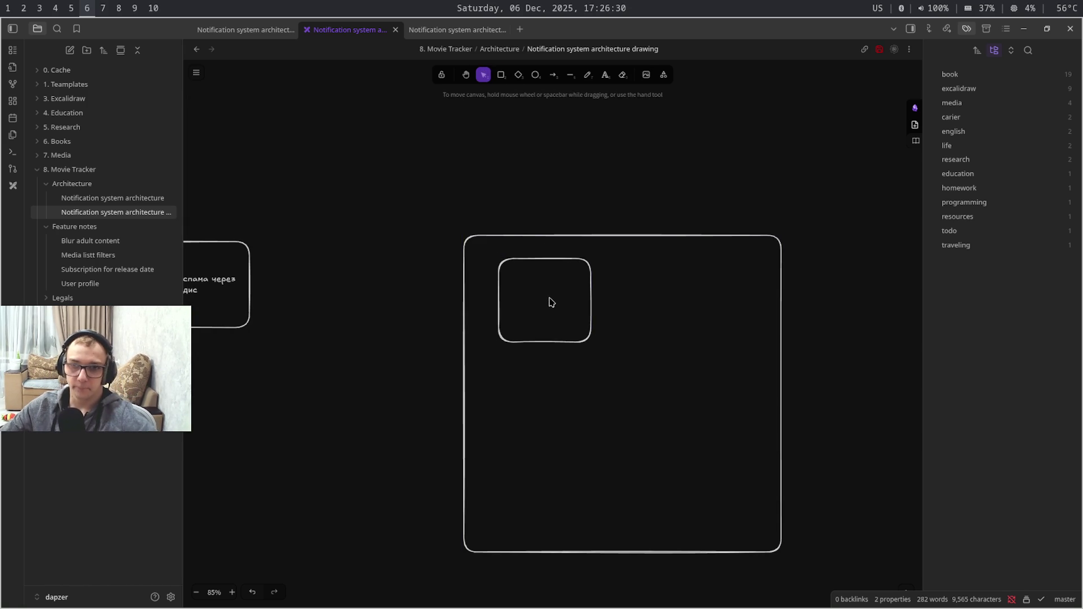
Label the small box 'Popup'
double_click(539, 302)
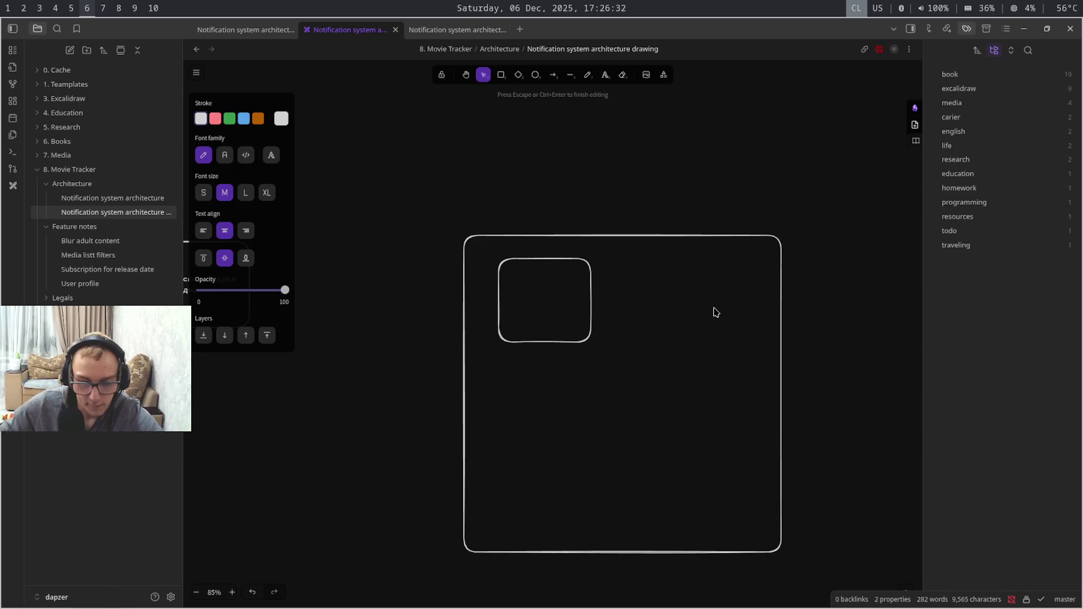
type("Popup")
key("Return")
key("BackSpace")
left_click(635, 323)
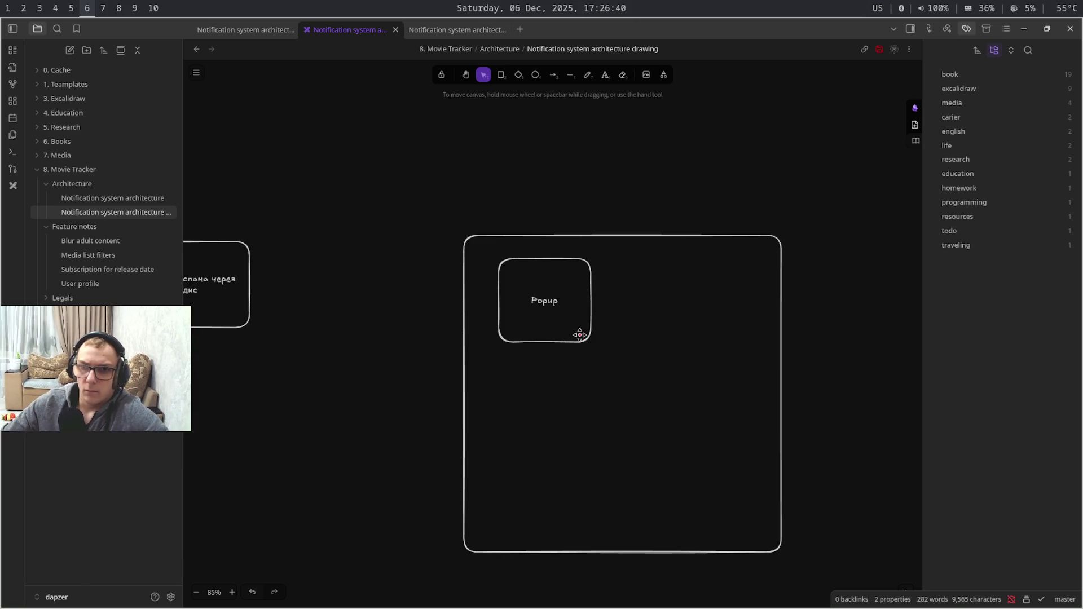
Duplicate the Popup box beside it and relabel the copy 'Telegram bot'
left_click(583, 339)
key("ctrl+c")
key("ctrl+v")
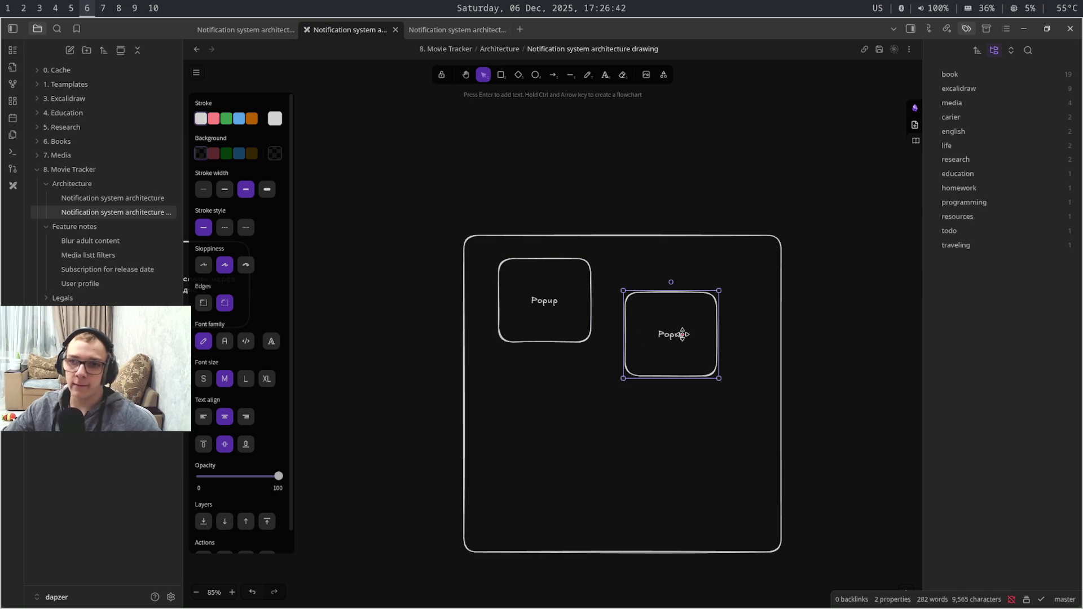
left_click_drag(671, 339, 665, 300)
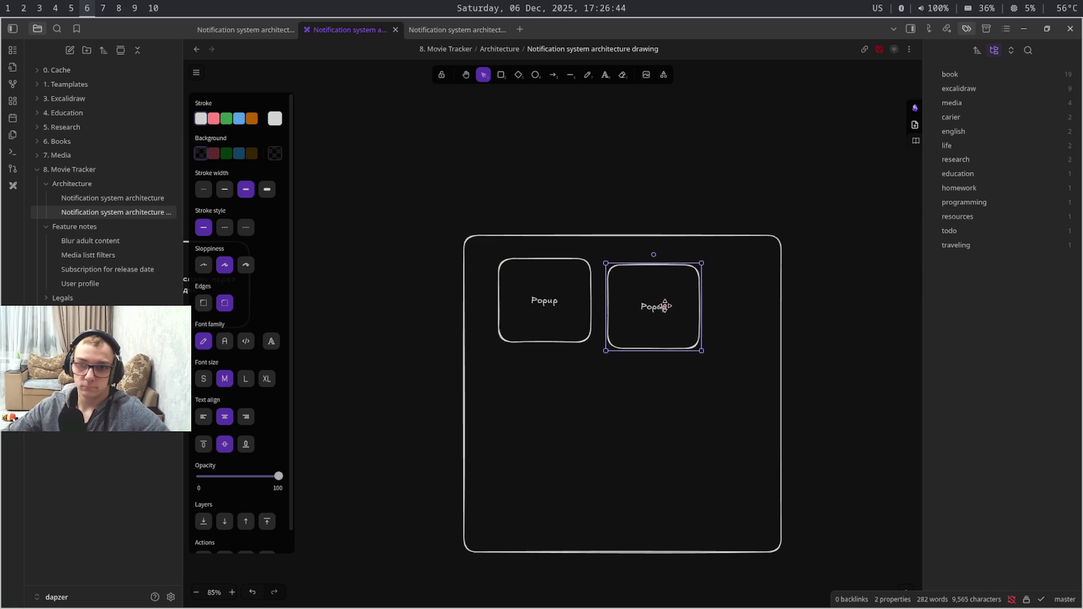
left_click_drag(665, 299, 673, 299)
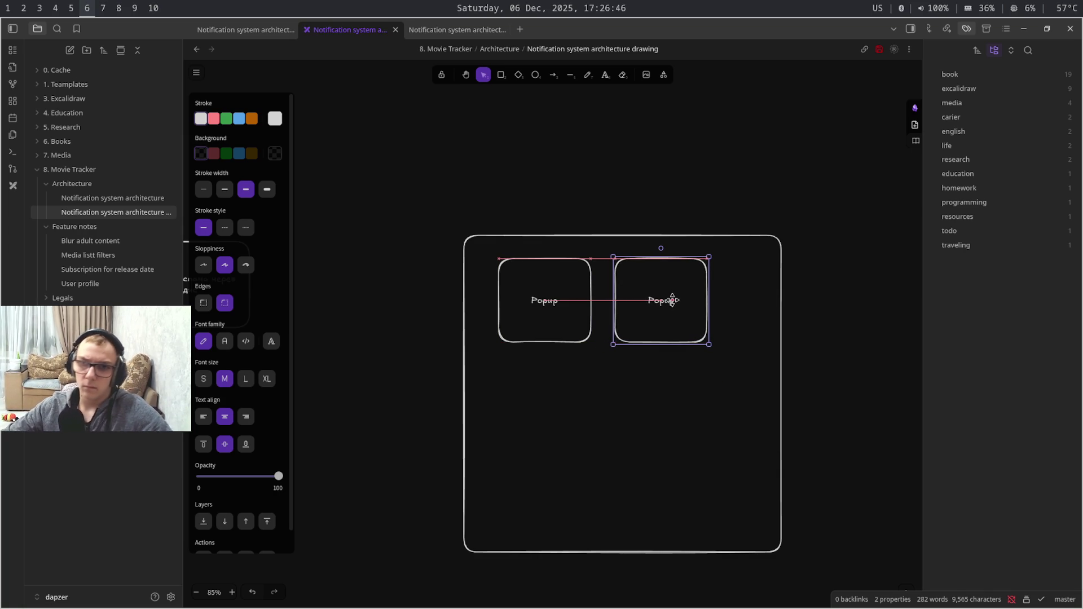
double_click(665, 304)
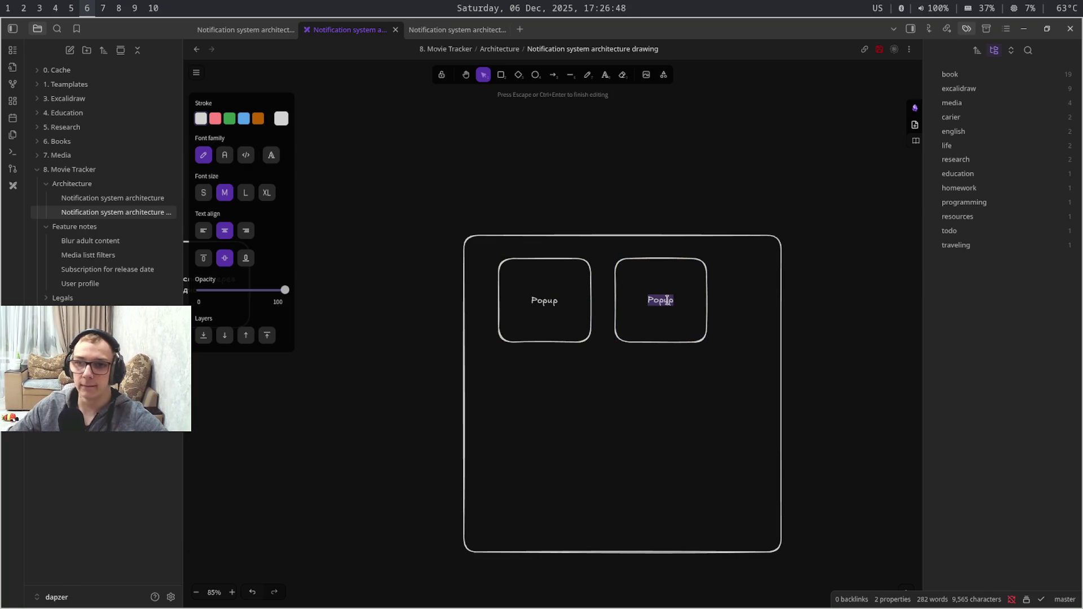
type("T")
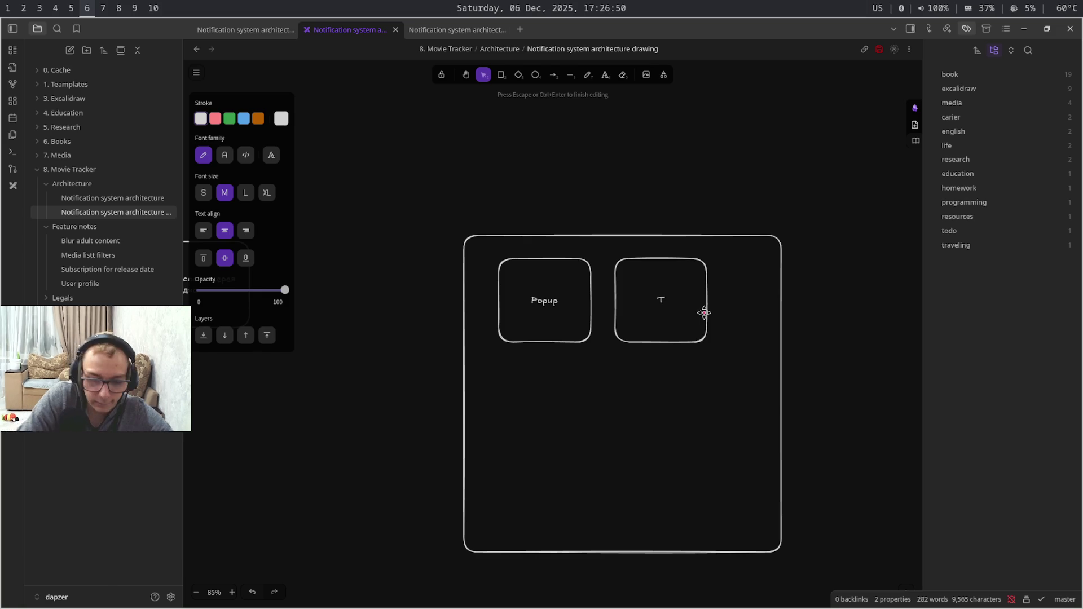
type("elegra")
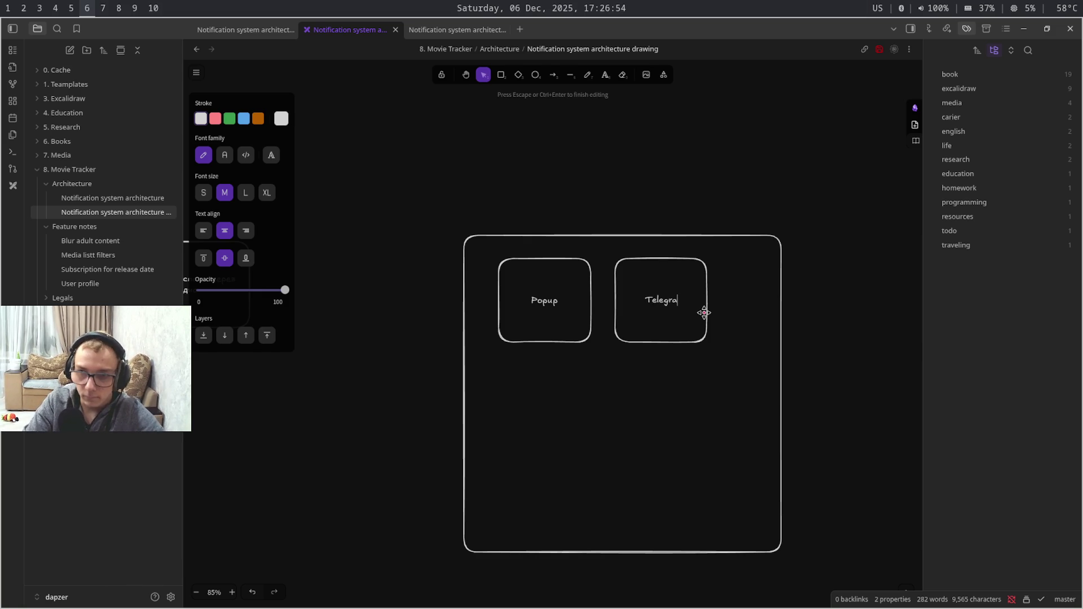
type("m b")
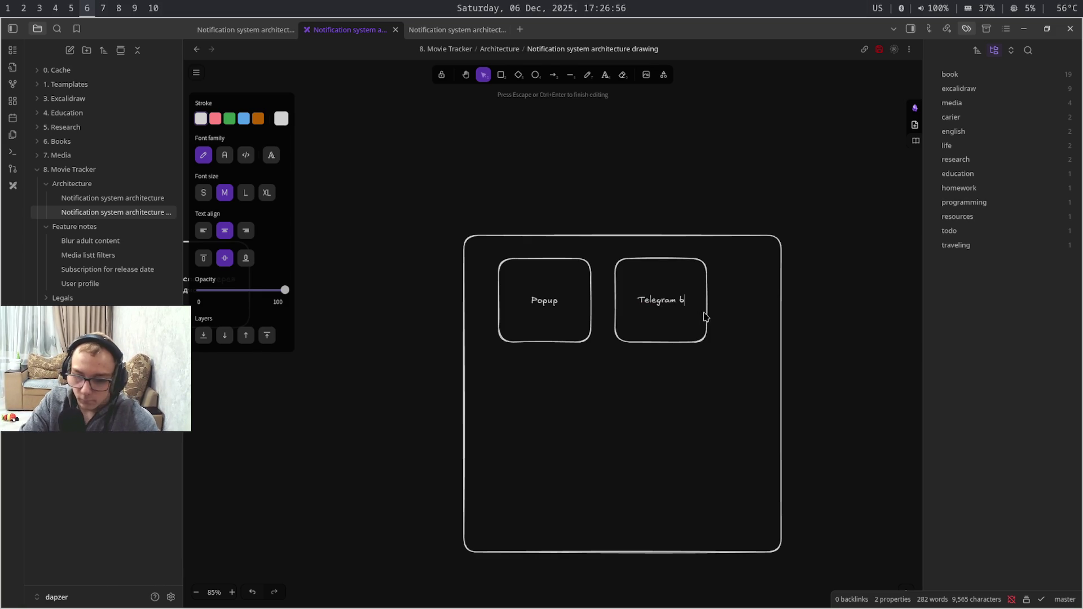
type("ot")
key("Return")
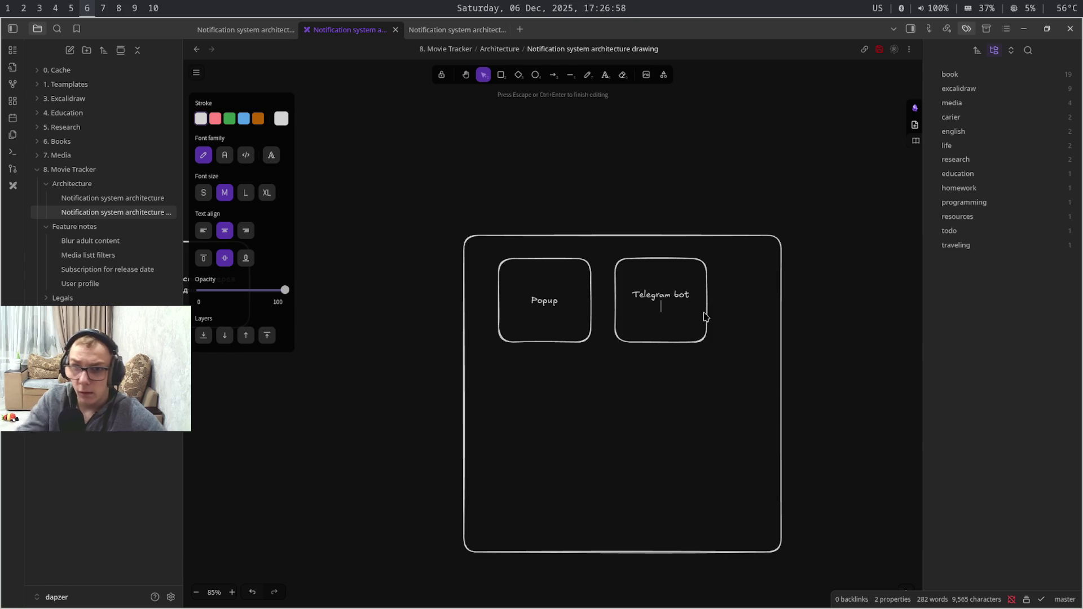
key("BackSpace")
left_click(585, 377)
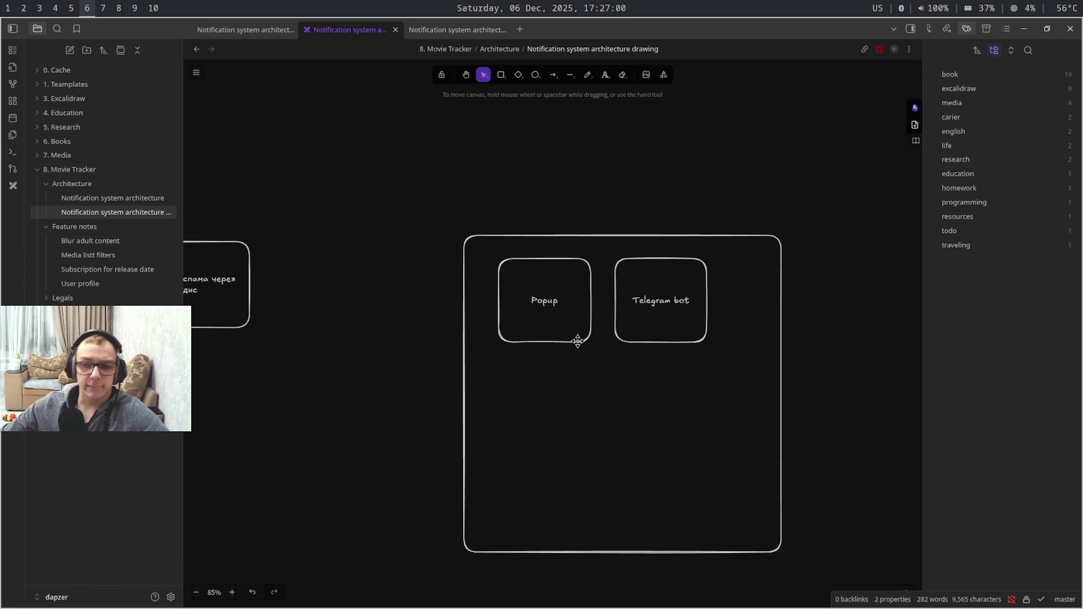
Paste another Popup copy and place it below the original
left_click(563, 338)
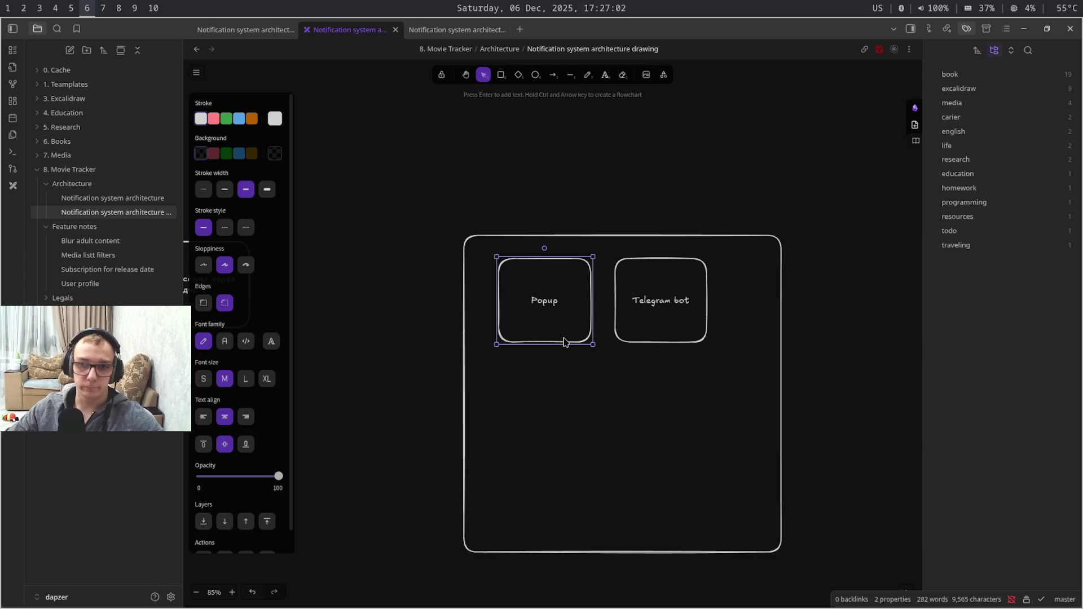
key("ctrl+c")
key("ctrl+v")
left_click_drag(598, 346, 577, 412)
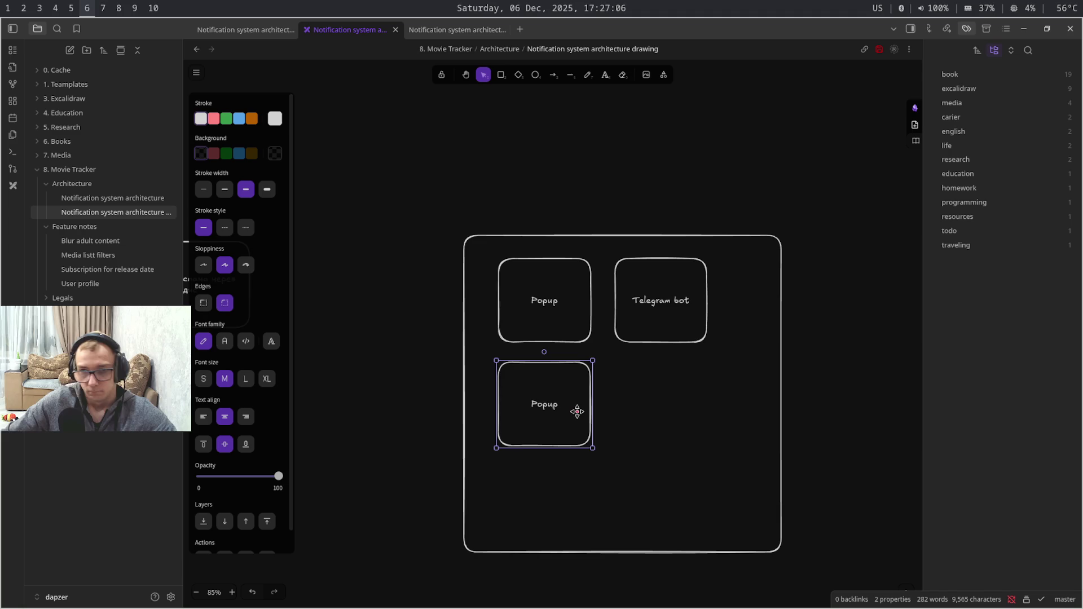
Rename the lower Popup copy to 'Longpooling'
mouse_move(577, 412)
left_mouse_down()
mouse_move(580, 439)
mouse_move(580, 406)
left_mouse_up()
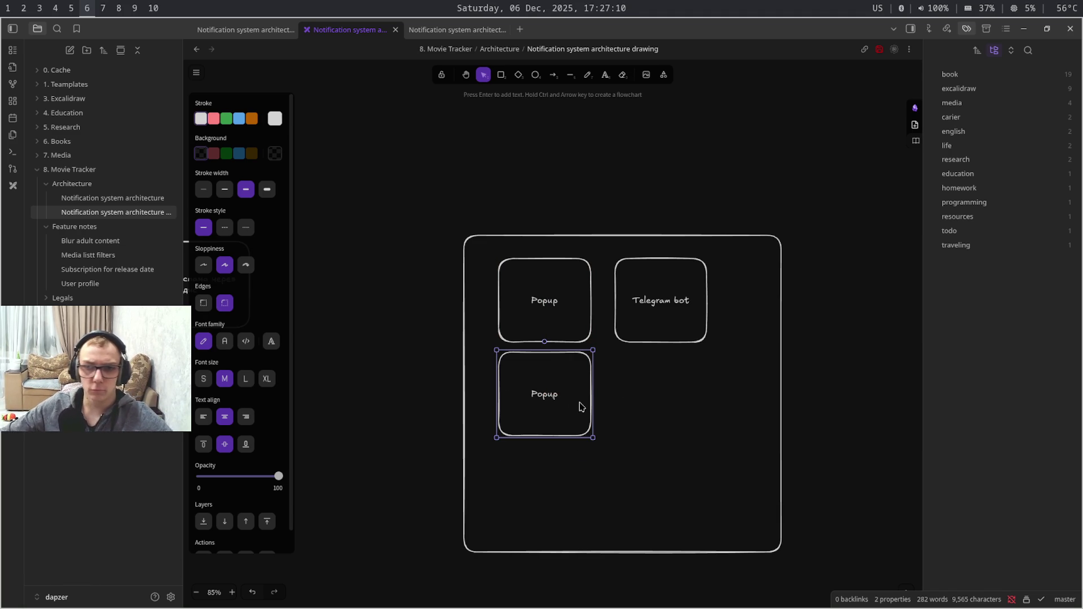
double_click(546, 392)
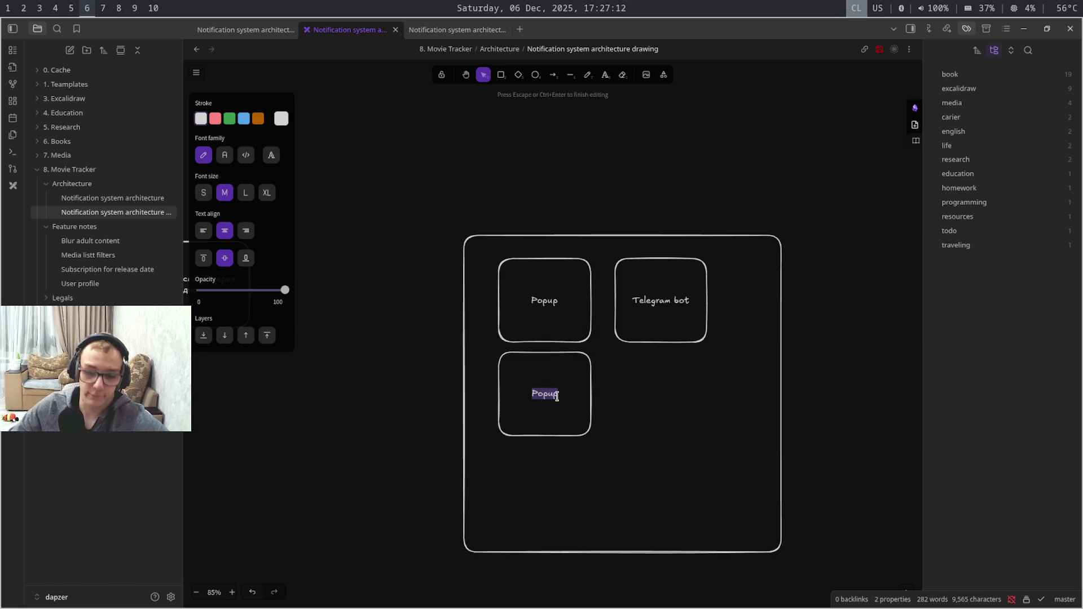
type("4")
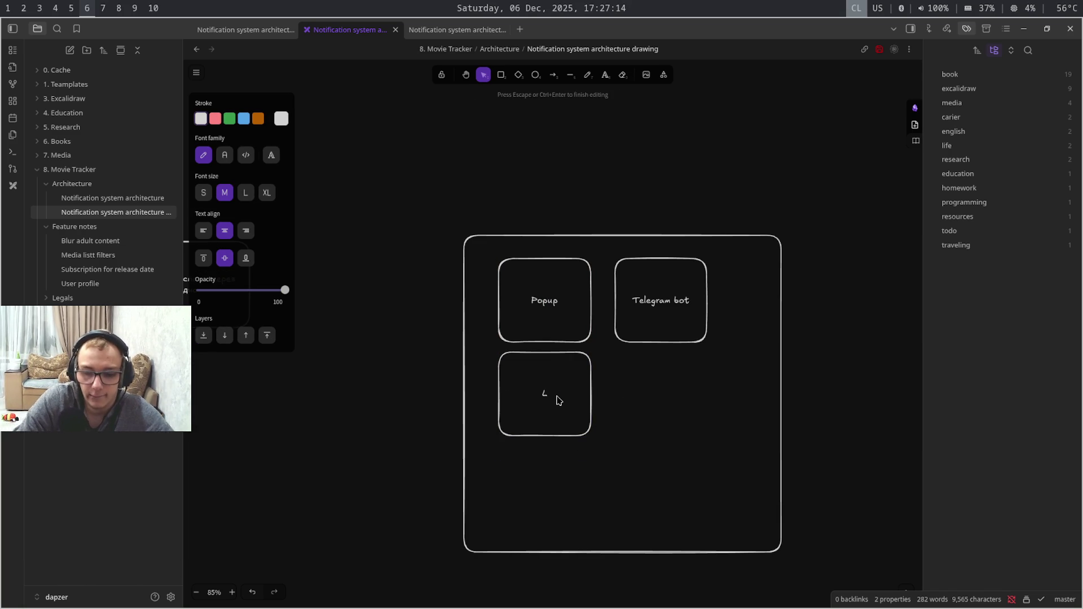
type("ong")
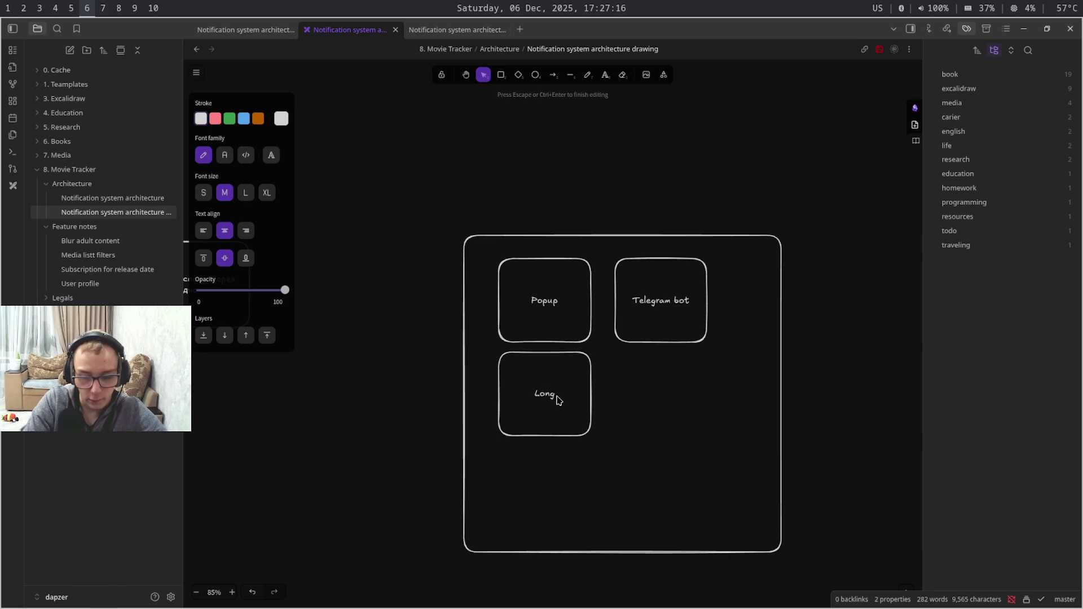
type("poll")
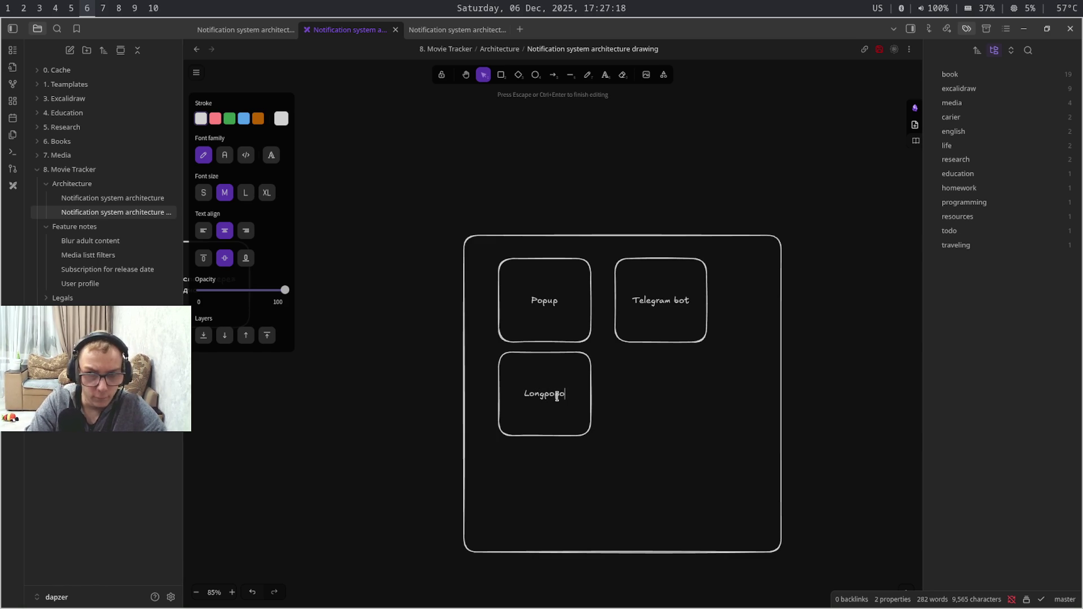
key("BackSpace")
key("BackSpace")
type("l")
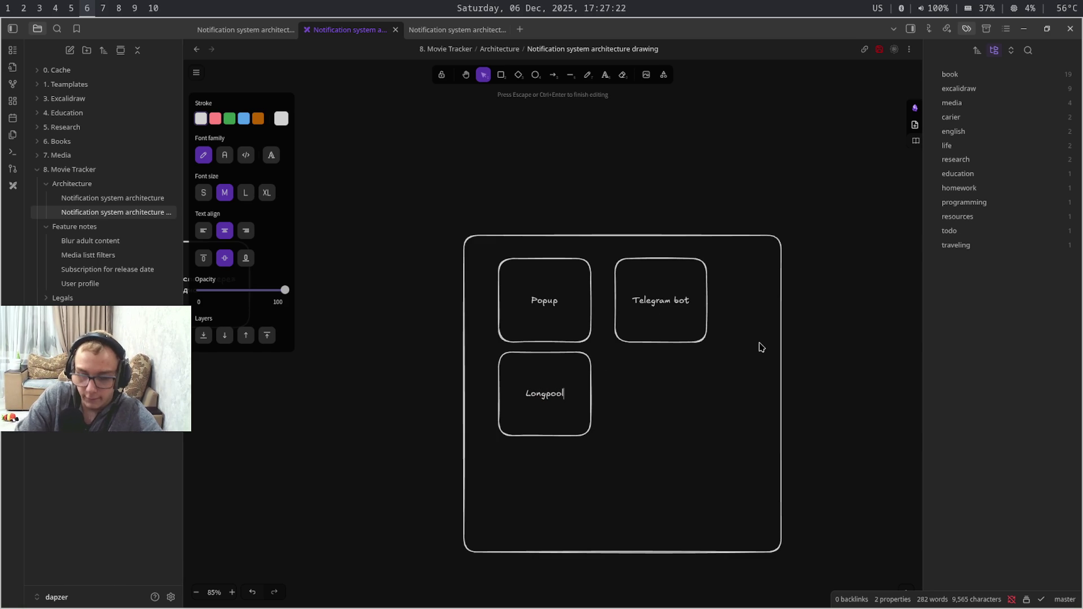
type("ling")
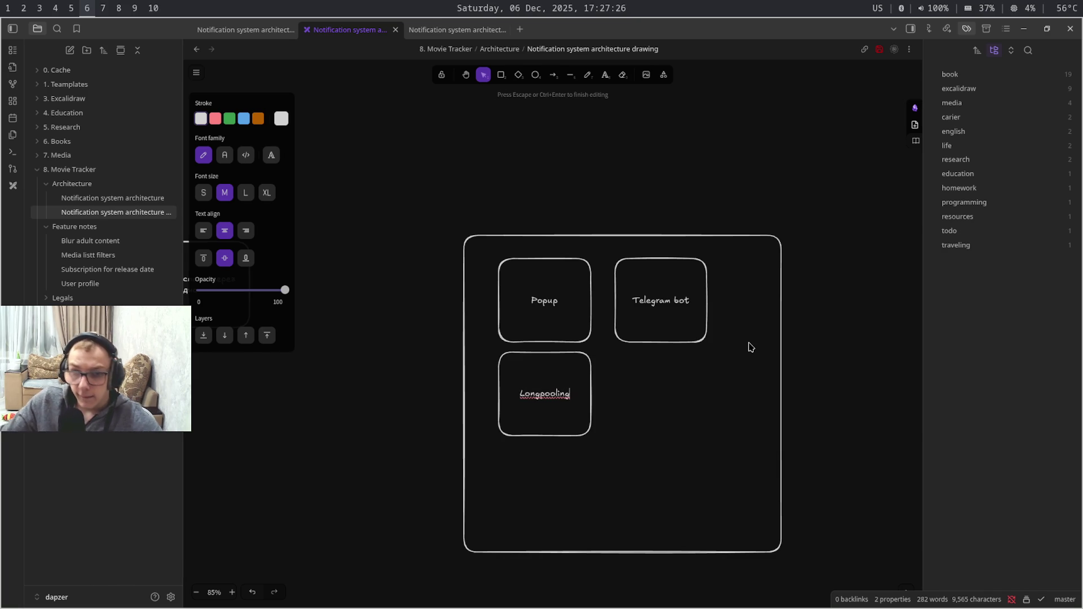
left_click(750, 347)
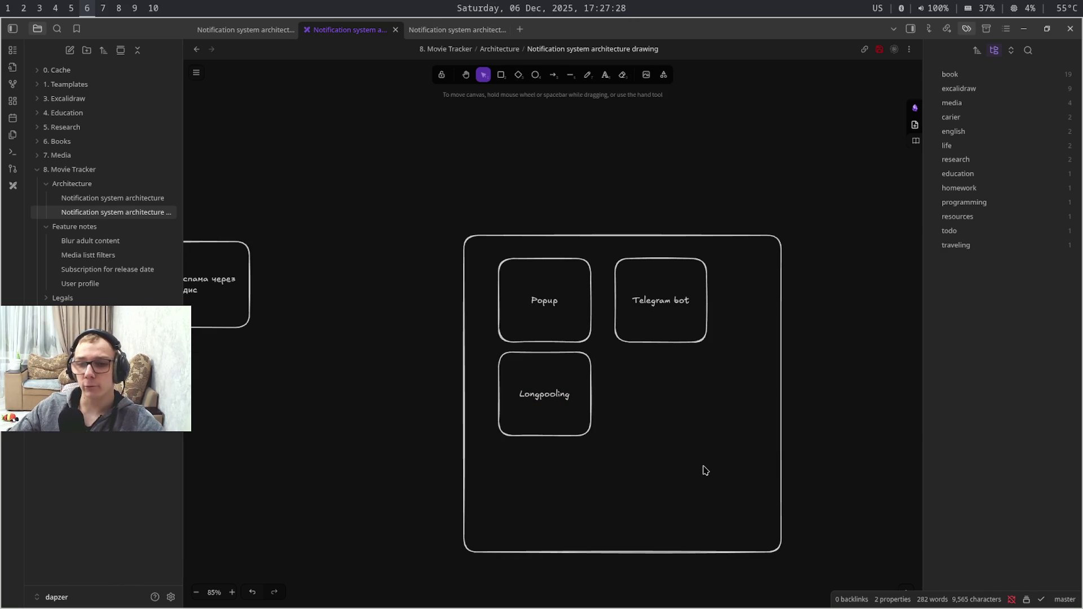
Move Longpooling under Telegram bot and nudge the Popup box left
left_click_drag(560, 420, 695, 424)
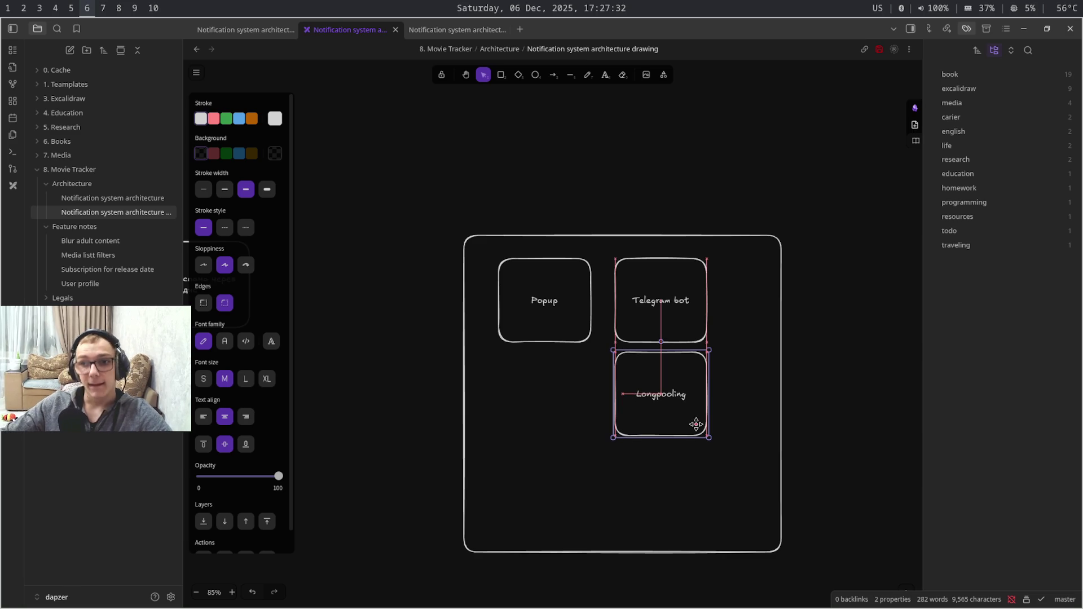
mouse_move(761, 484)
left_mouse_down()
mouse_move(622, 236)
mouse_move(607, 251)
mouse_move(762, 533)
left_mouse_up()
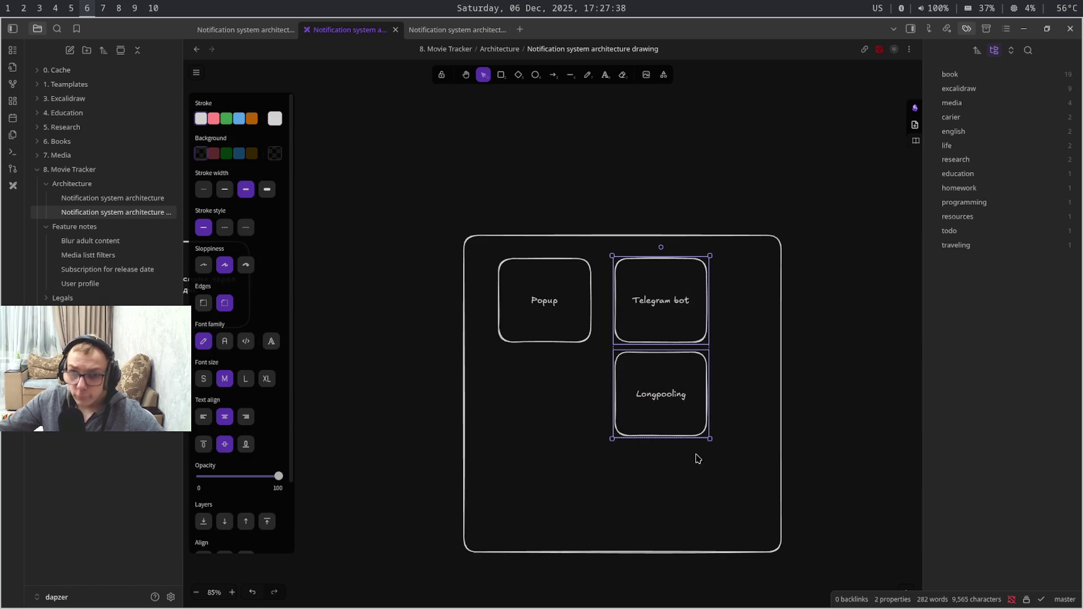
mouse_move(592, 408)
left_mouse_down()
mouse_move(568, 350)
mouse_move(493, 257)
mouse_move(532, 267)
left_mouse_up()
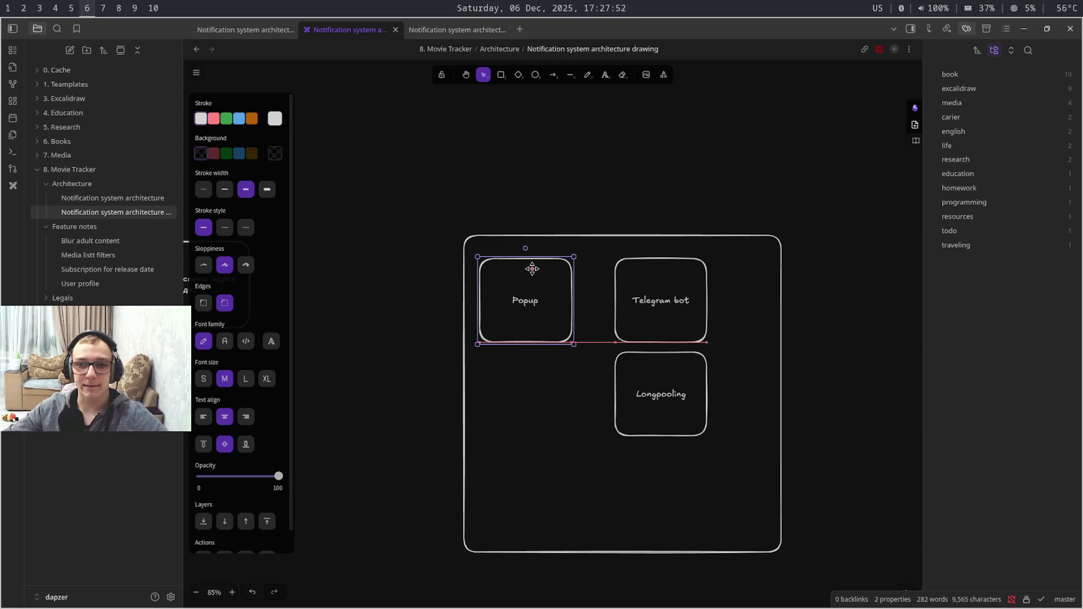
left_click(736, 321)
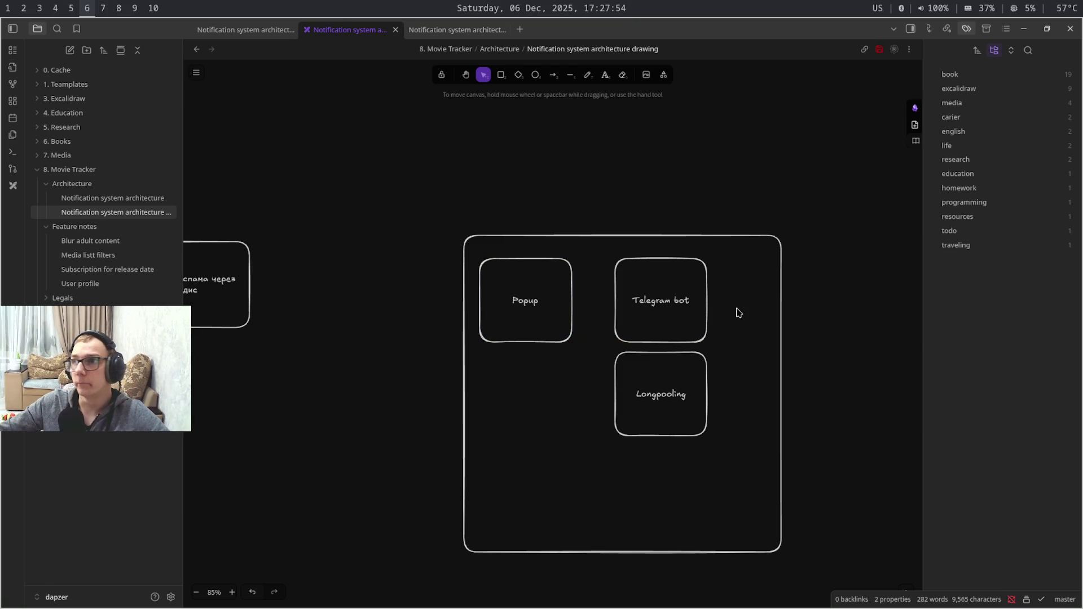
Draw a container around Telegram bot and Longpooling and shift both boxes down inside it
left_click(501, 75)
left_click_drag(600, 246, 729, 497)
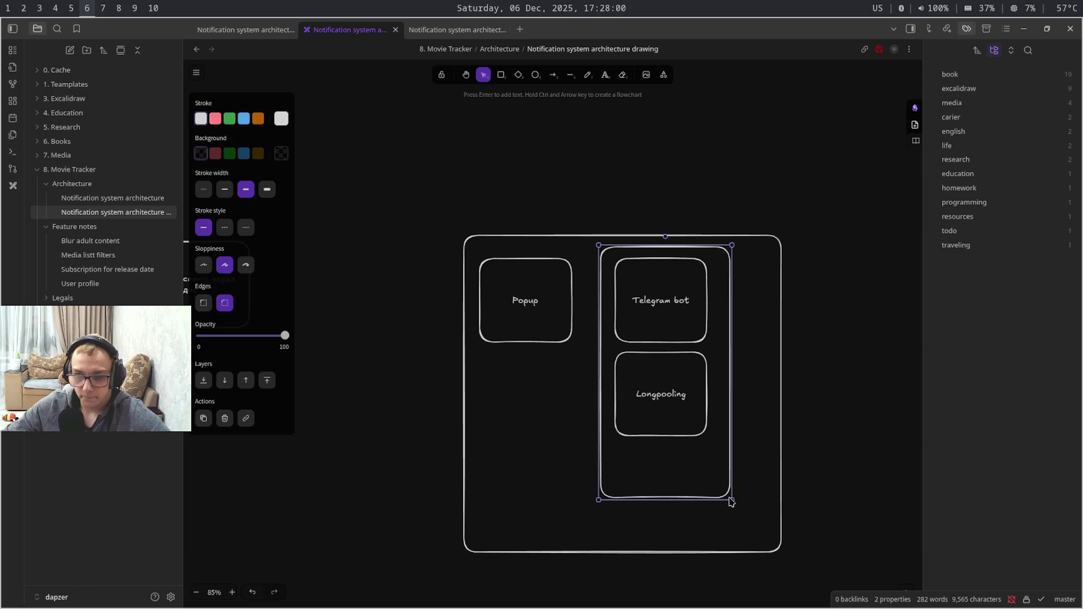
left_click(690, 435)
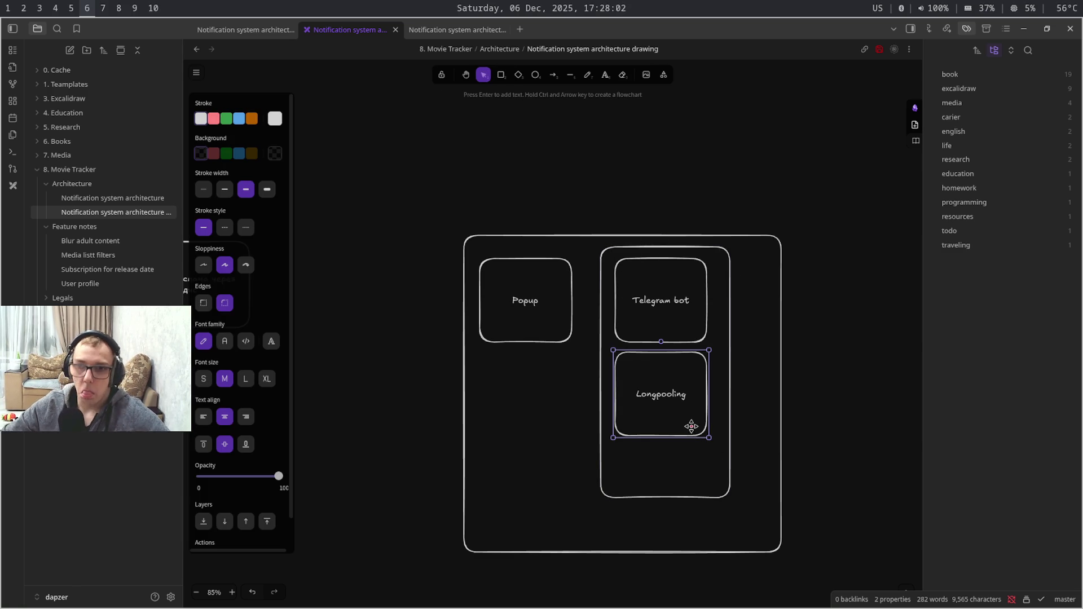
left_click(695, 324)
left_click(695, 382, "shift")
left_click_drag(696, 386, 686, 435)
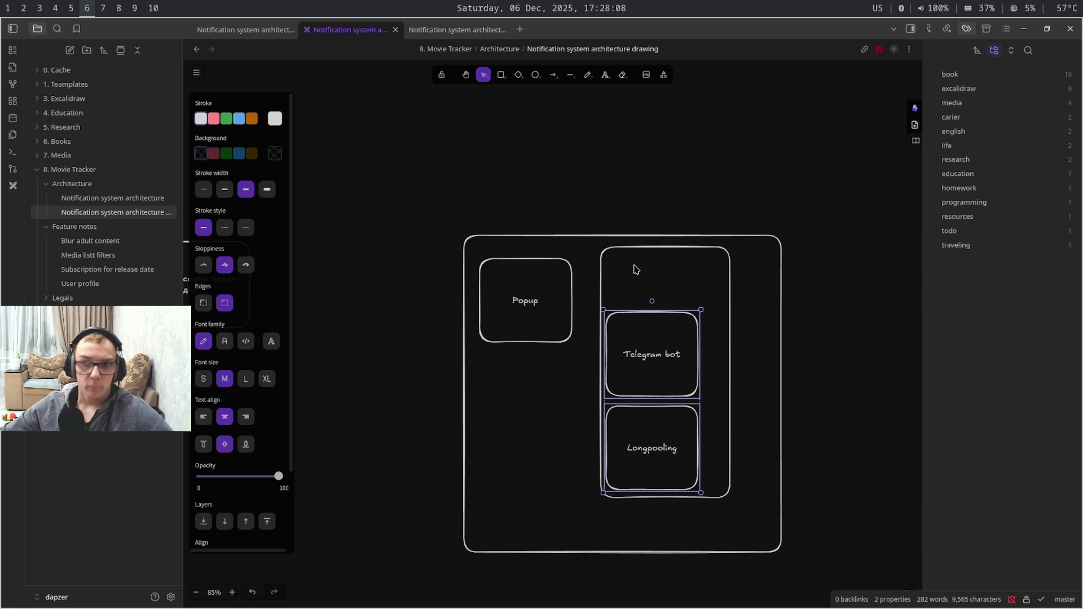
left_click(615, 262)
Label the container 'Backend driven event'
double_click(615, 263)
type("B")
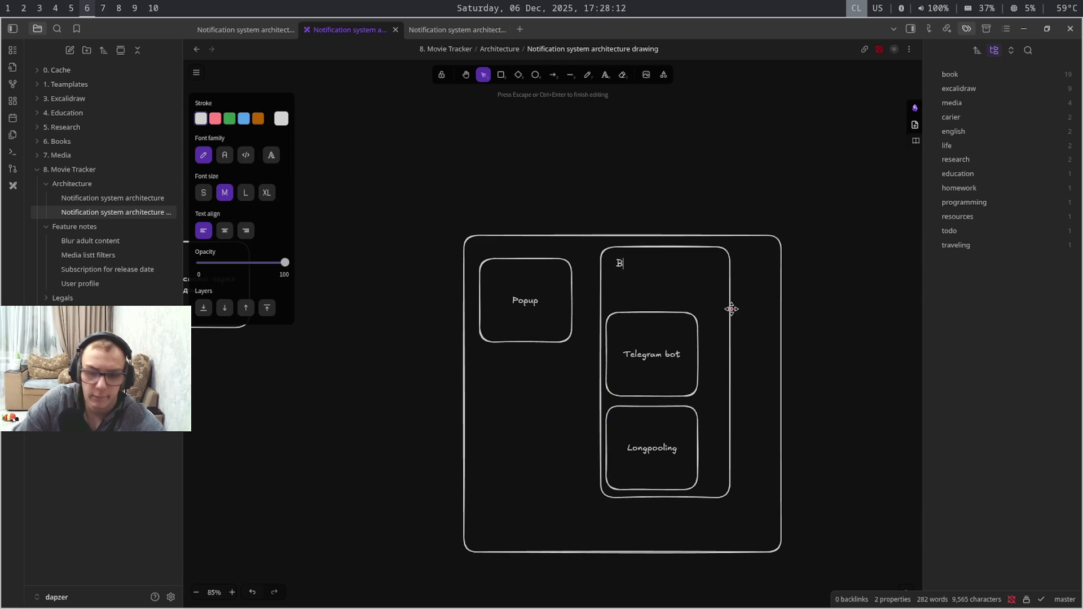
key("Caps_Lock")
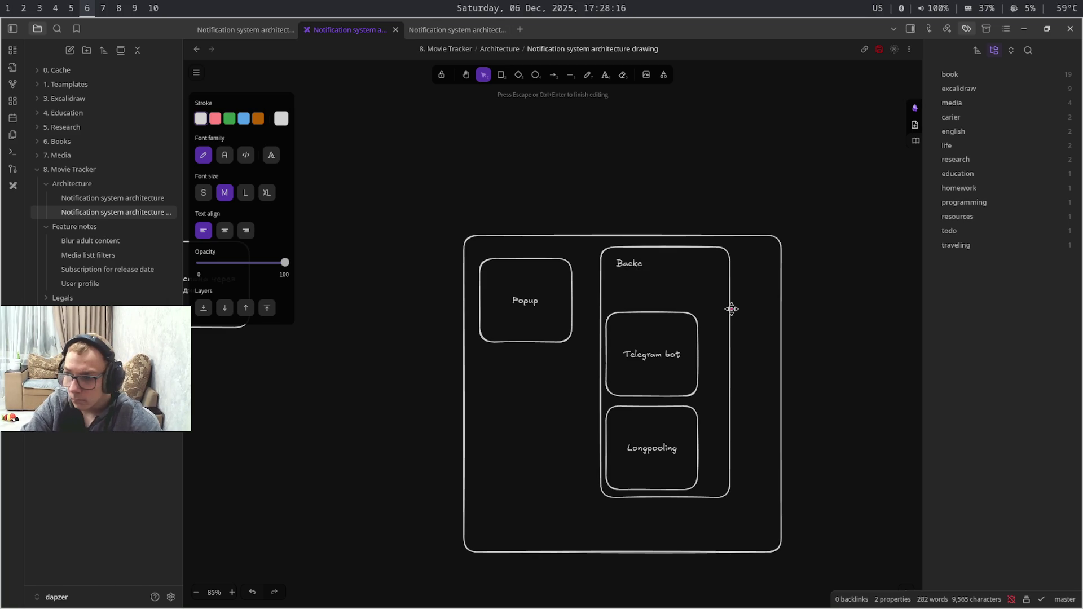
key("BackSpace")
type("d d")
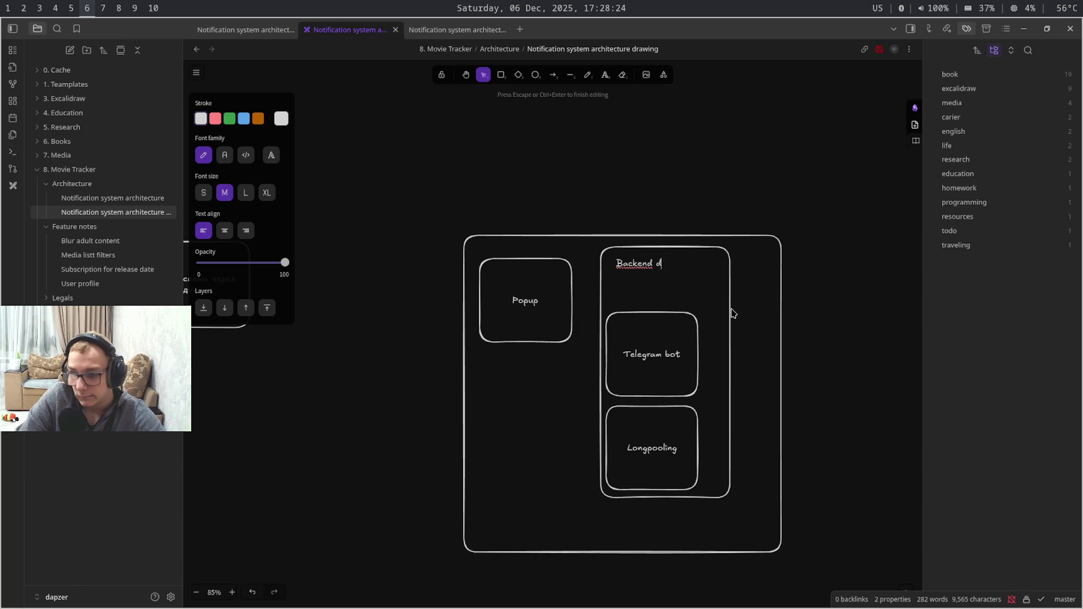
type("nn")
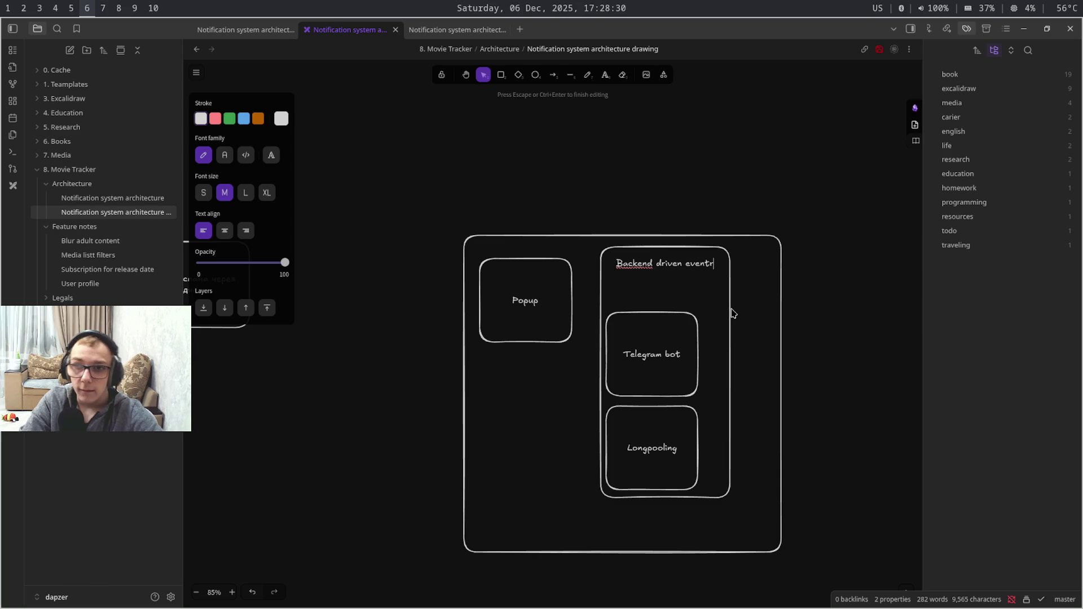
key("BackSpace")
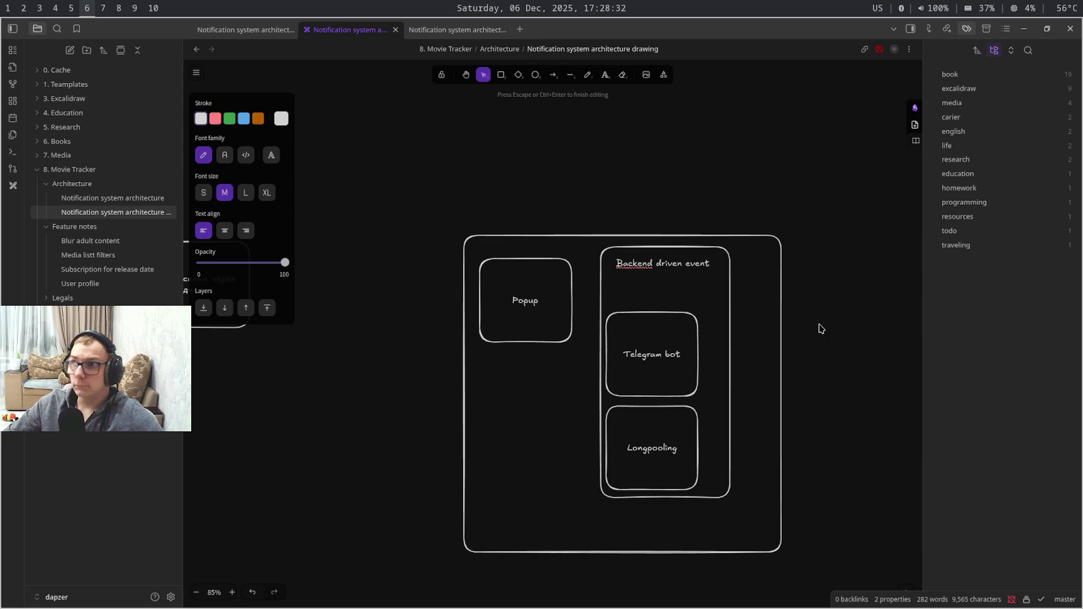
left_click(821, 326)
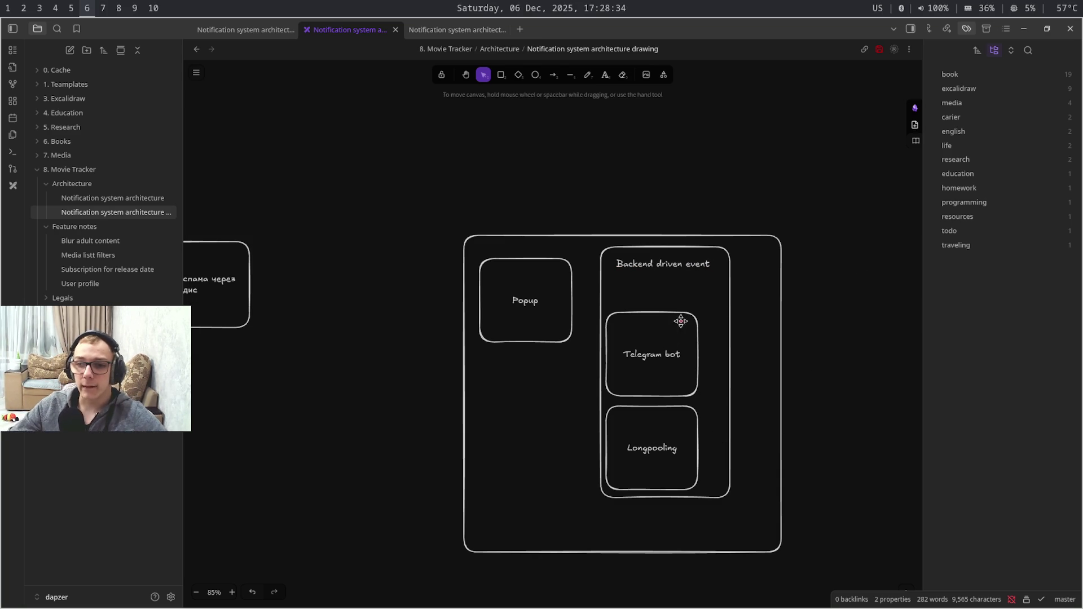
Duplicate the Telegram bot box and widen the Backend driven event container and outer frame to fit it
left_click(692, 366)
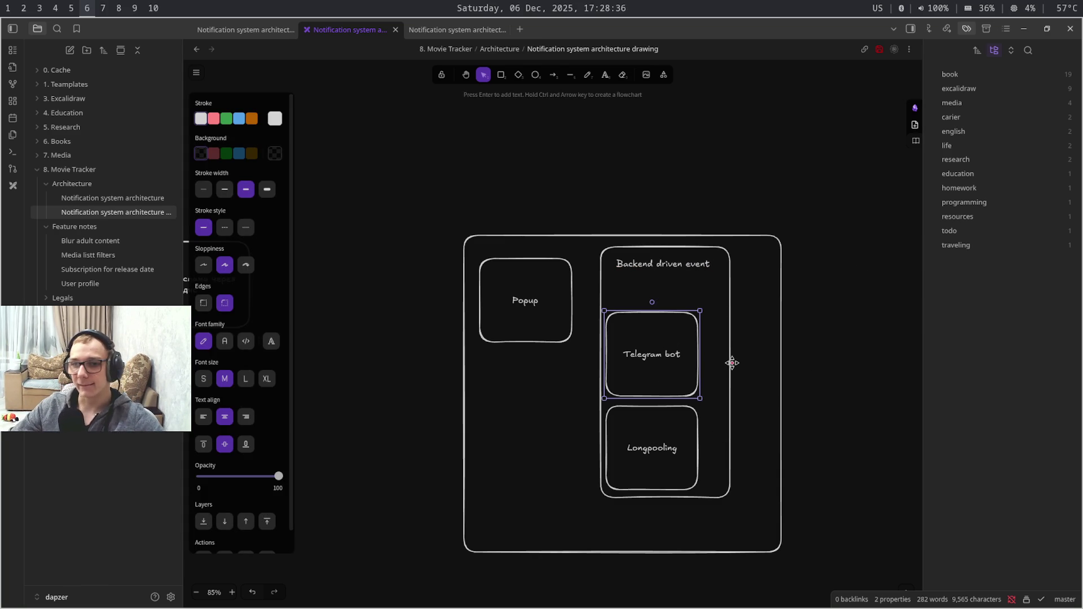
key("ctrl+v")
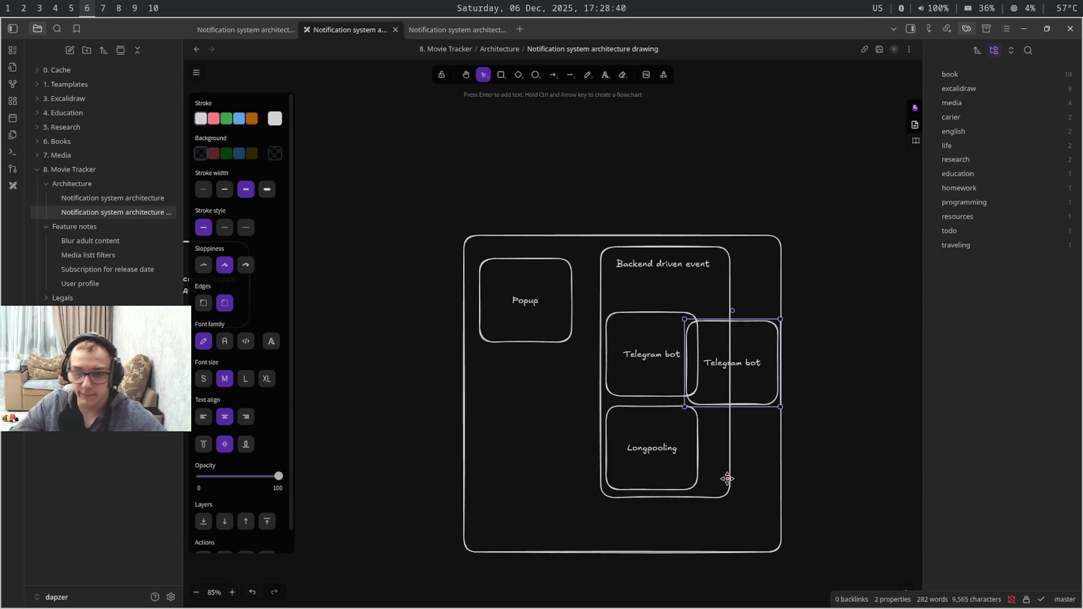
left_click(730, 479)
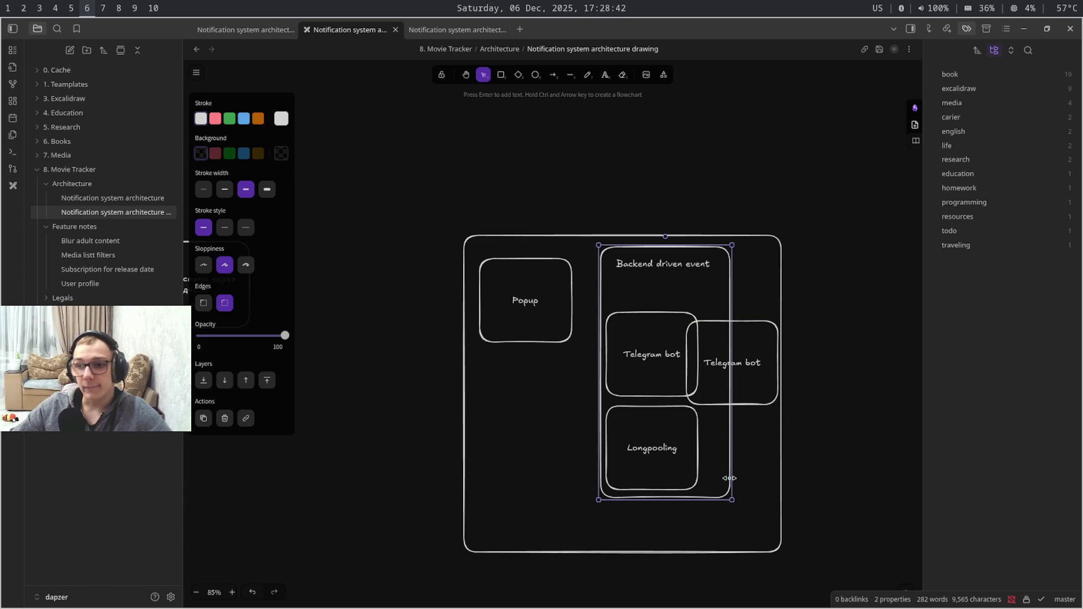
left_click_drag(733, 499, 821, 498)
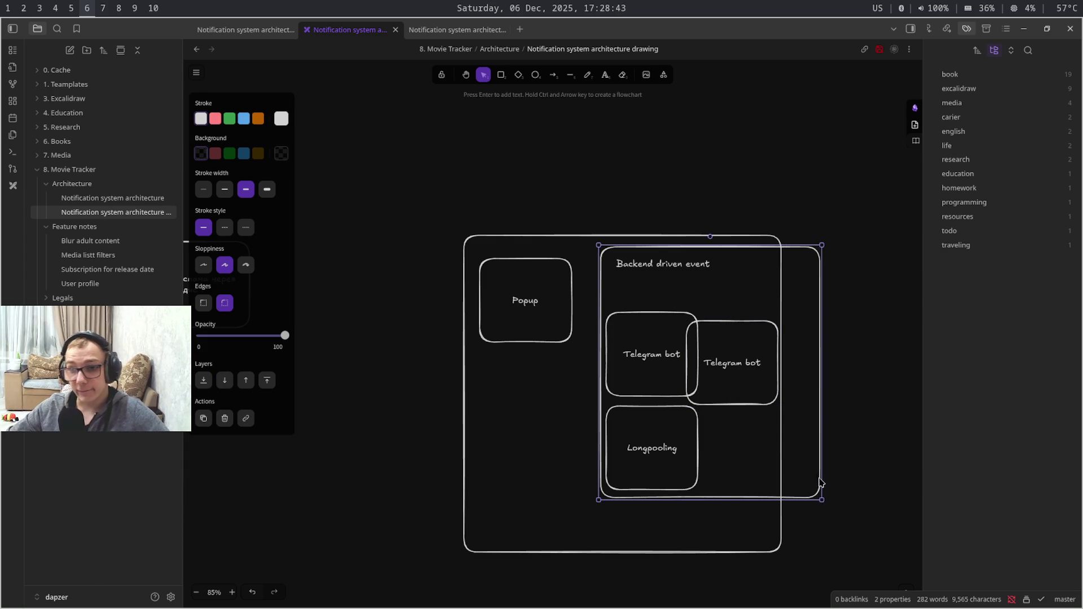
left_click(780, 535)
mouse_move(780, 535)
left_mouse_down()
mouse_move(860, 536)
mouse_move(840, 541)
left_mouse_up()
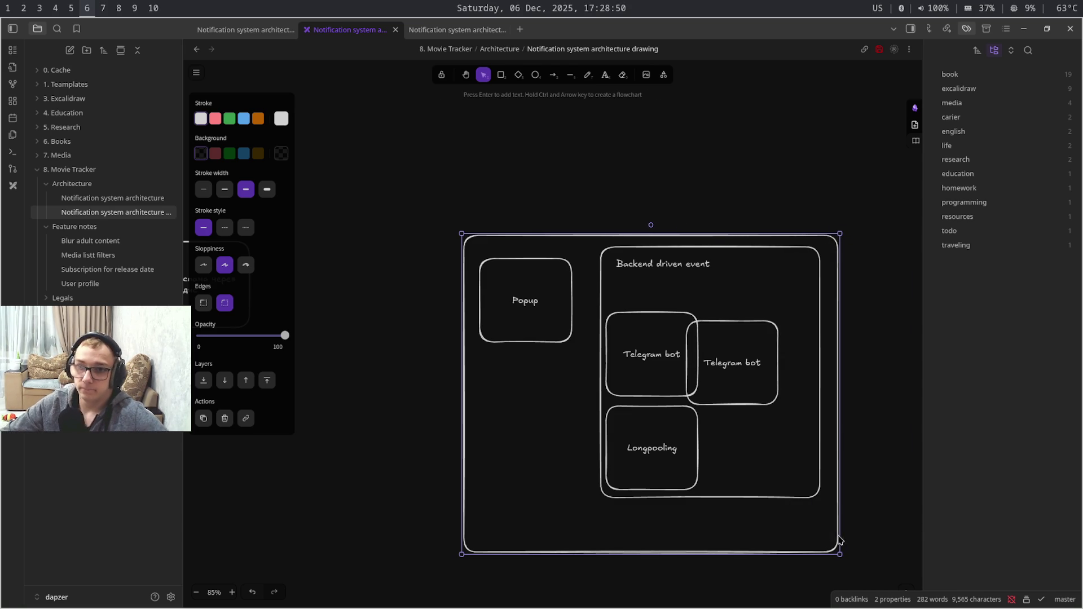
left_click_drag(761, 392, 784, 386)
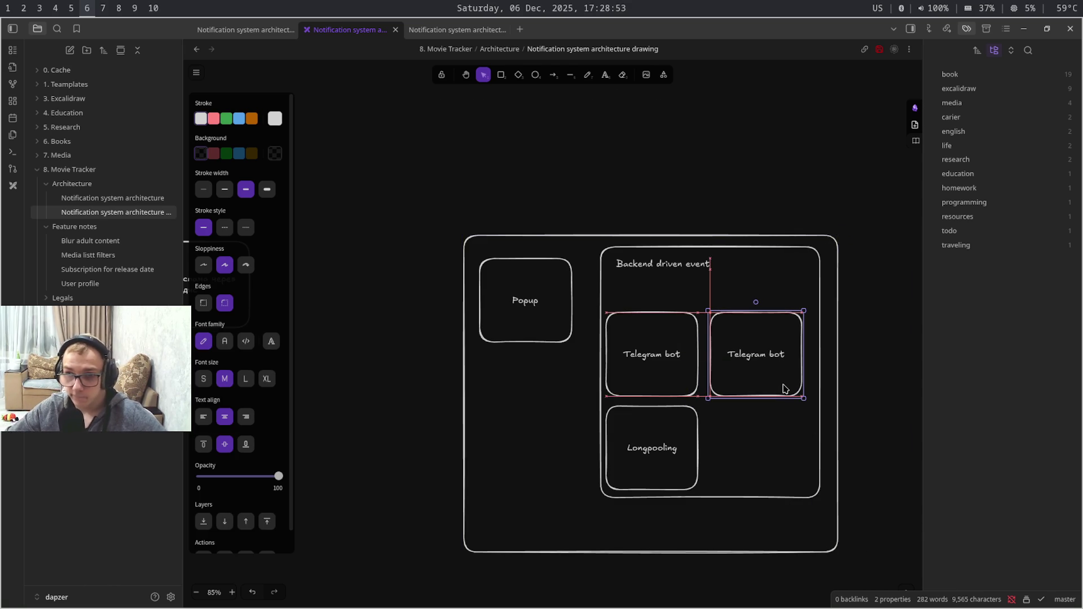
Relabel the copied box as Diskord bot
double_click(753, 358)
double_click(752, 358)
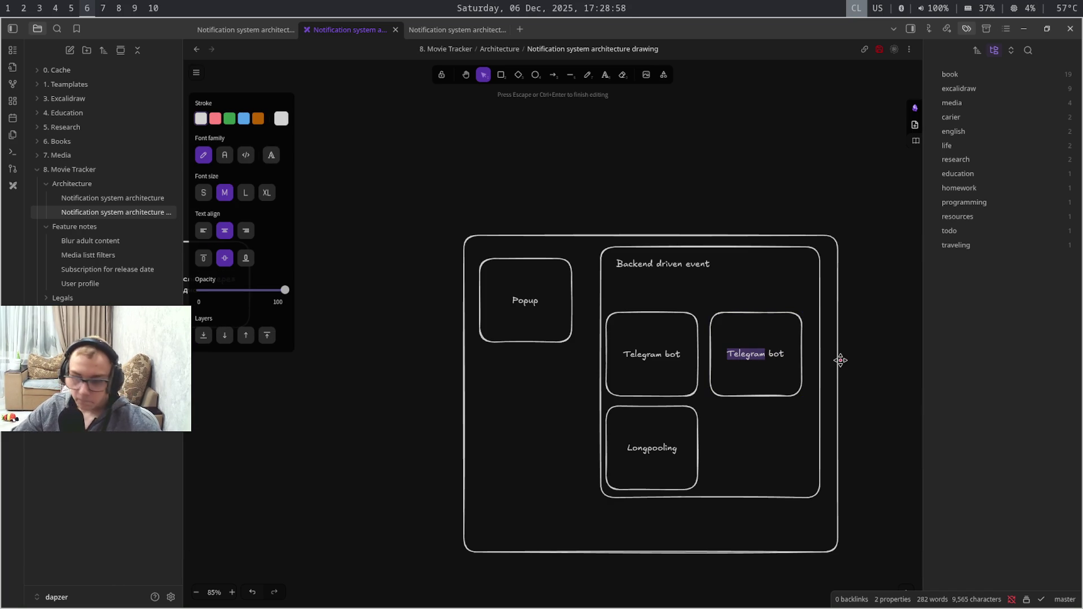
type("D")
key("Caps_Lock")
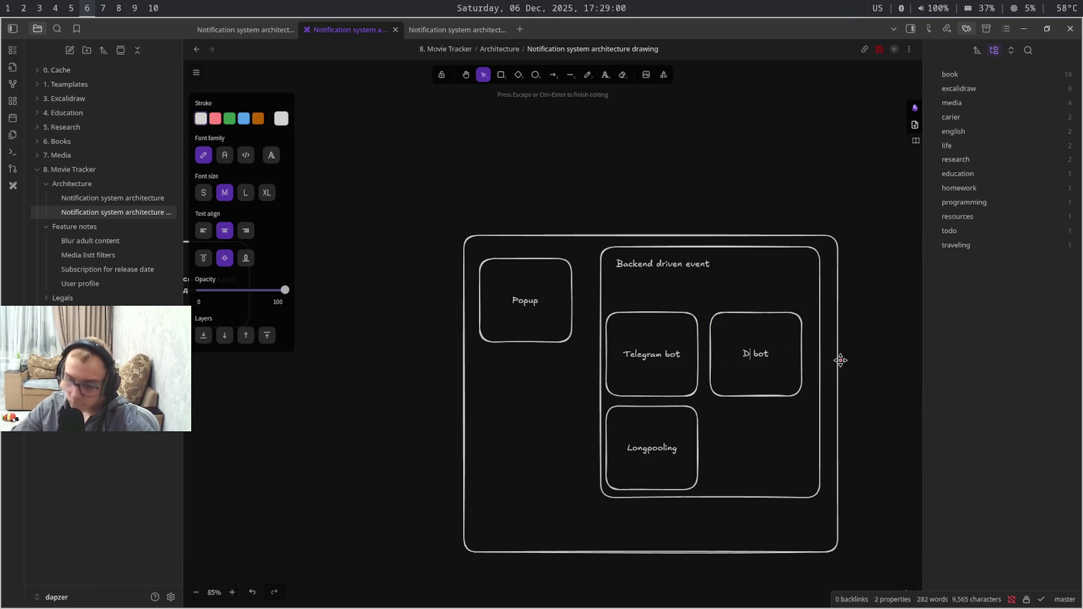
type("is")
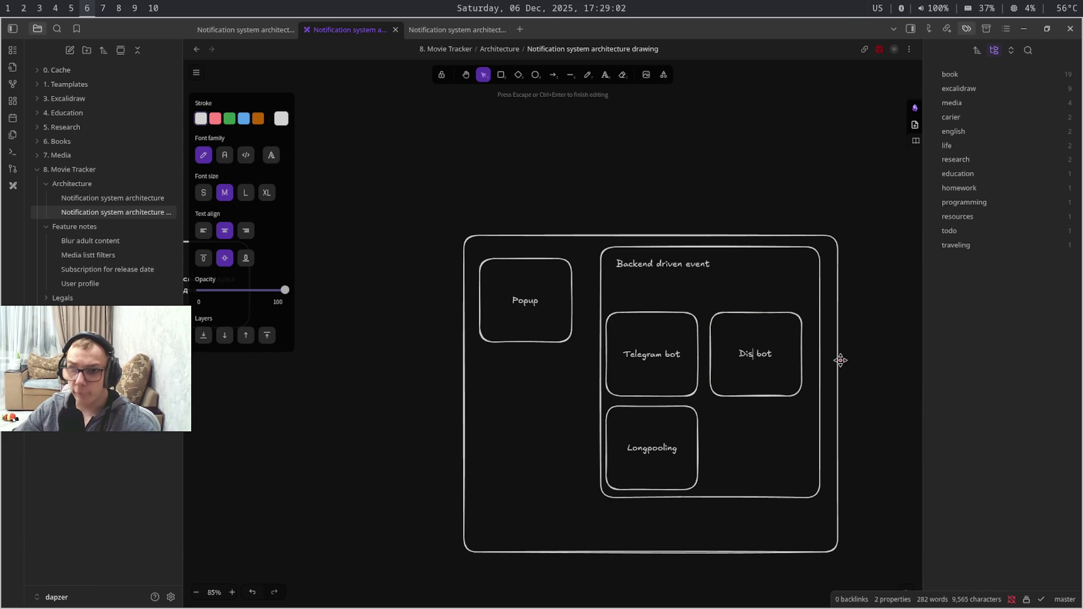
type("kord")
left_click(857, 363)
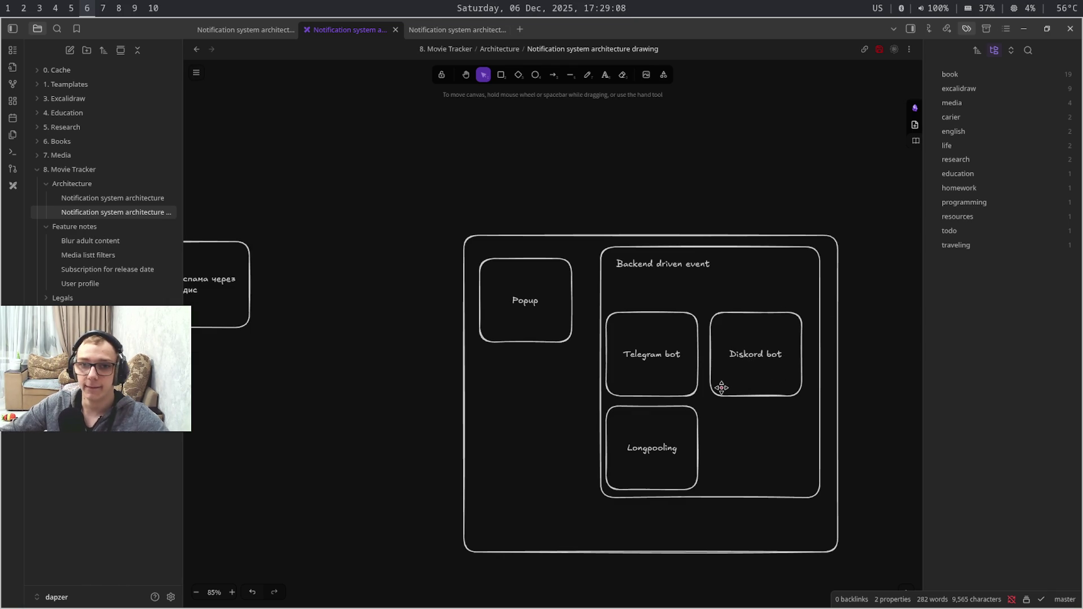
Nudge the Popup box slightly, deselect it, and switch to the Copilot chat workspace
mouse_move(556, 326)
left_mouse_down()
mouse_move(561, 315)
mouse_move(549, 321)
left_mouse_up()
left_click(599, 358)
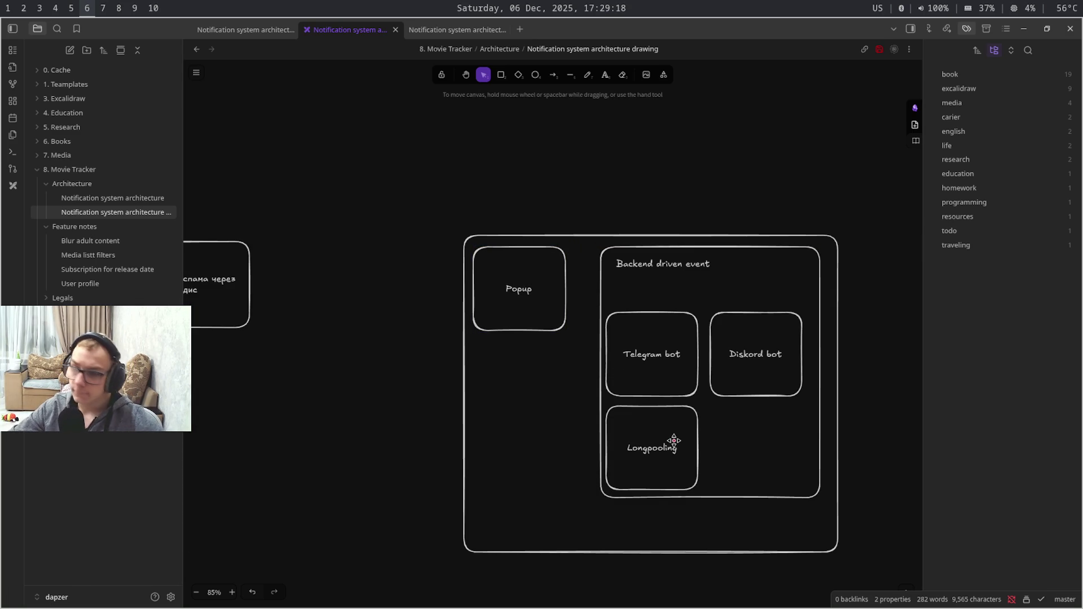
key("super+5")
key("super+4")
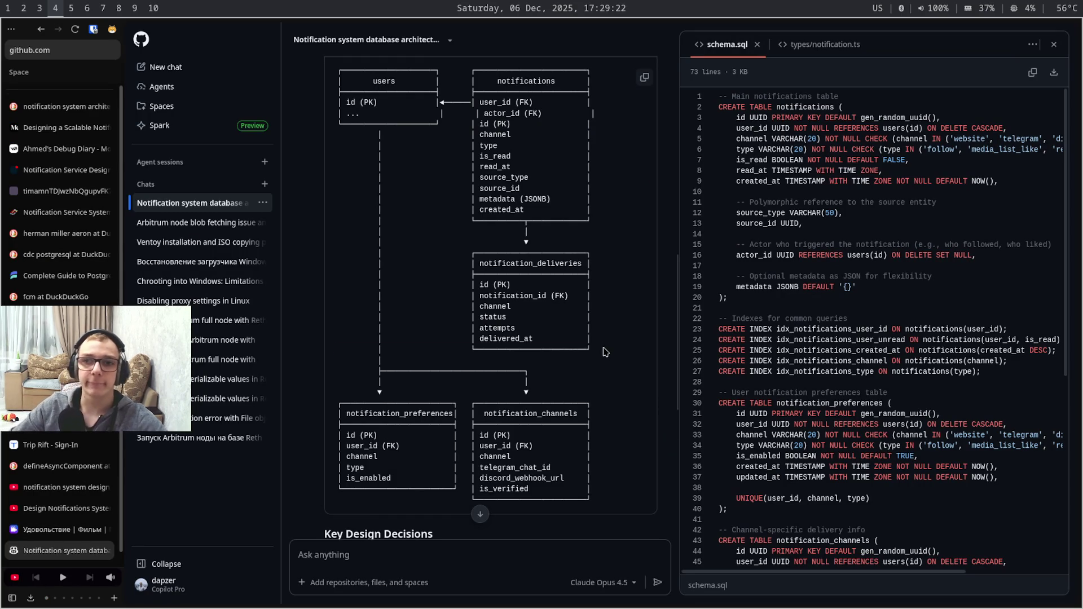
Select and read the notification_deliveries, users and notifications blocks in the schema diagram
left_click_drag(607, 353, 526, 252)
mouse_move(603, 211)
left_mouse_down()
mouse_move(476, 70)
mouse_move(481, 89)
left_mouse_up()
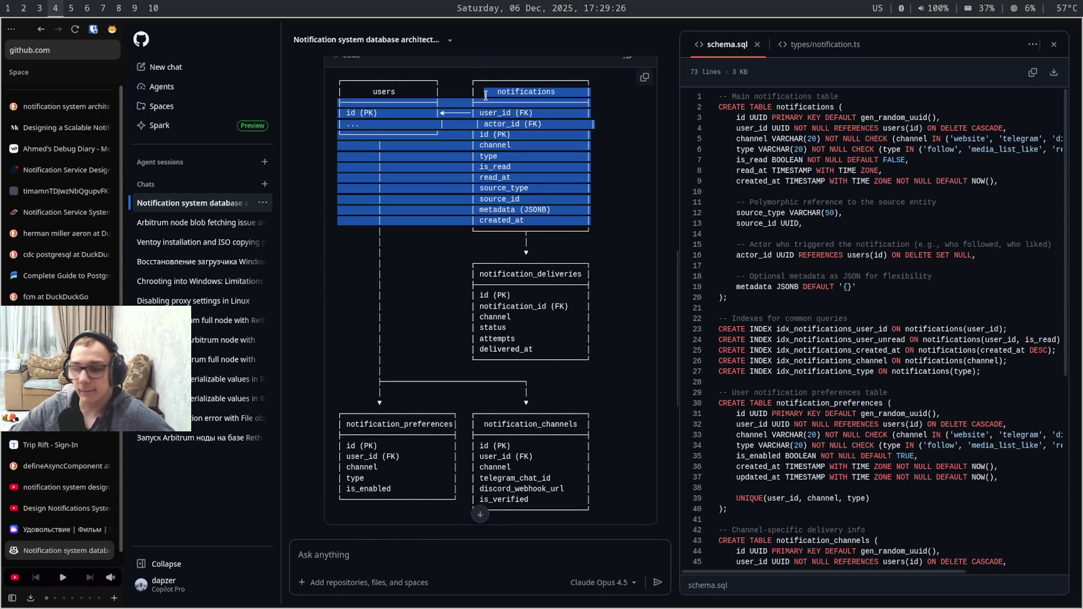
left_click(485, 94)
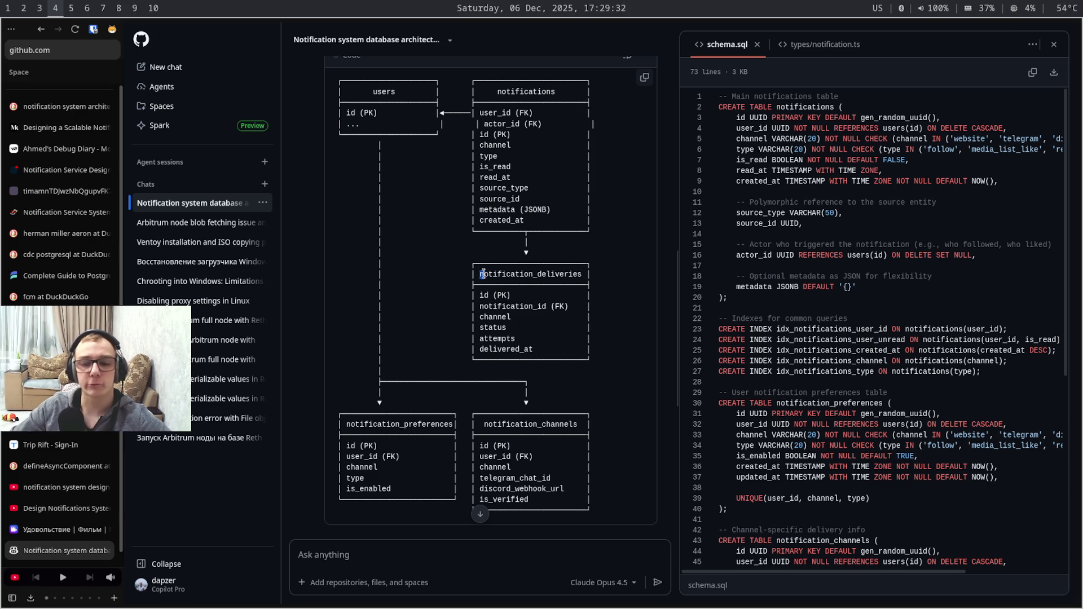
left_click_drag(480, 275, 598, 278)
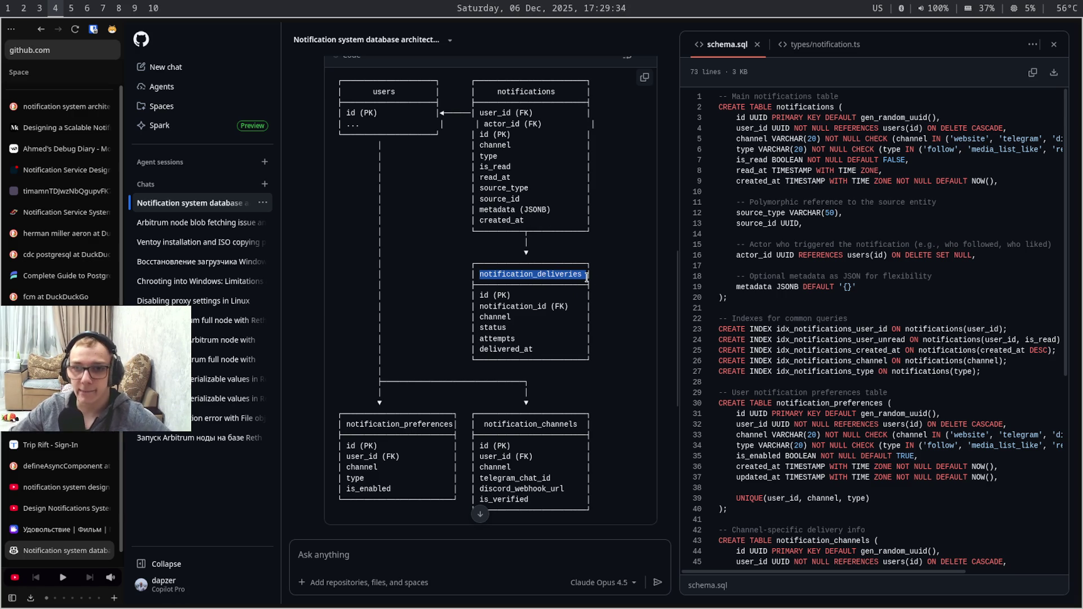
left_click(618, 304)
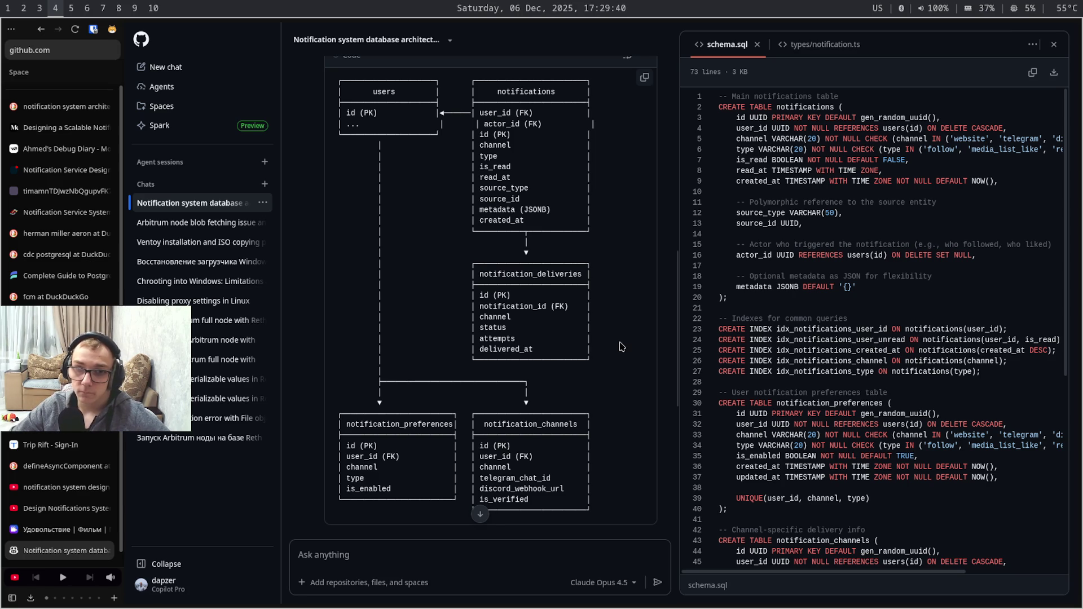
mouse_move(623, 379)
left_mouse_down()
mouse_move(569, 306)
mouse_move(338, 274)
mouse_move(341, 265)
left_mouse_up()
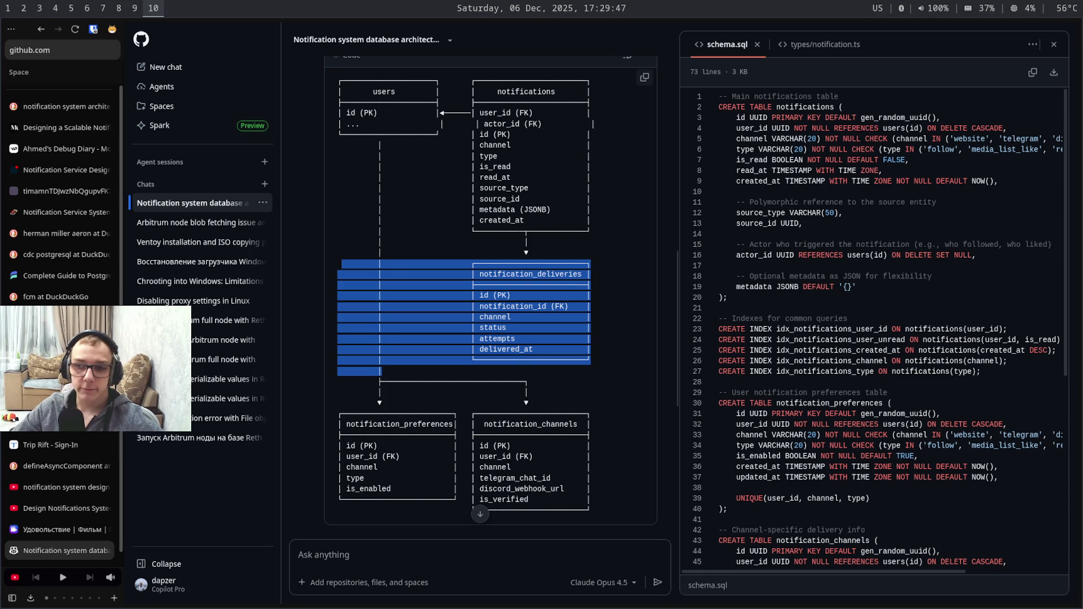
Pass through the Figma design workspace and reopen the Notification system architecture note in Obsidian
key("super+9")
key("super+4")
key("super+3")
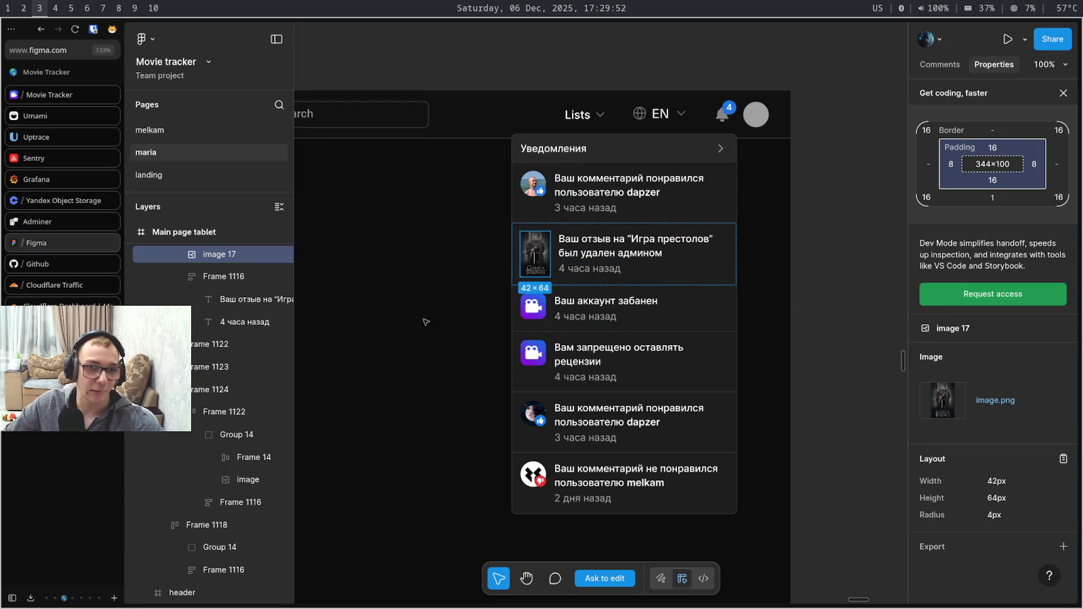
mouse_move(59, 221)
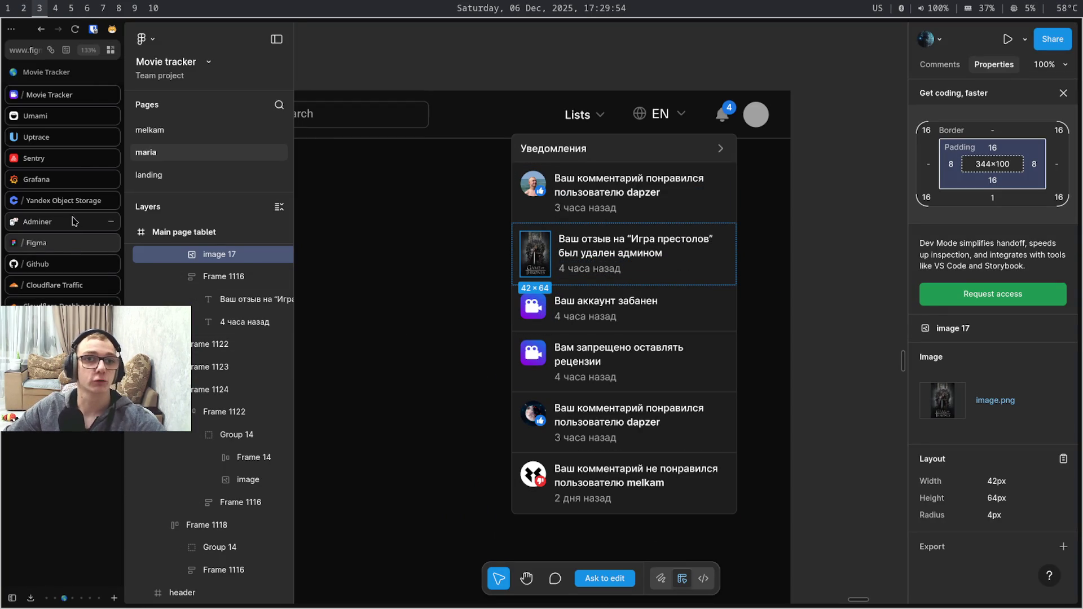
key("super+5")
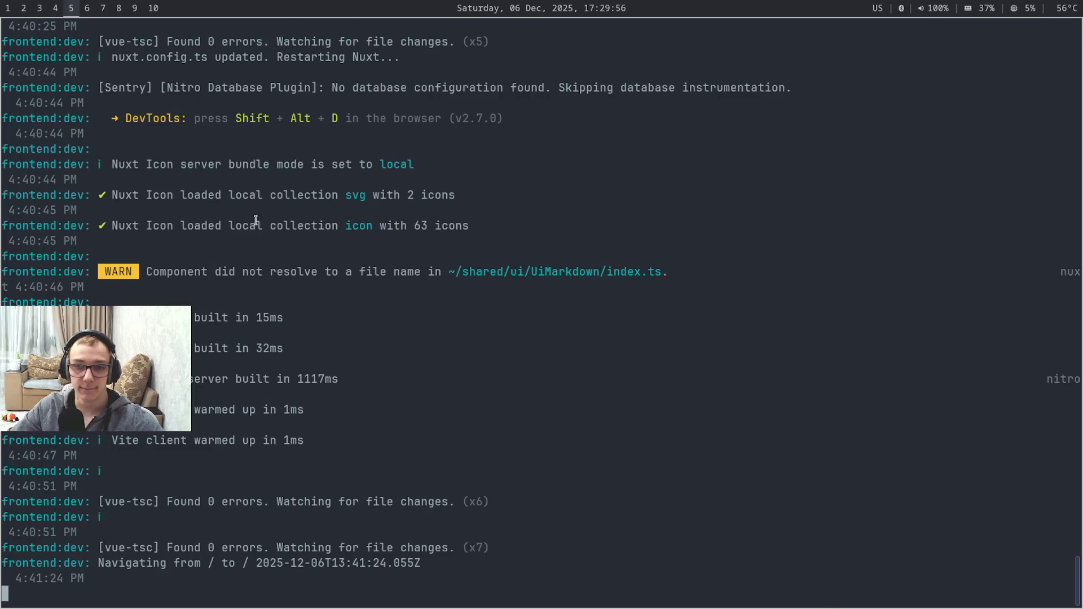
key("super+6")
key("ctrl+Tab")
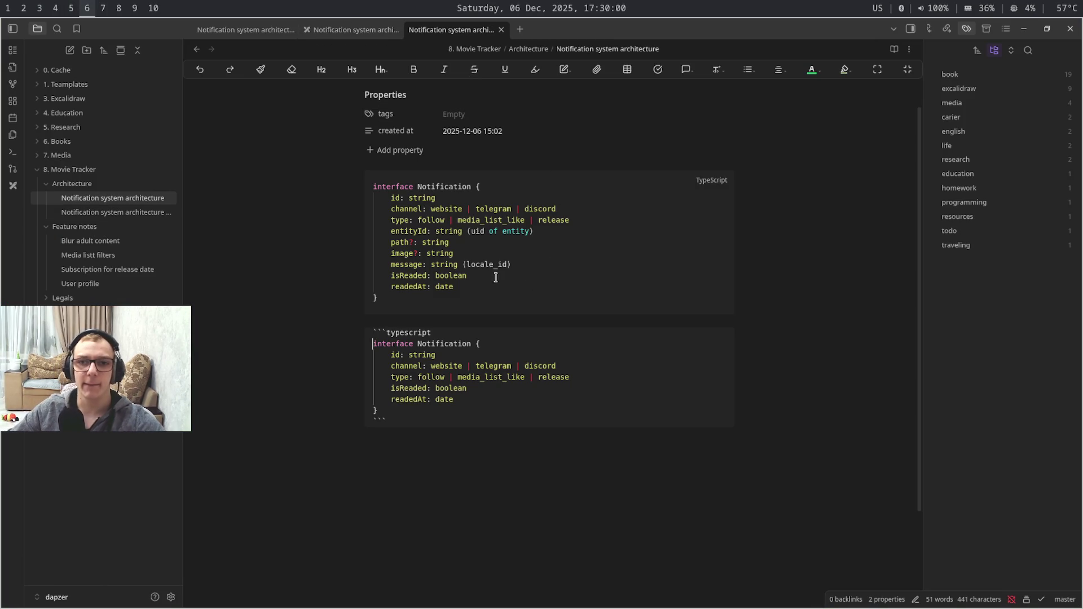
Delete the isReaded and readedAt lines from the first Notification interface
left_click_drag(560, 273, 388, 197)
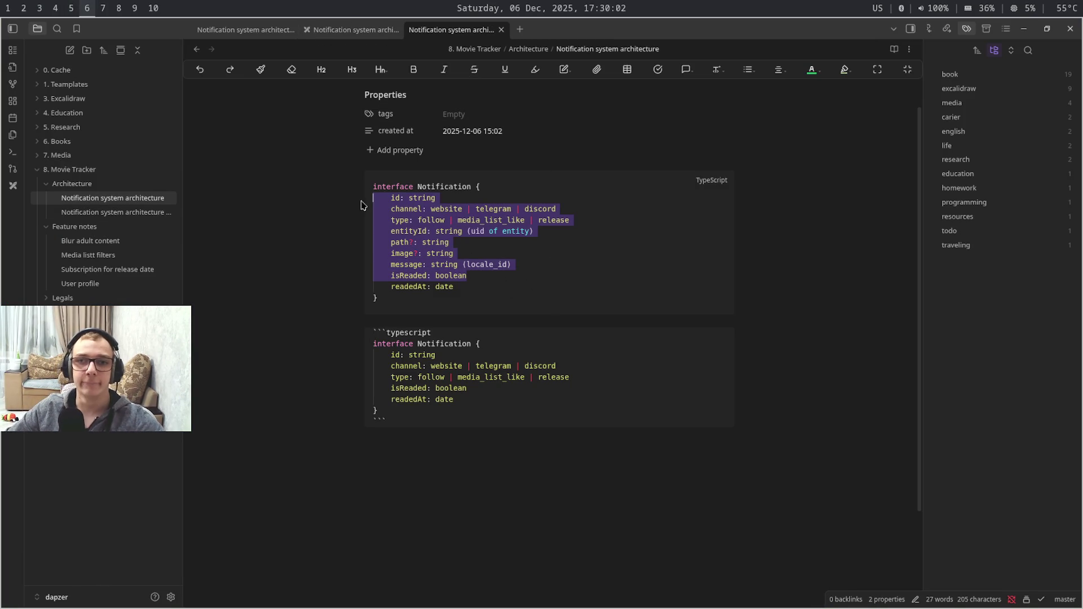
key("shift+Down")
key("shift+Down")
key("shift+Down")
left_click(505, 288)
left_click_drag(454, 287, 366, 267)
key("shift+End")
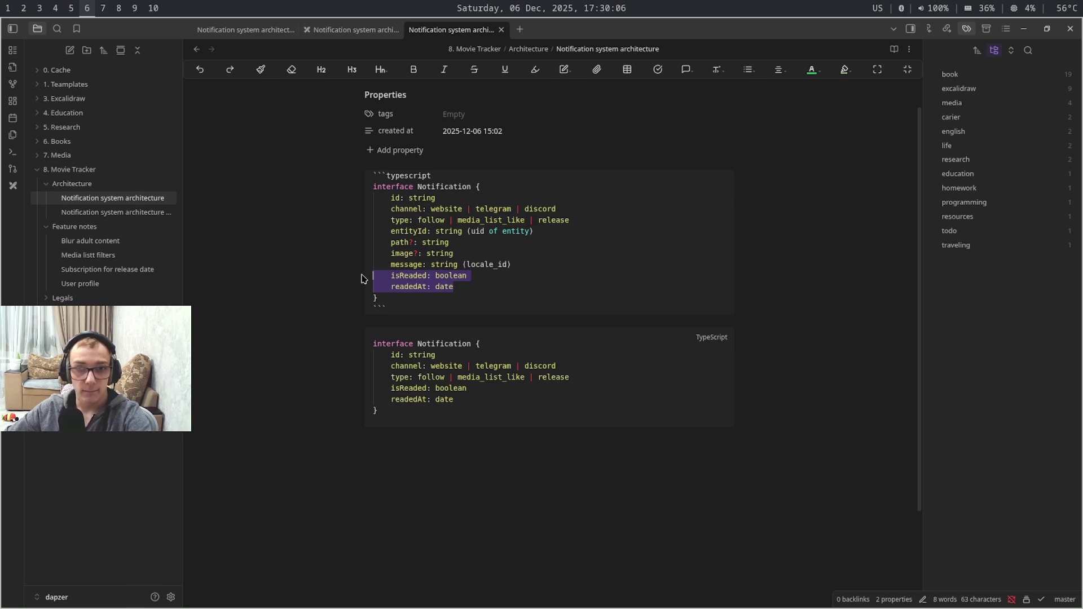
key("BackSpace")
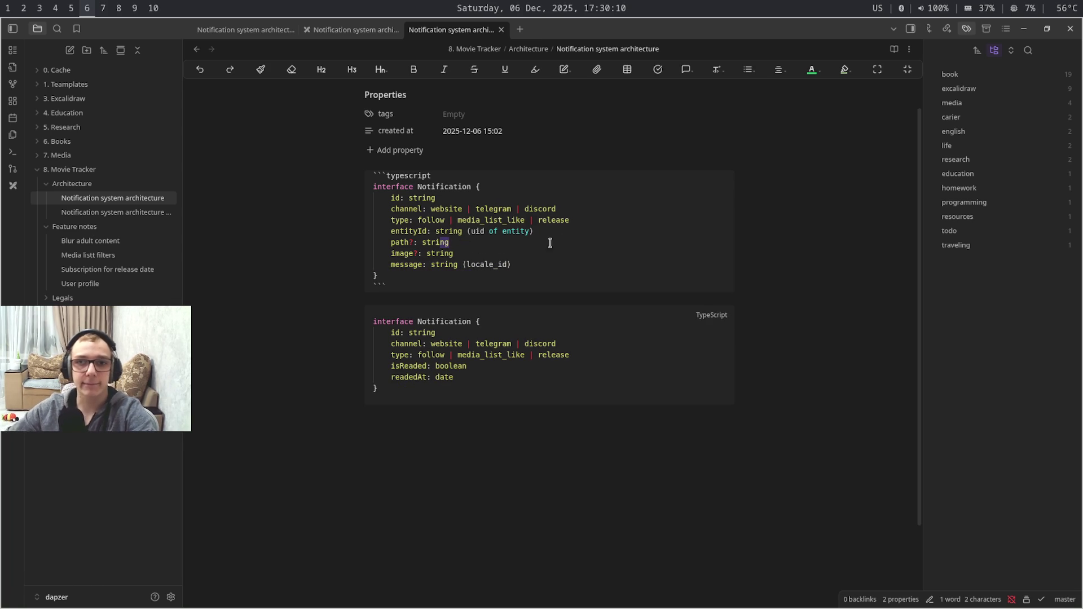
Delete the entityId and type field lines from the first interface
mouse_move(588, 223)
left_mouse_down()
mouse_move(381, 199)
mouse_move(369, 225)
mouse_move(556, 234)
left_mouse_up()
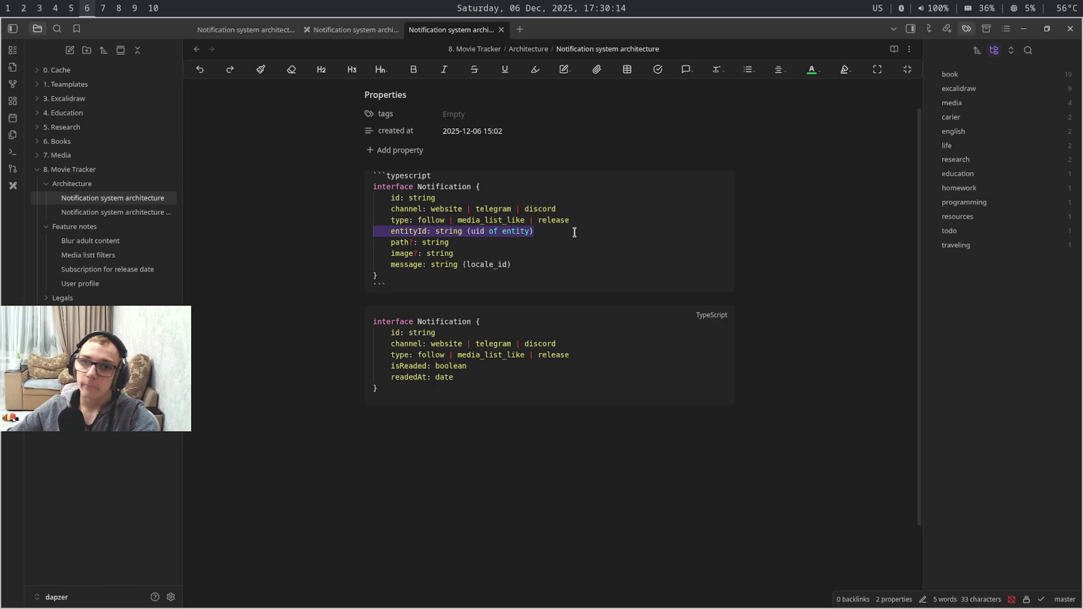
key("BackSpace")
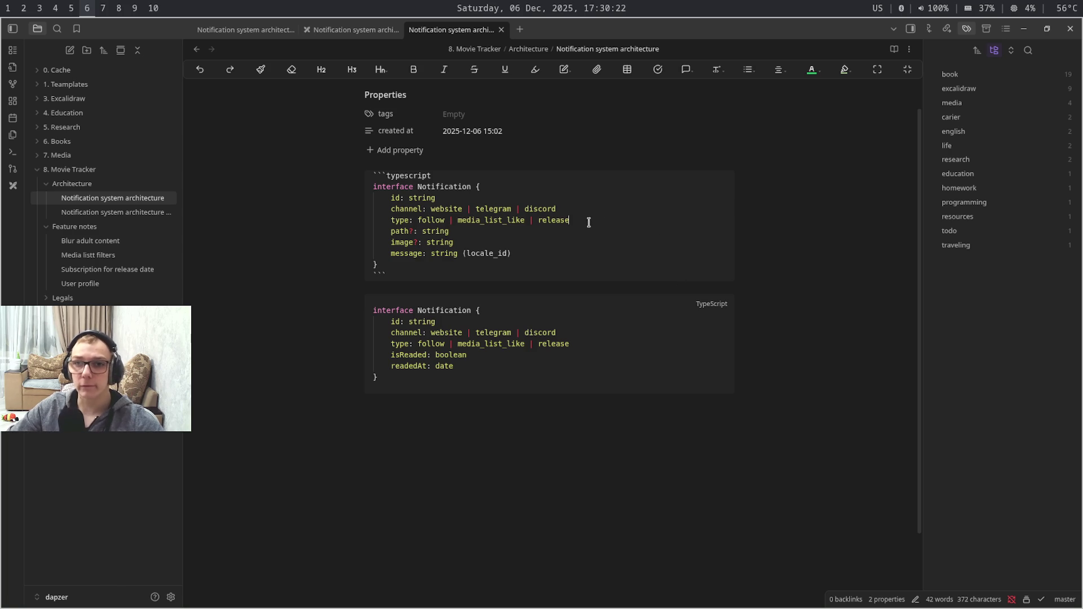
left_click_drag(579, 222, 356, 222)
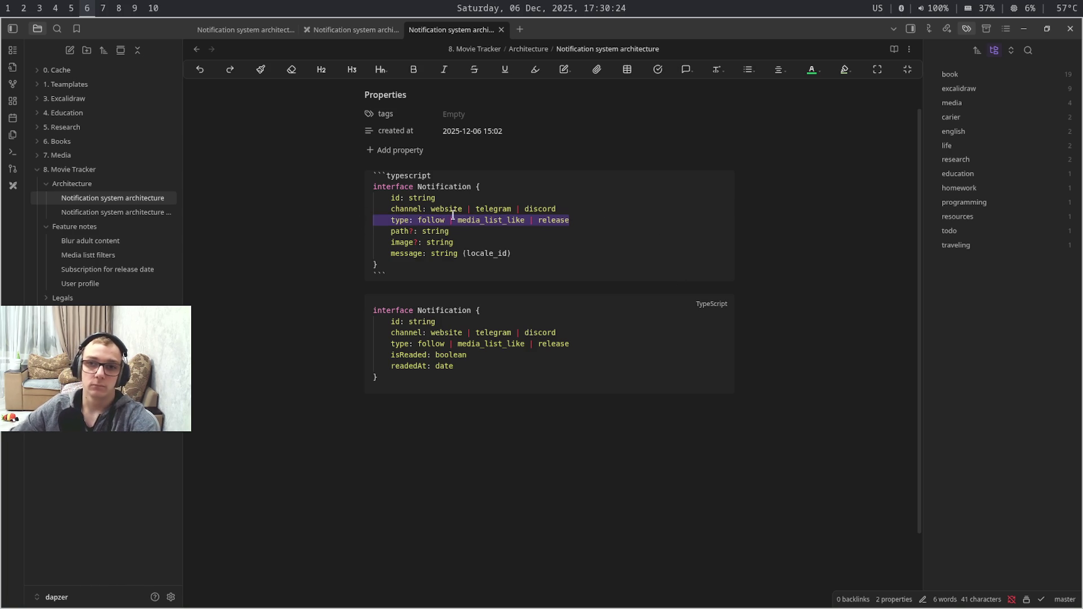
key("BackSpace")
key("BackSpace")
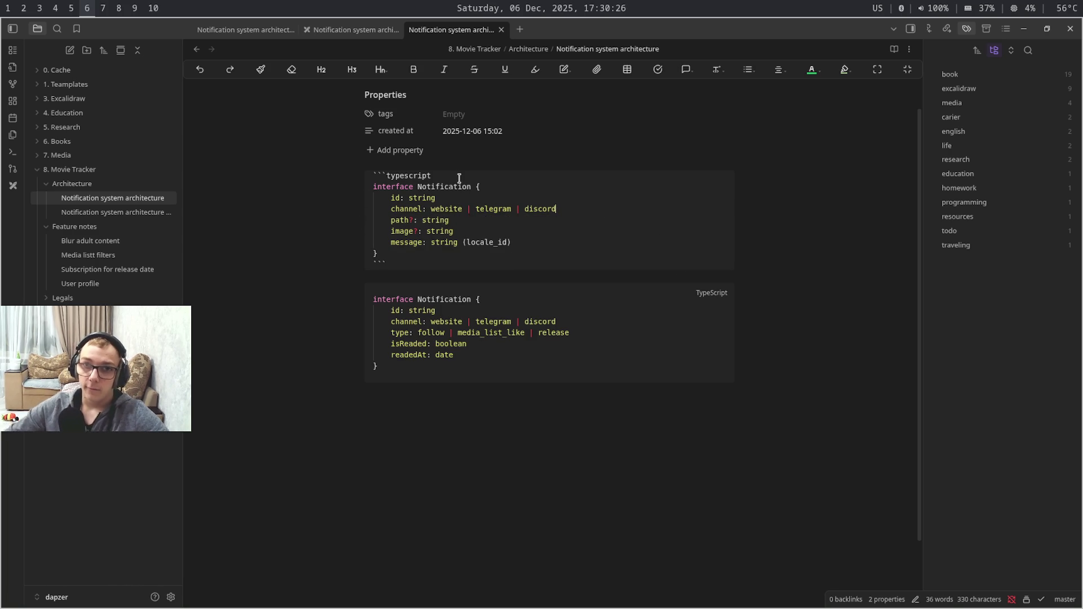
Copy the name Notification onto a new field line after id: string
double_click(460, 187)
key("ctrl+c")
left_click(497, 198)
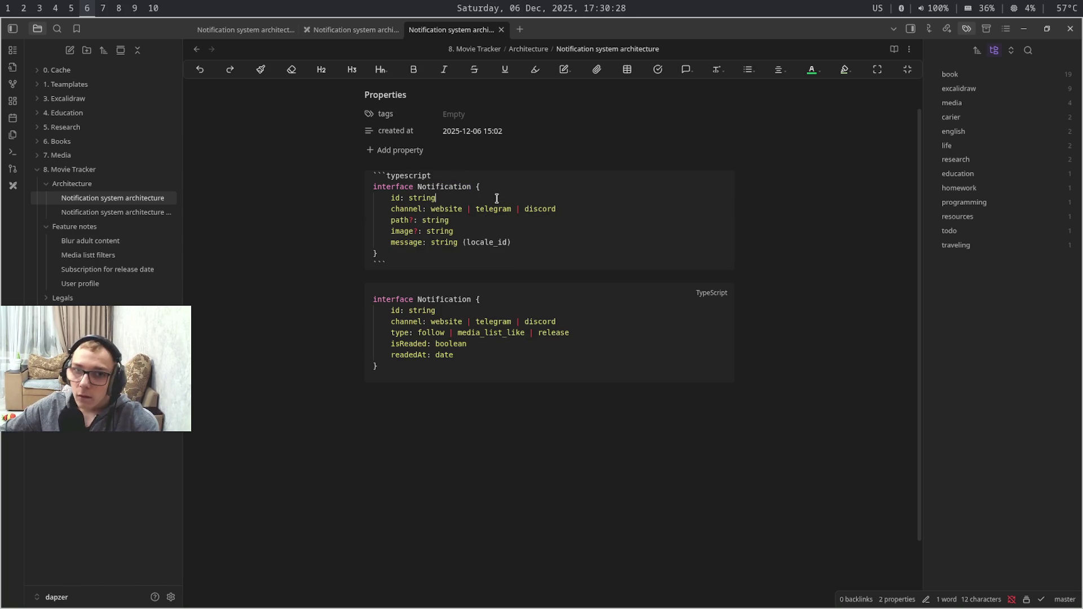
key("Return")
key("ctrl+v")
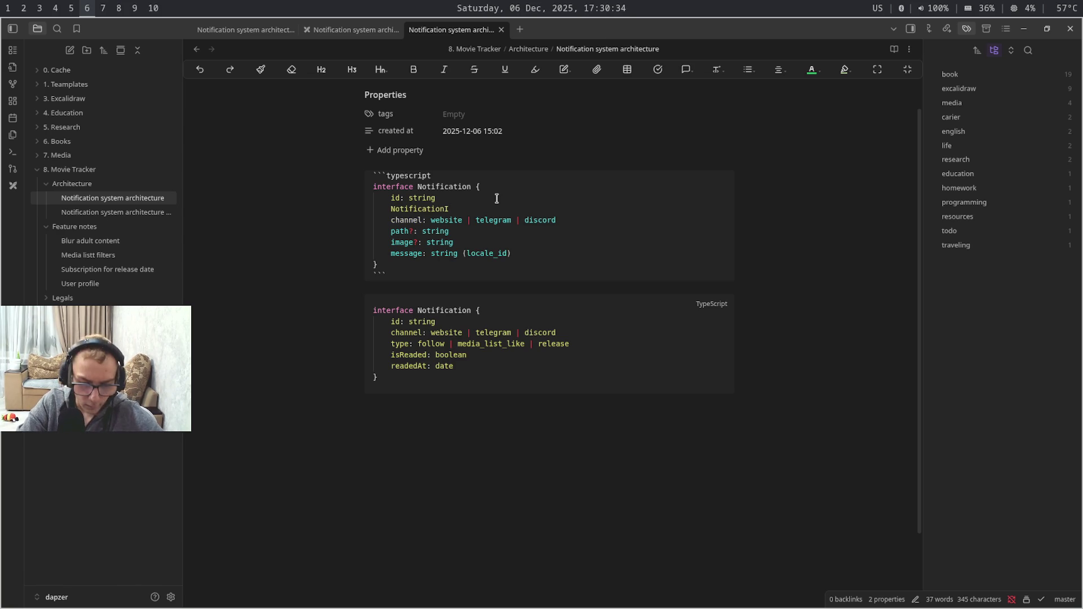
Make the new field read notificationId: string (pk), fixing stray characters, then leave for another workspace
key("super+8")
key("super+9")
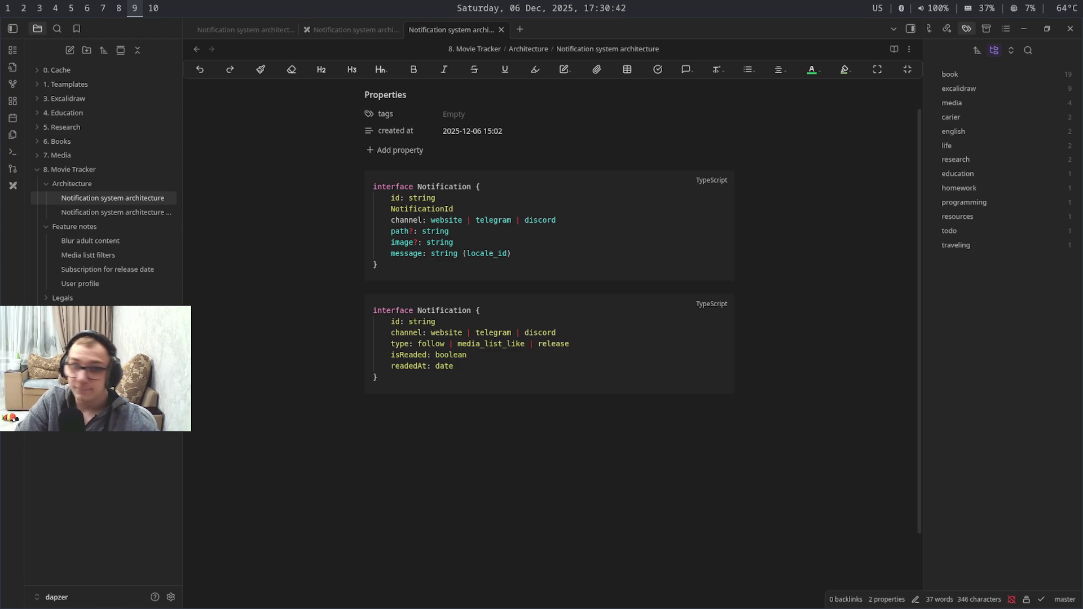
key("super+6")
key("shift+Right")
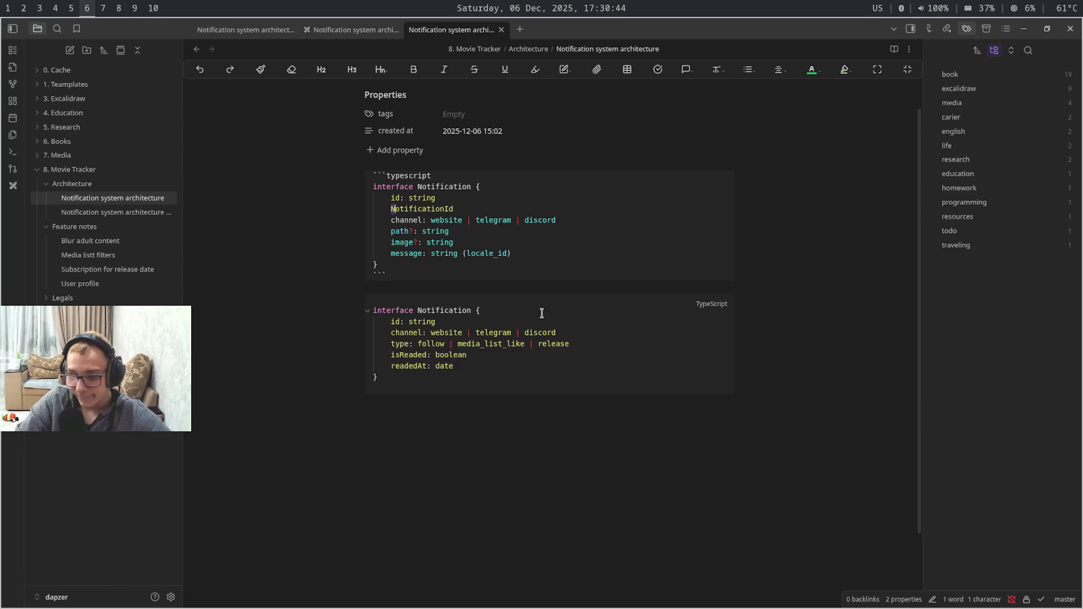
type("n")
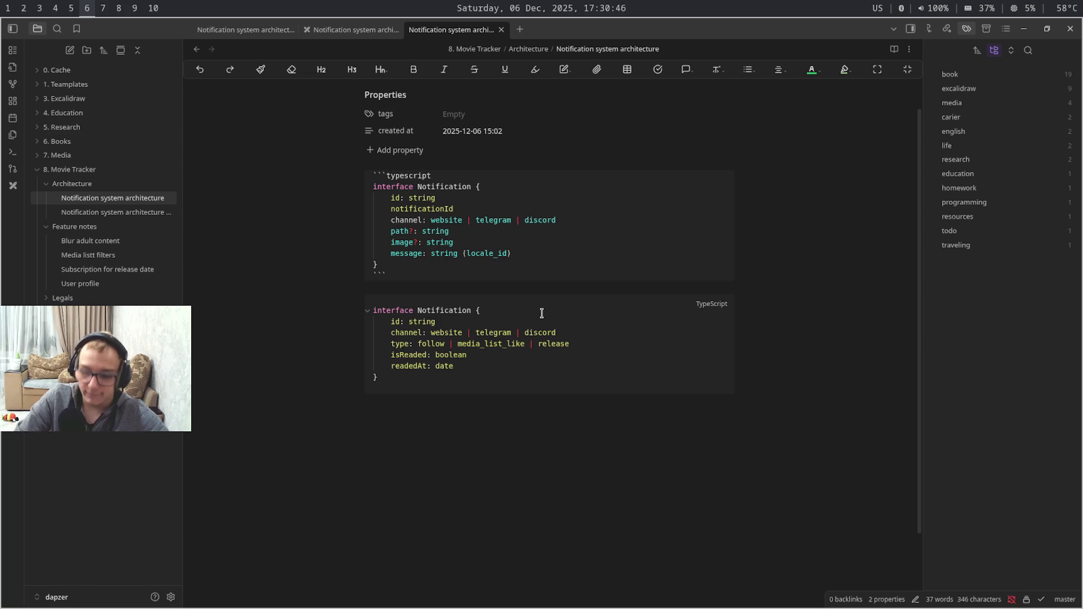
type(": ws")
key("Left")
key("BackSpace")
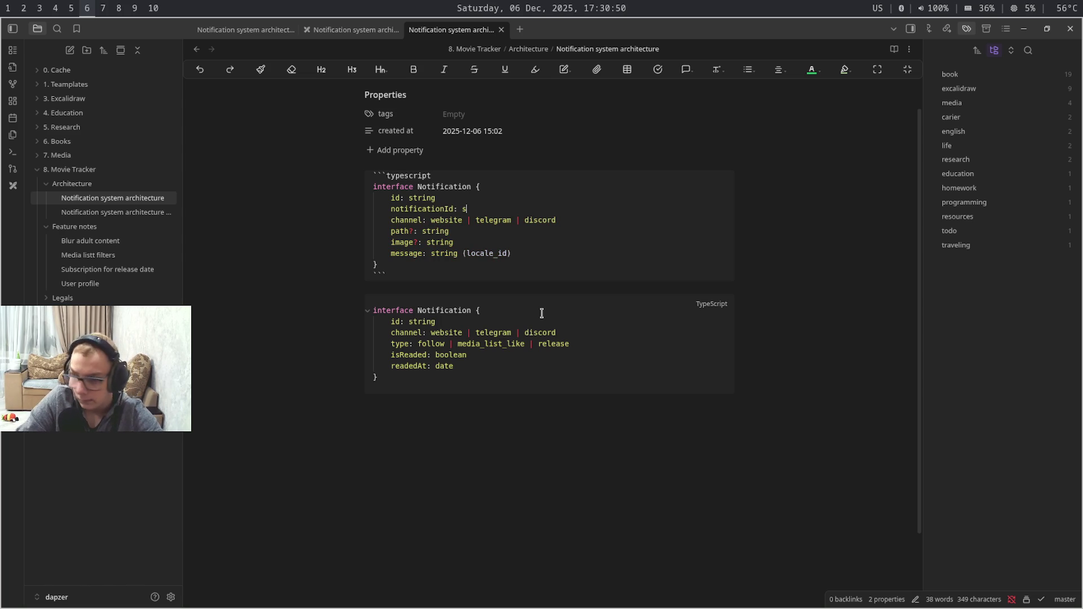
type("ringh")
key("BackSpace")
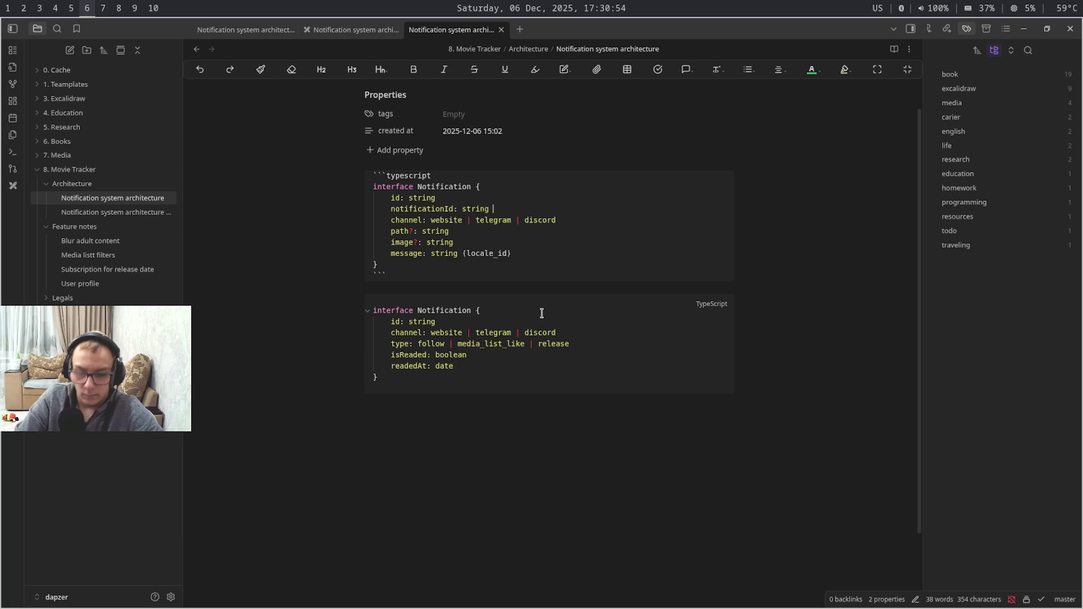
type("(pk")
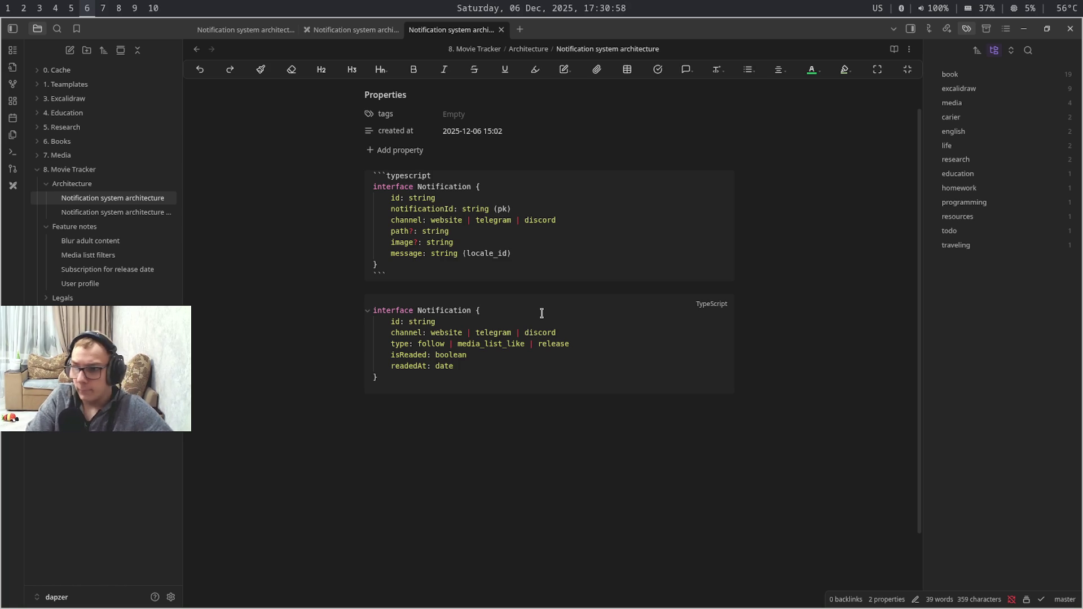
left_click(619, 233)
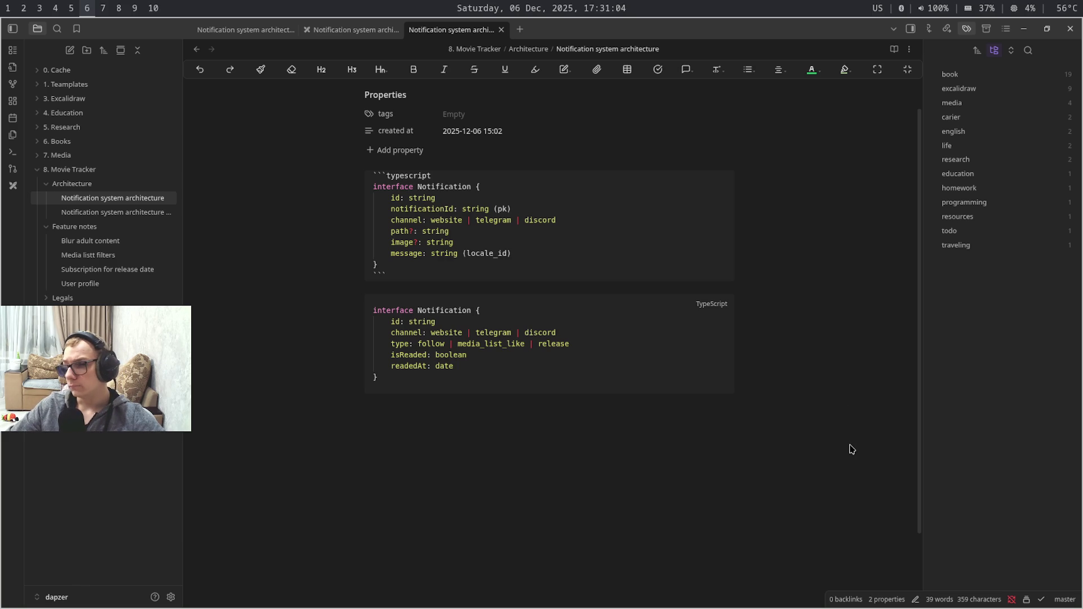
key("super+shift+9")
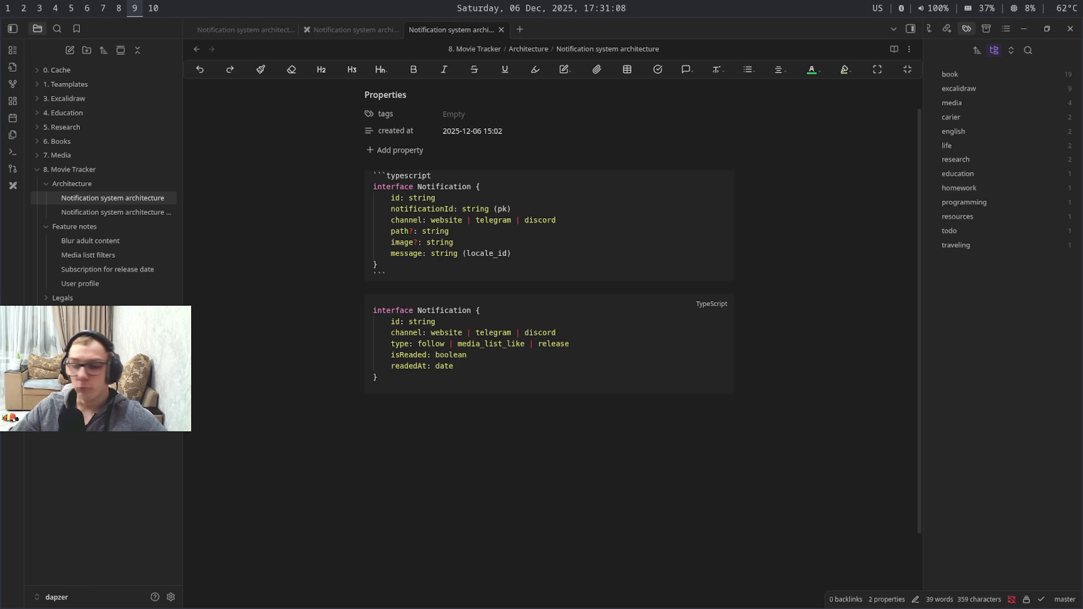
Start a new field line after release in the second interface, then hop workspaces and return to the note
key("super+shift+6")
left_click(597, 341)
key("Return")
type("m")
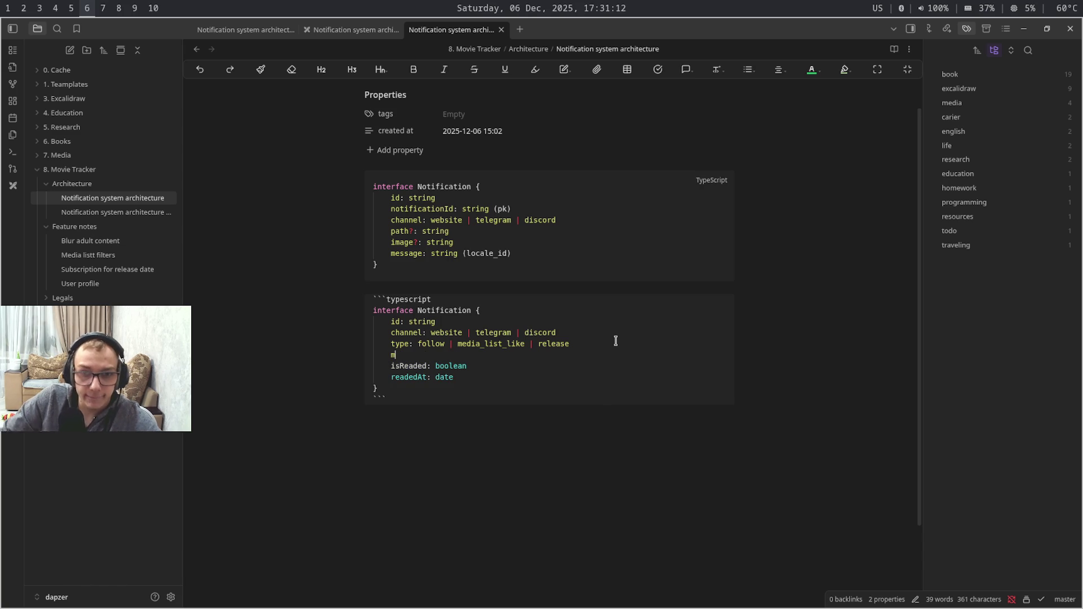
type("eta:")
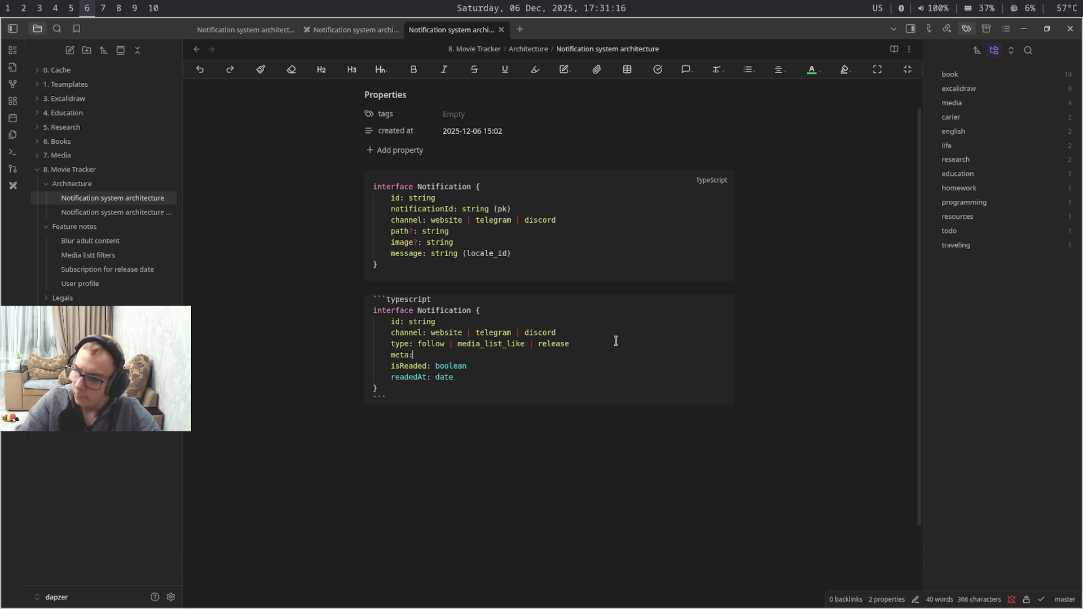
type("{")
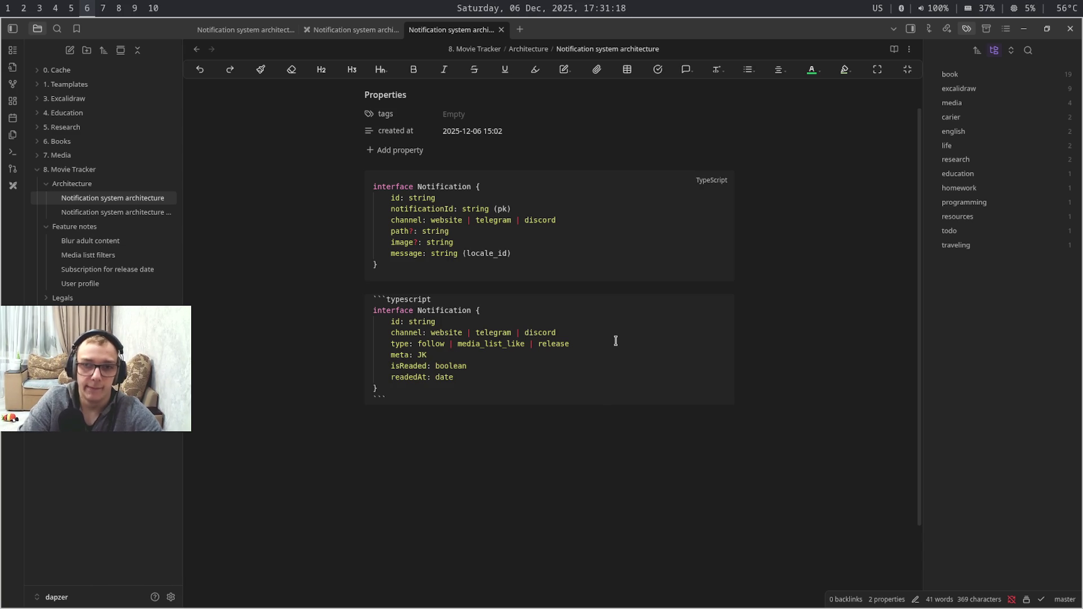
type("Sonb")
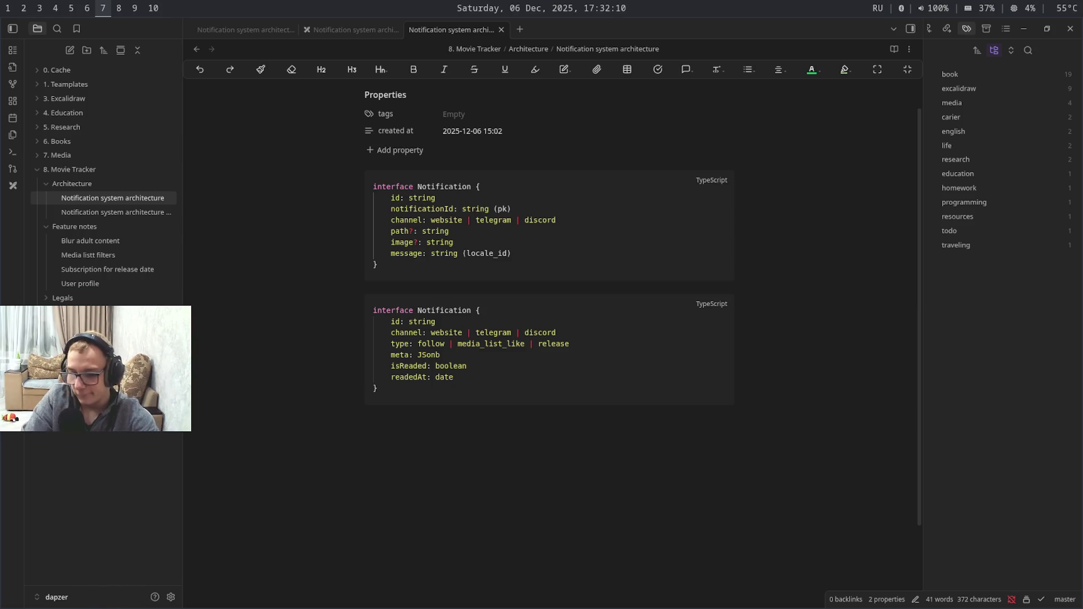
key("super+shift+9")
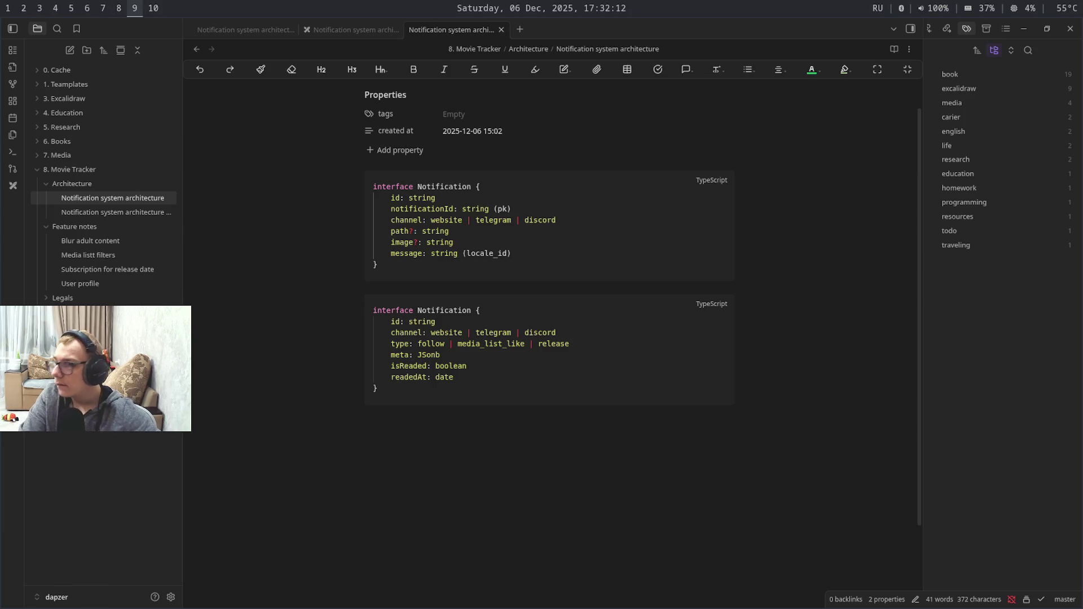
key("super+6")
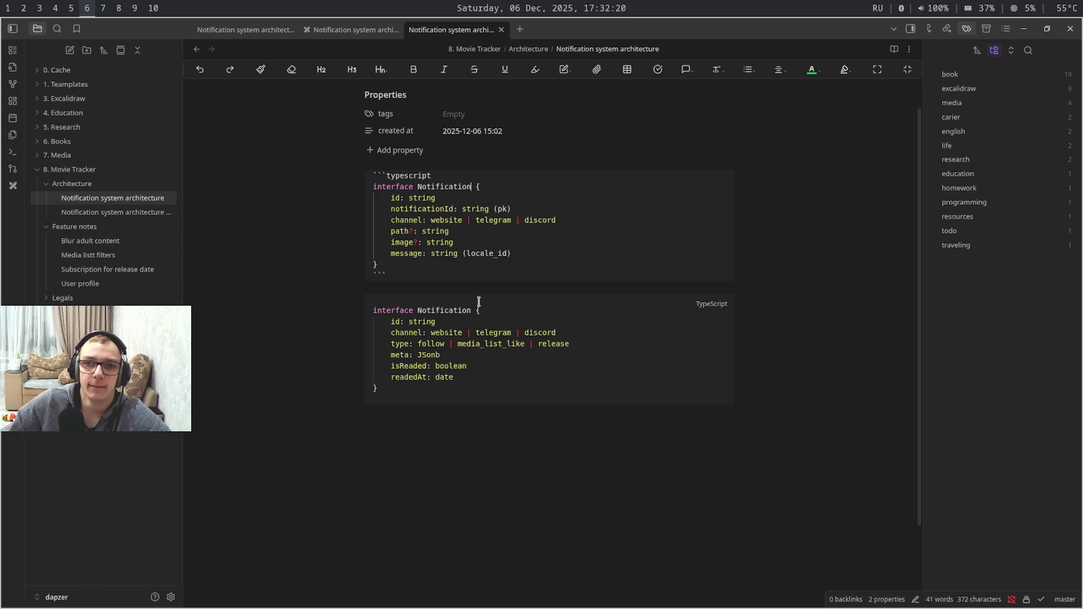
Rename the first interface to NotificationDelivery, switching to English layout to fix a mistyped letter
key("Caps_Lock")
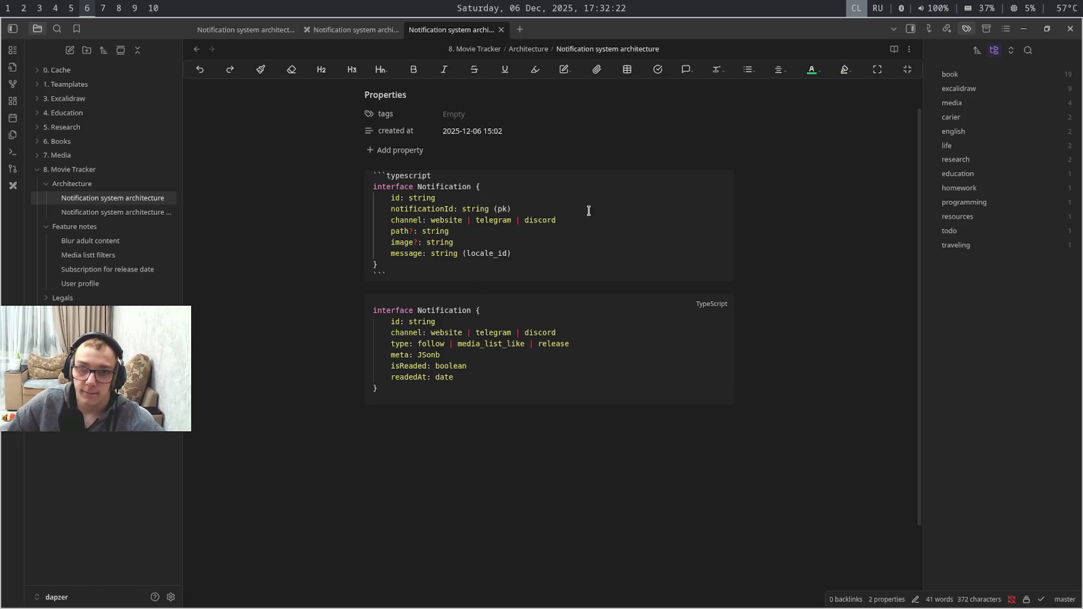
type("B")
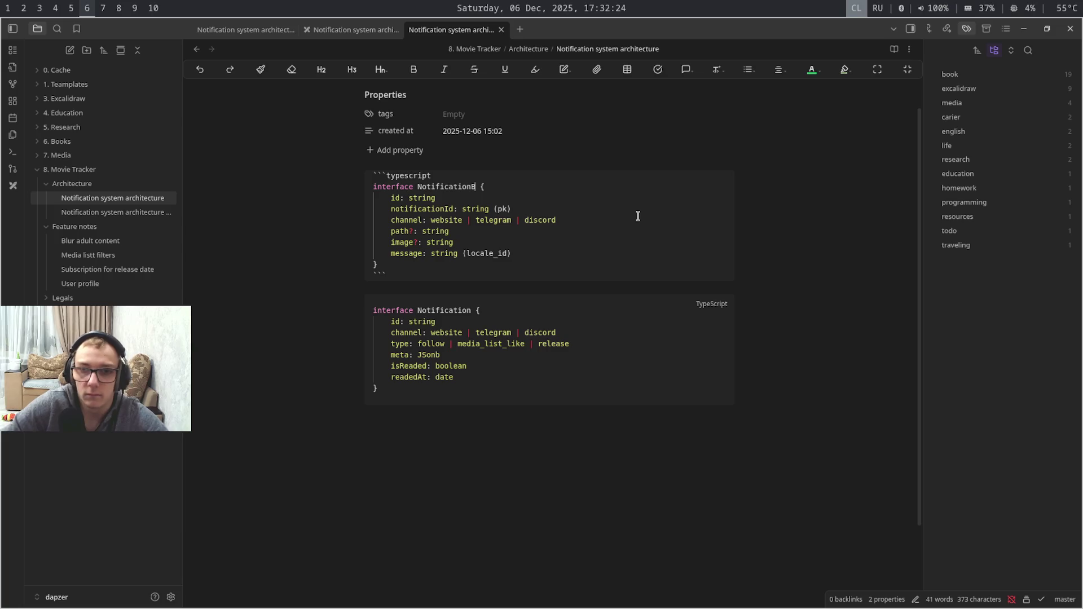
key("alt+shift")
key("BackSpace")
type("D")
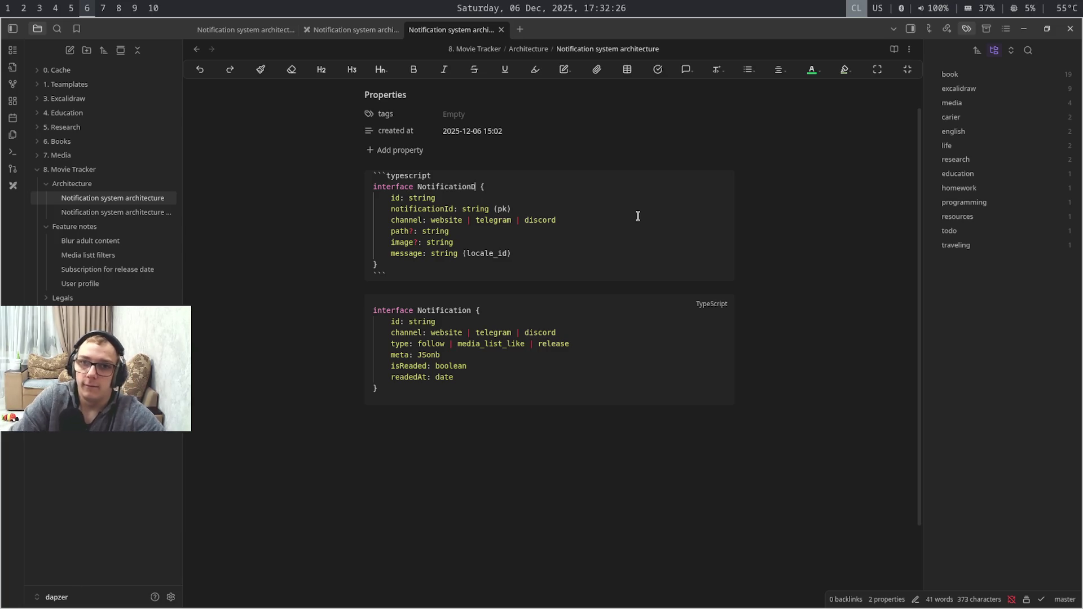
key("Caps_Lock")
type("elivery")
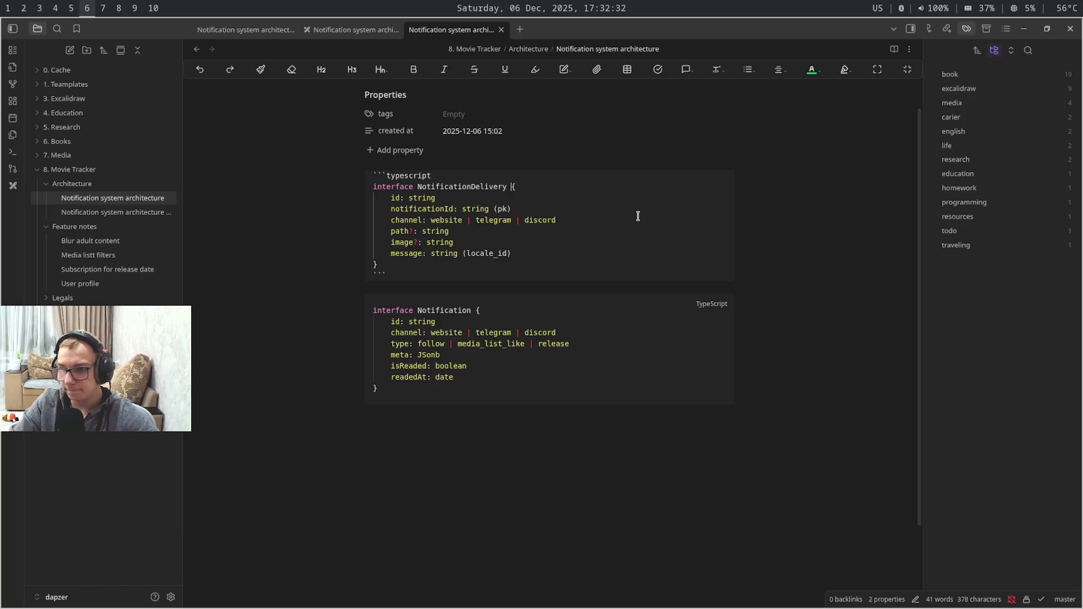
Switch via the Figma workspace to the GitHub Copilot chat
key("super+3")
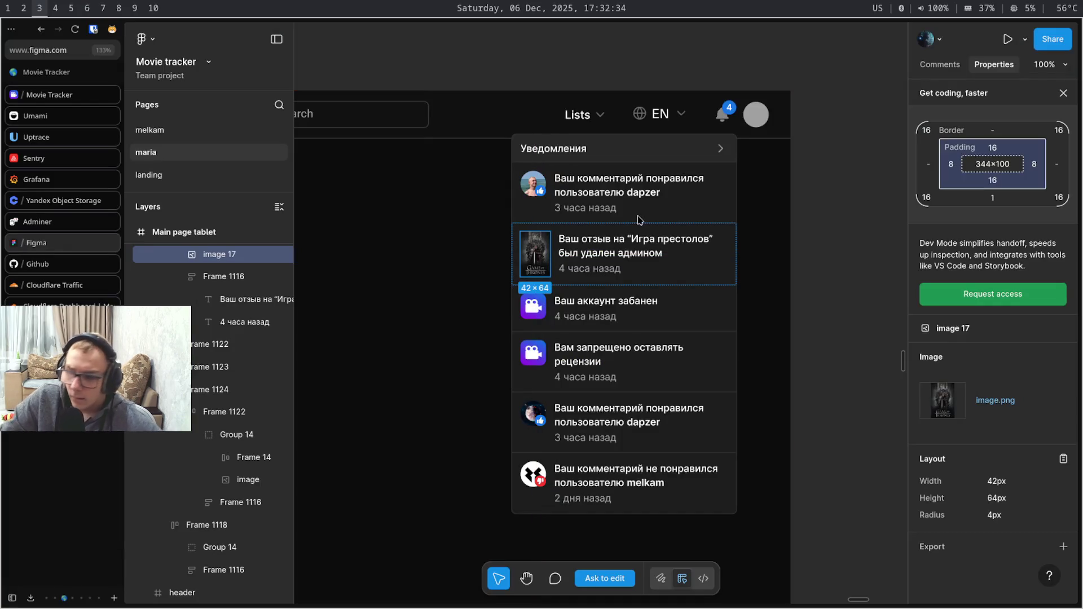
key("super+2")
key("super+4")
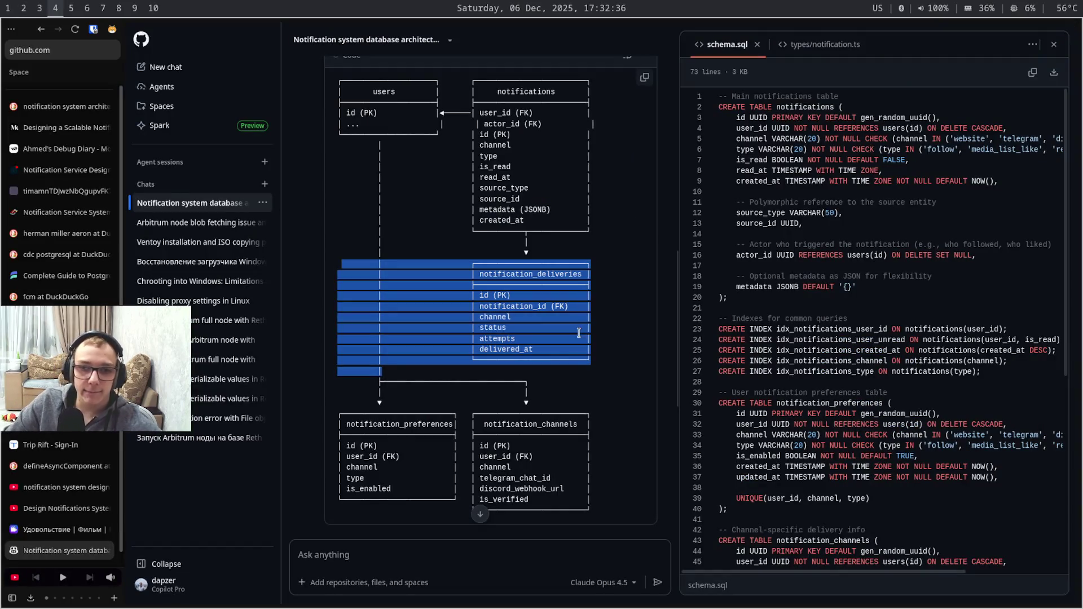
Select the notification_preferences and notification_channels tables, hopping to workspace 9 and back between reads
left_click(578, 330)
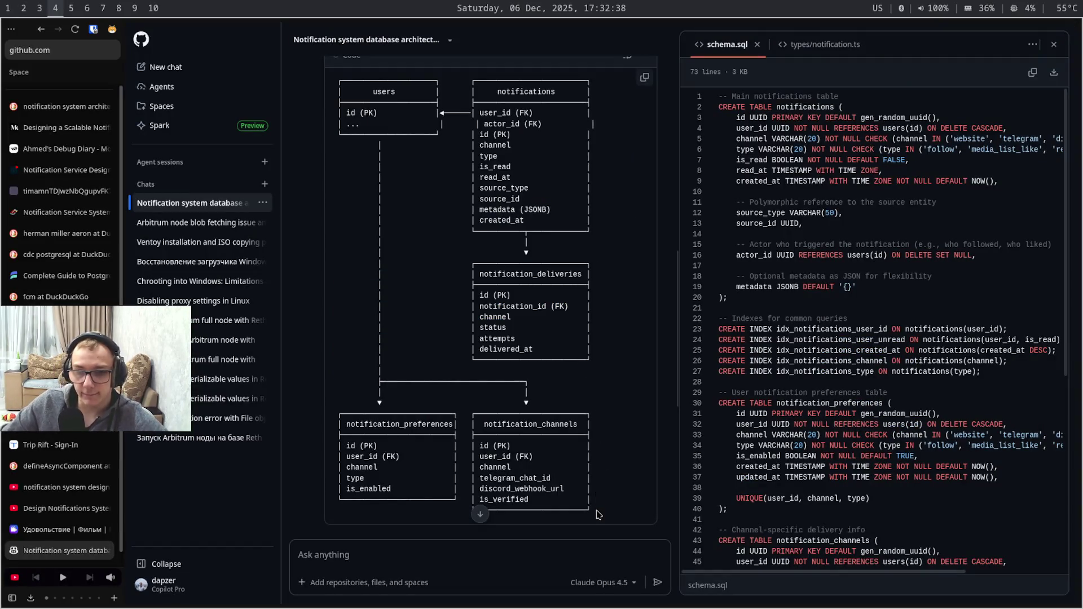
left_click_drag(596, 514, 336, 420)
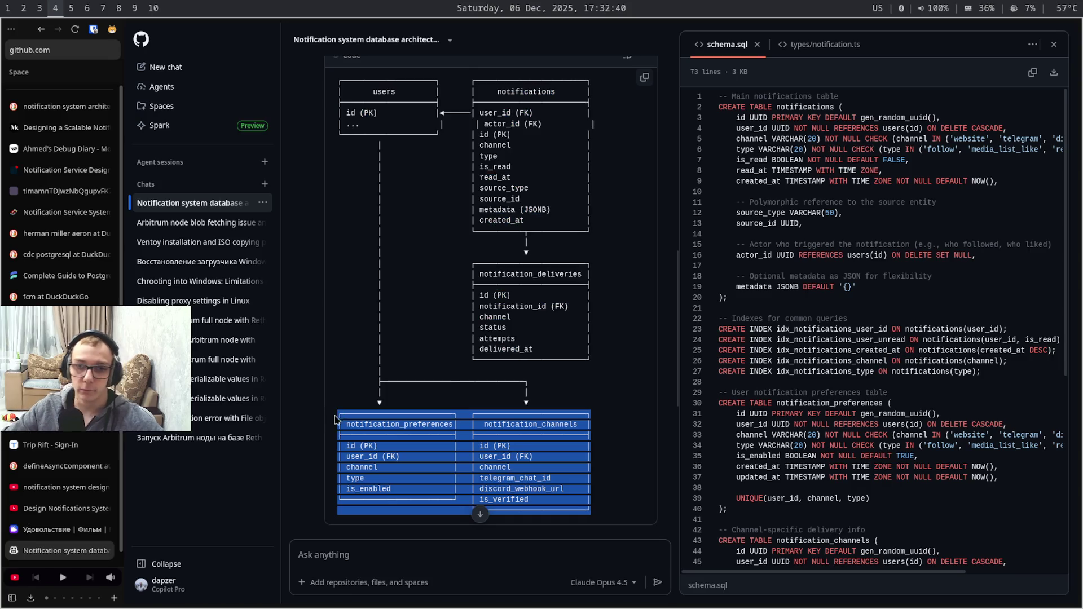
left_click_drag(337, 420, 332, 423)
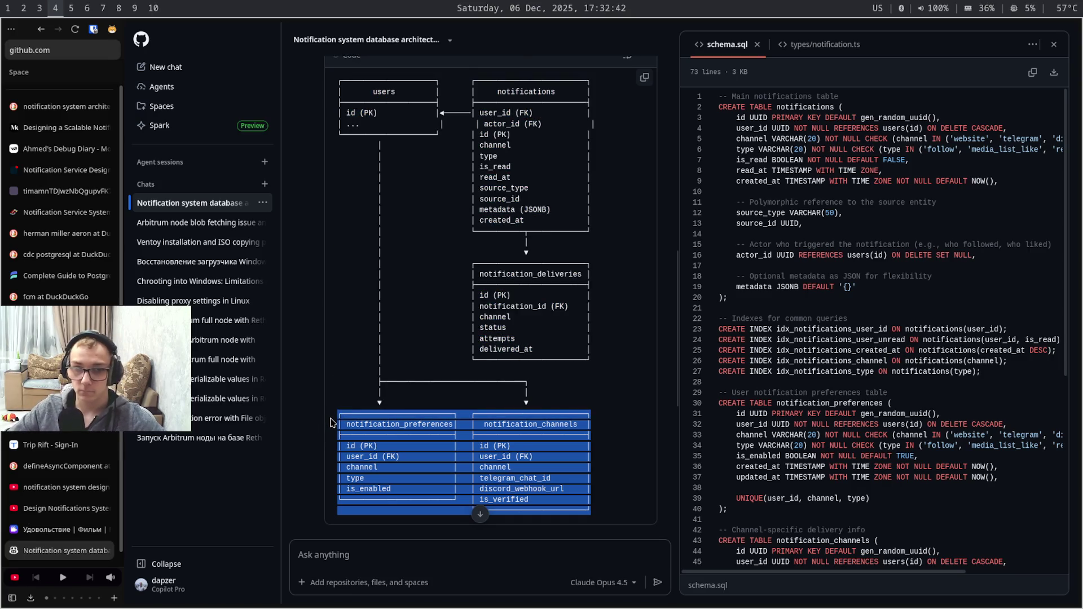
key("super+9")
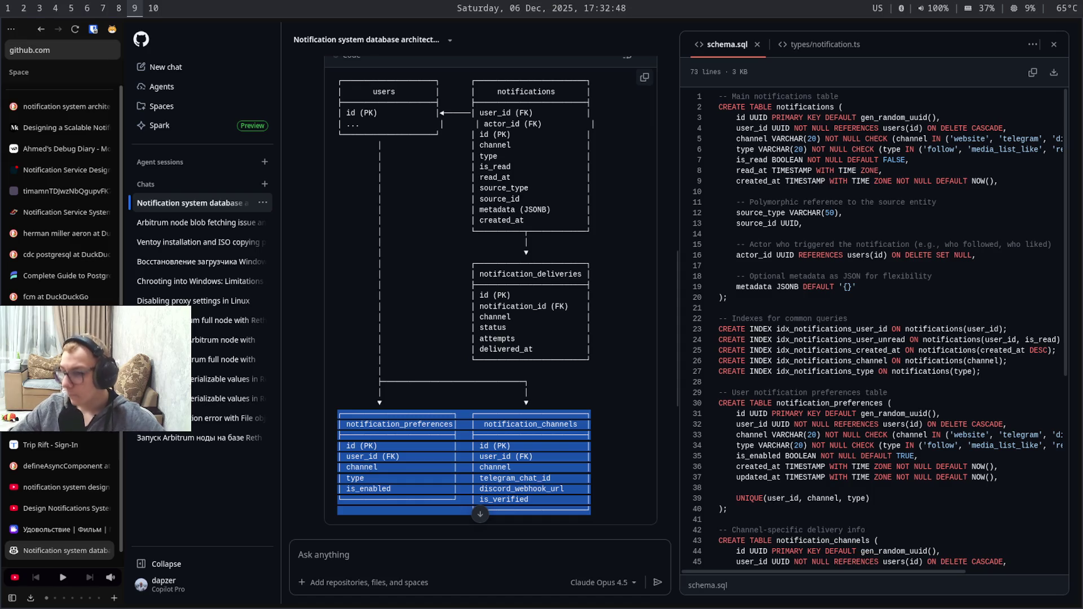
key("super+4")
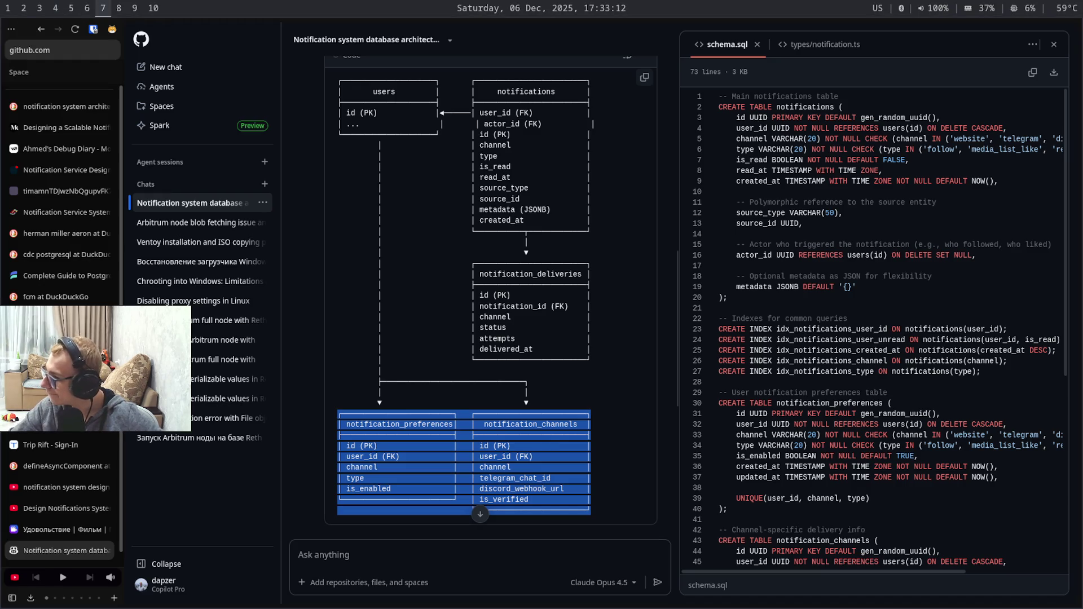
key("super+9")
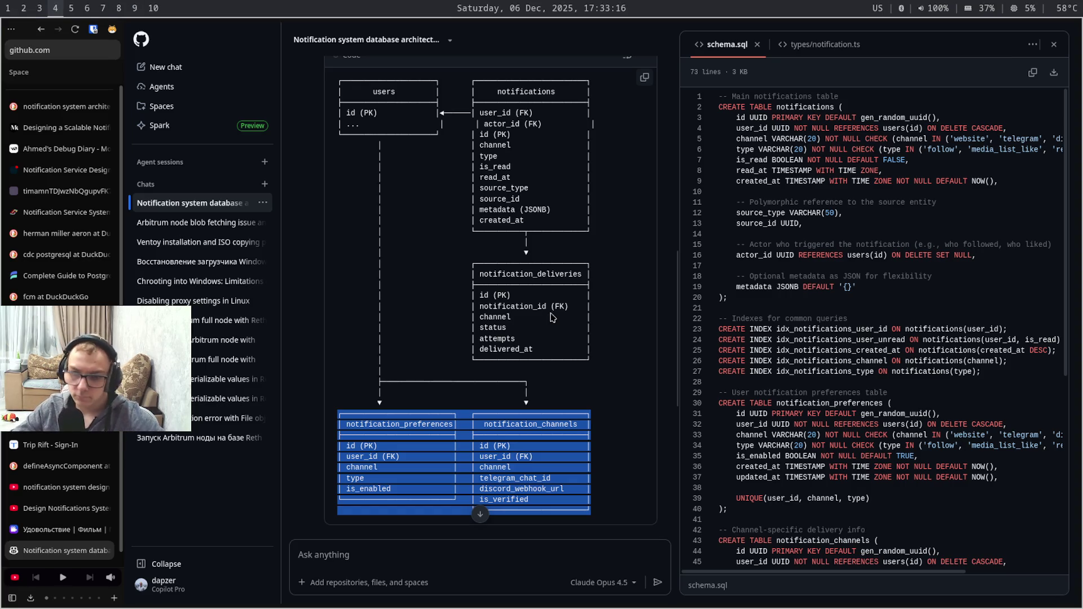
left_click_drag(679, 315, 678, 443)
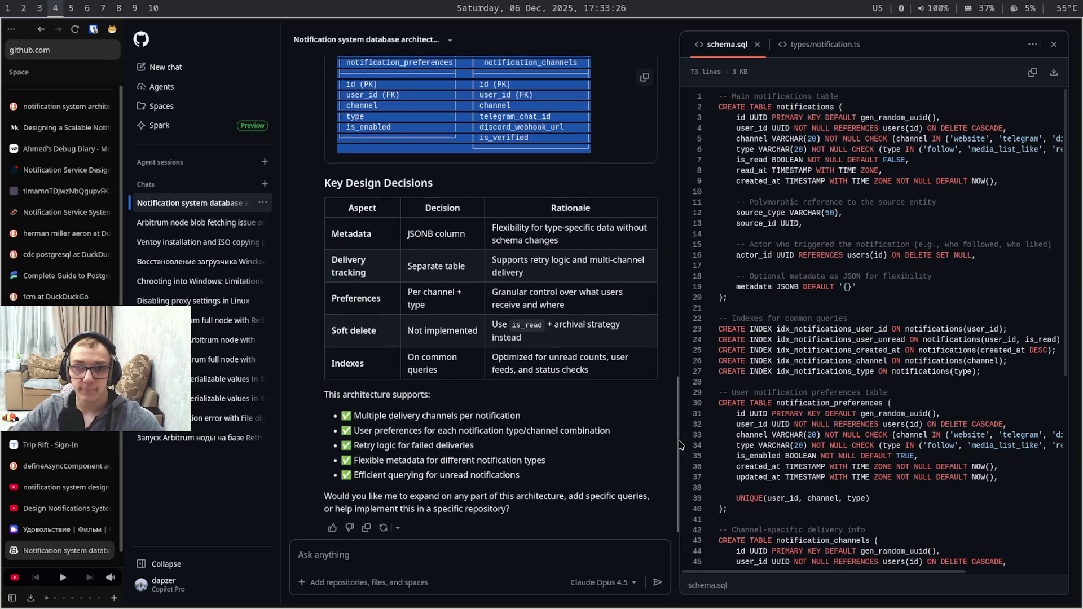
left_click_drag(679, 443, 680, 381)
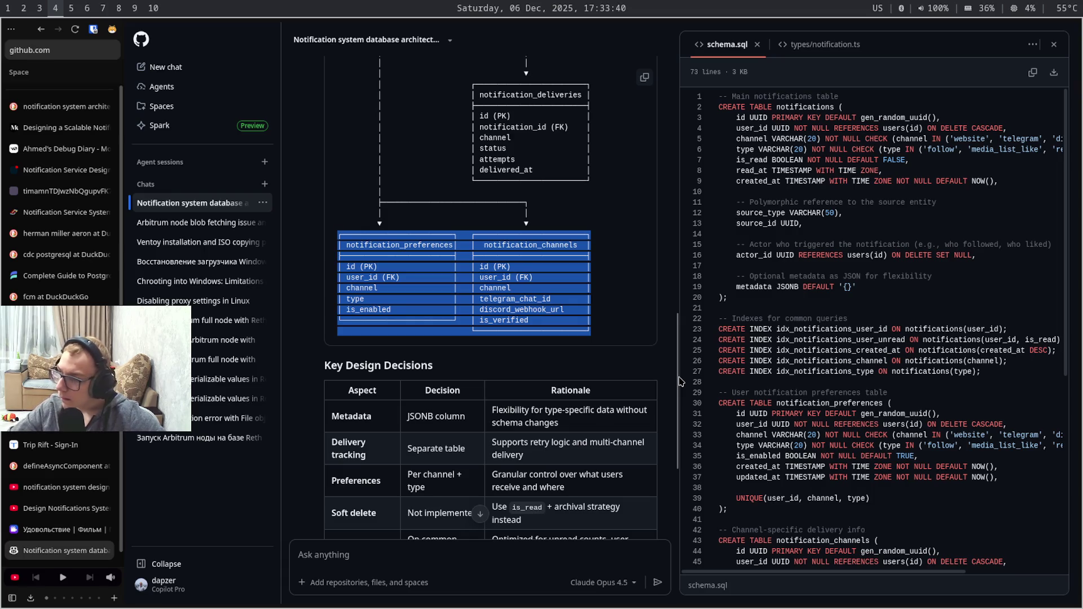
left_click_drag(680, 382, 679, 312)
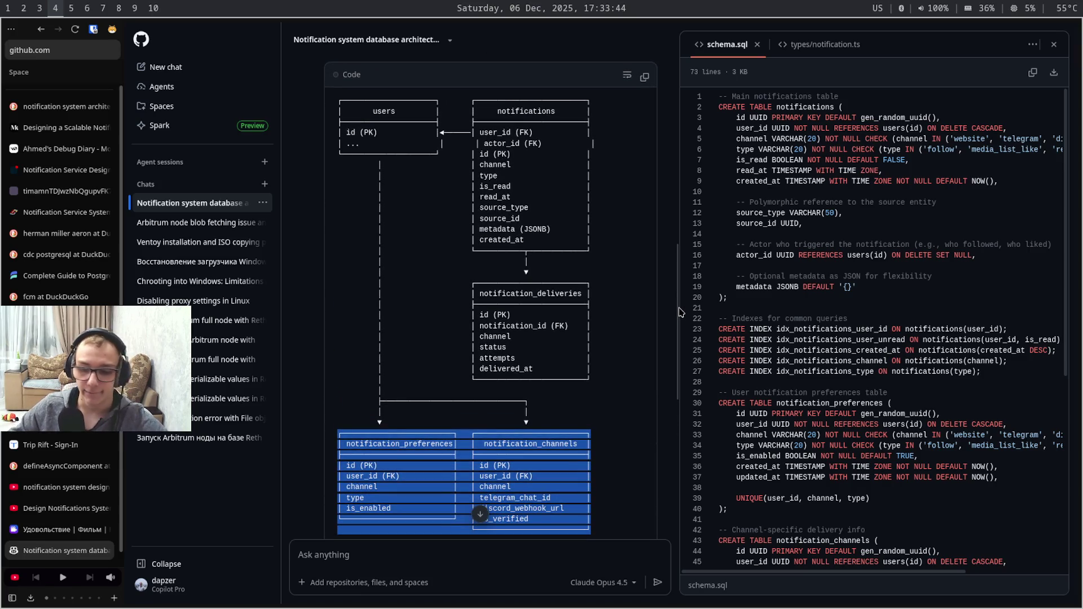
Select and read the notification_deliveries status, notification_id and channel rows, then switch to the Figma mockup
left_click_drag(598, 390, 513, 359)
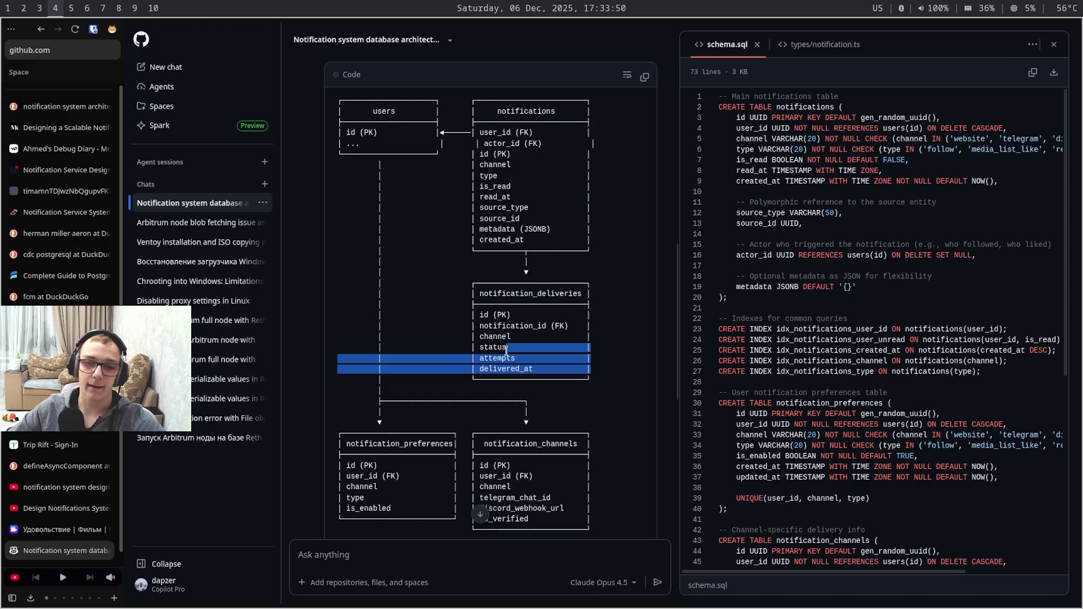
left_click_drag(513, 358, 349, 325)
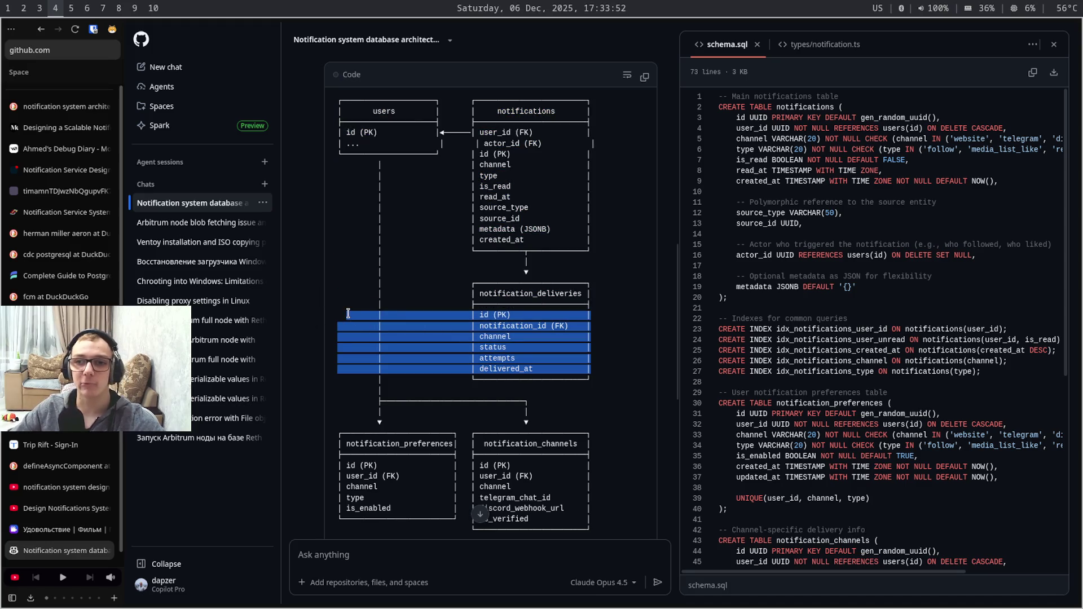
left_click(548, 110)
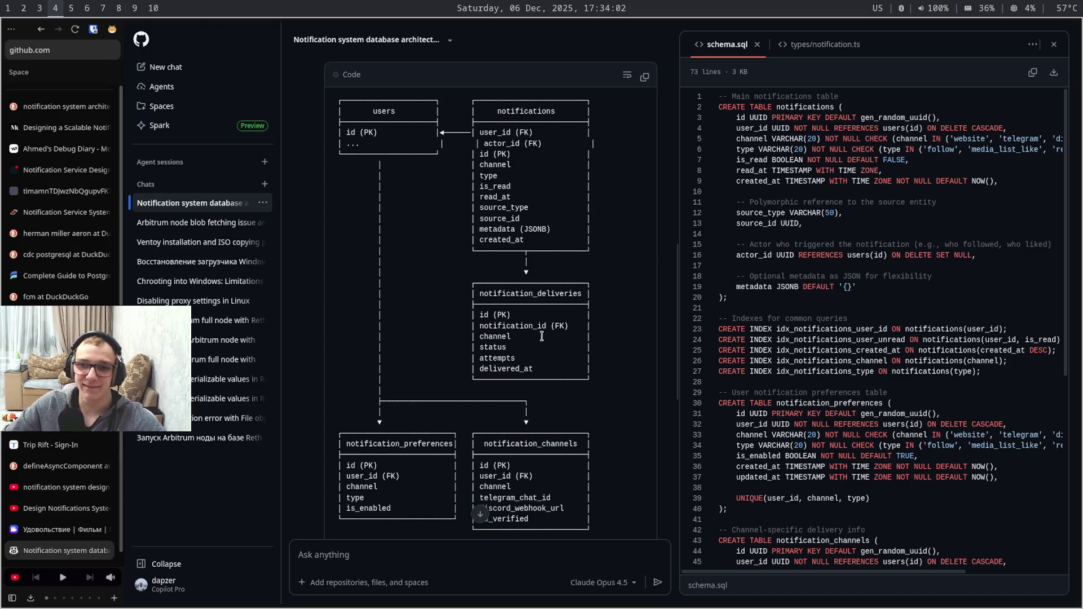
left_click_drag(541, 339, 557, 328)
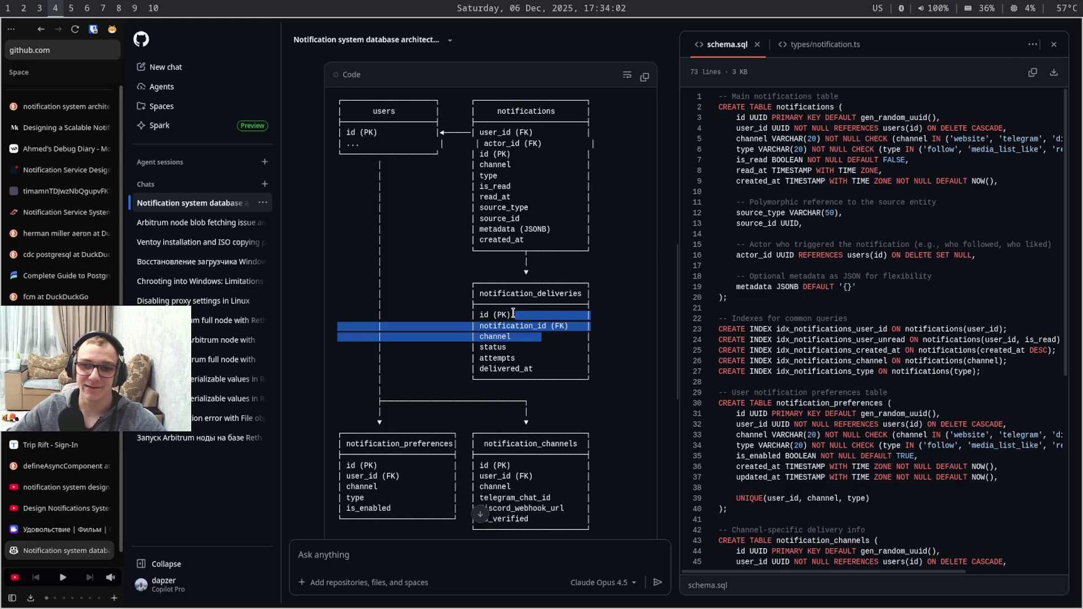
left_click(557, 328)
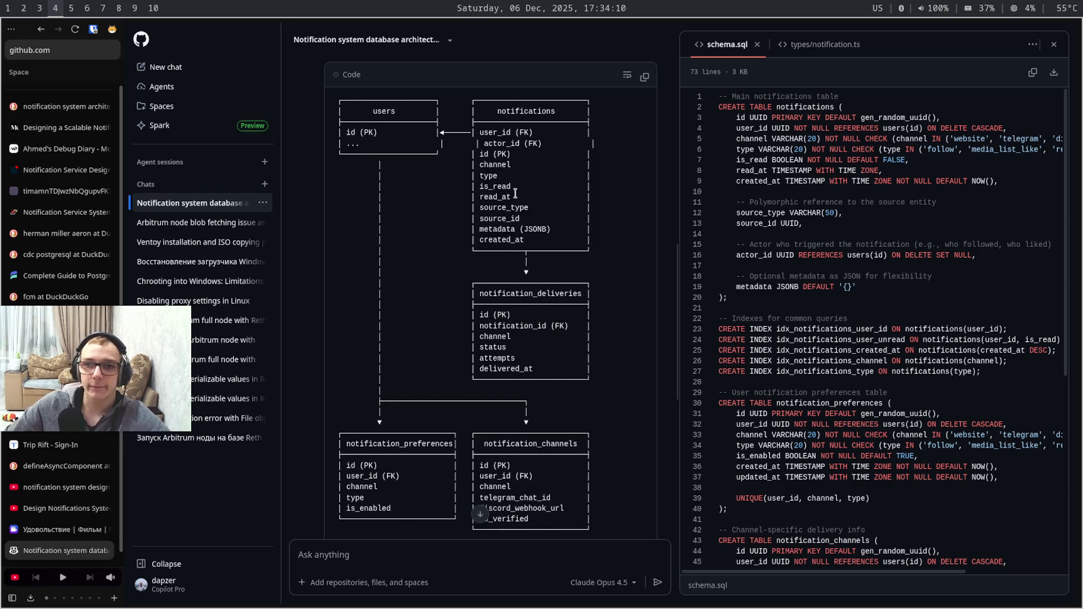
key("super+3")
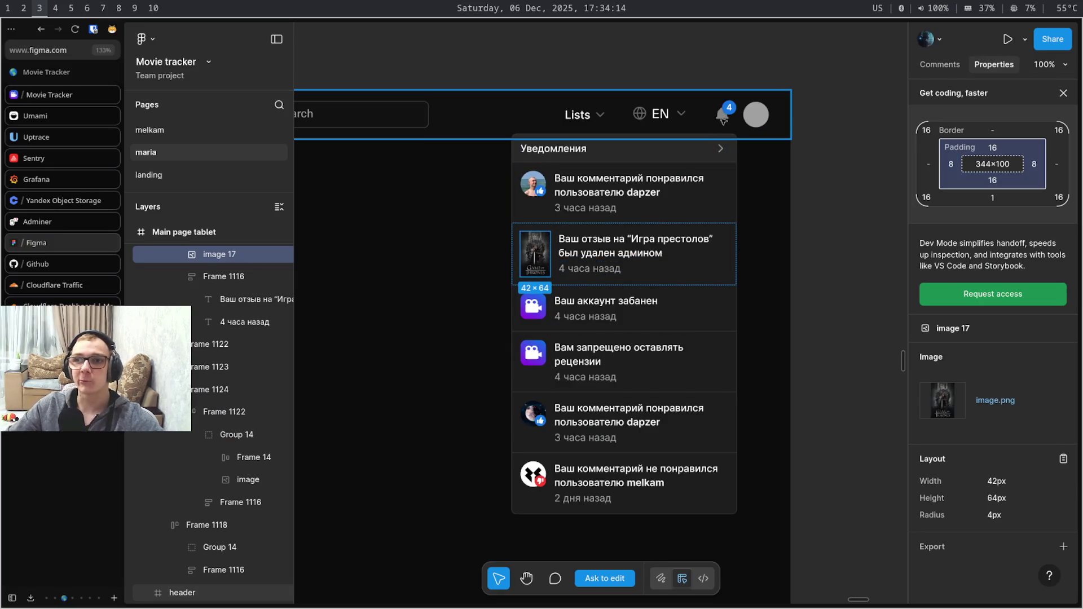
Select the page header frame layer, then switch workspaces back to the Obsidian note
left_click(724, 122)
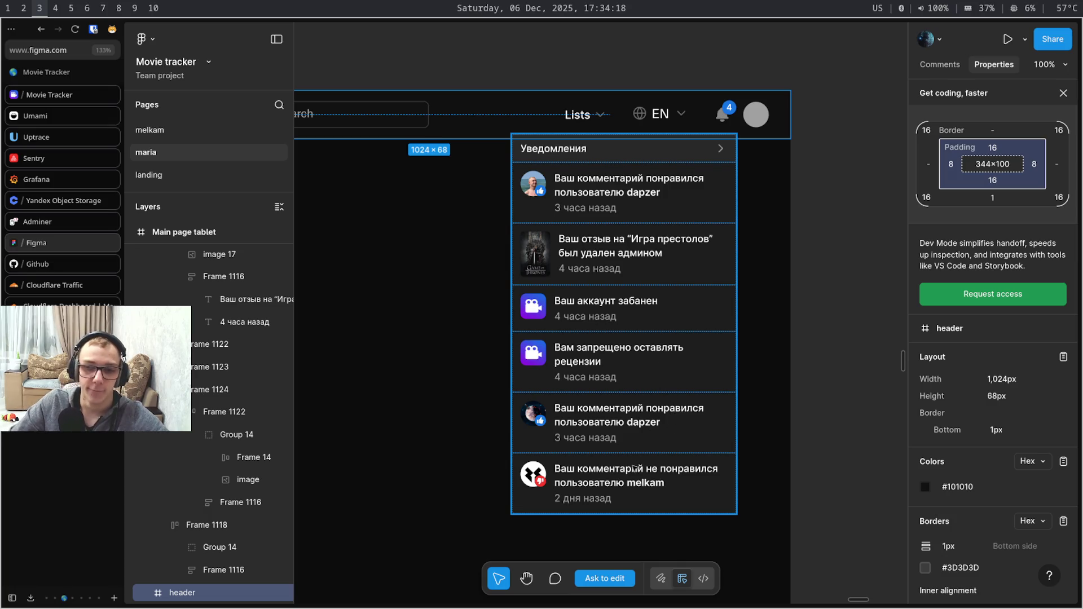
key("super+4")
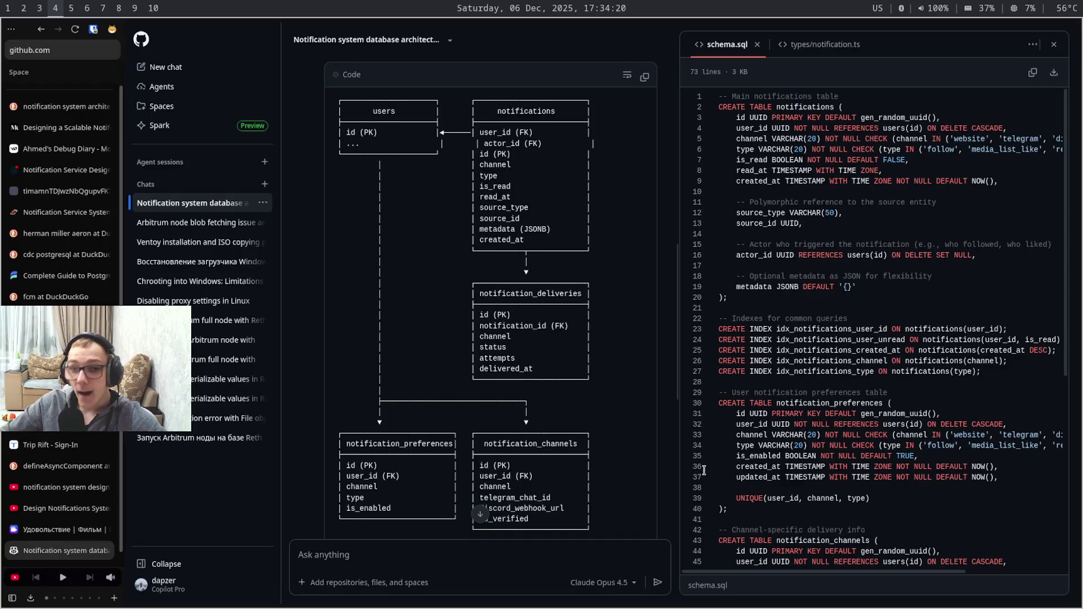
key("super+5")
key("super+6")
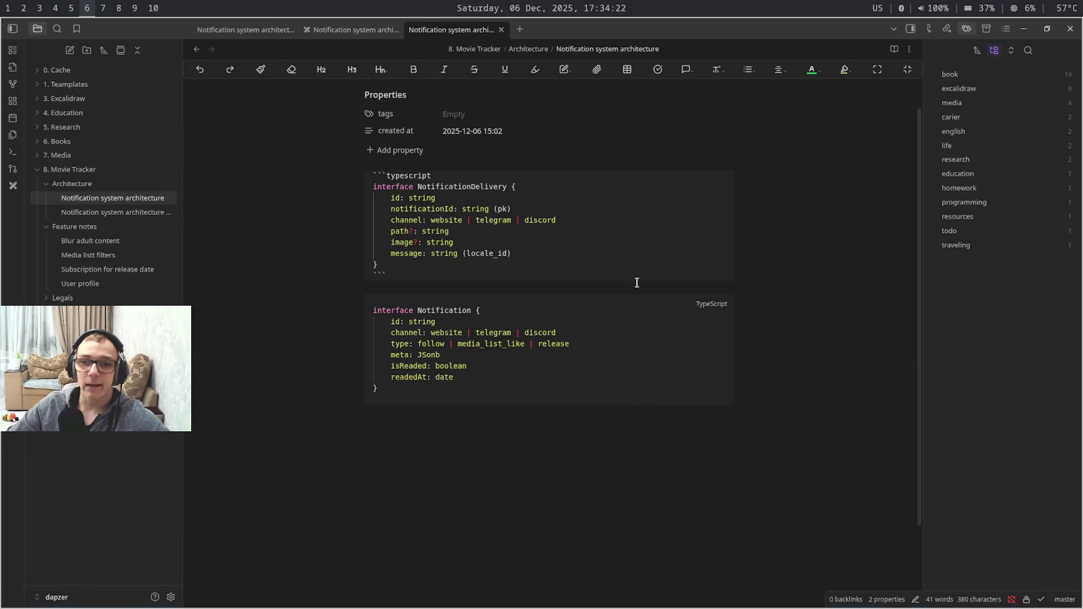
mouse_move(563, 382)
left_mouse_down()
mouse_move(346, 300)
mouse_move(356, 301)
left_mouse_up()
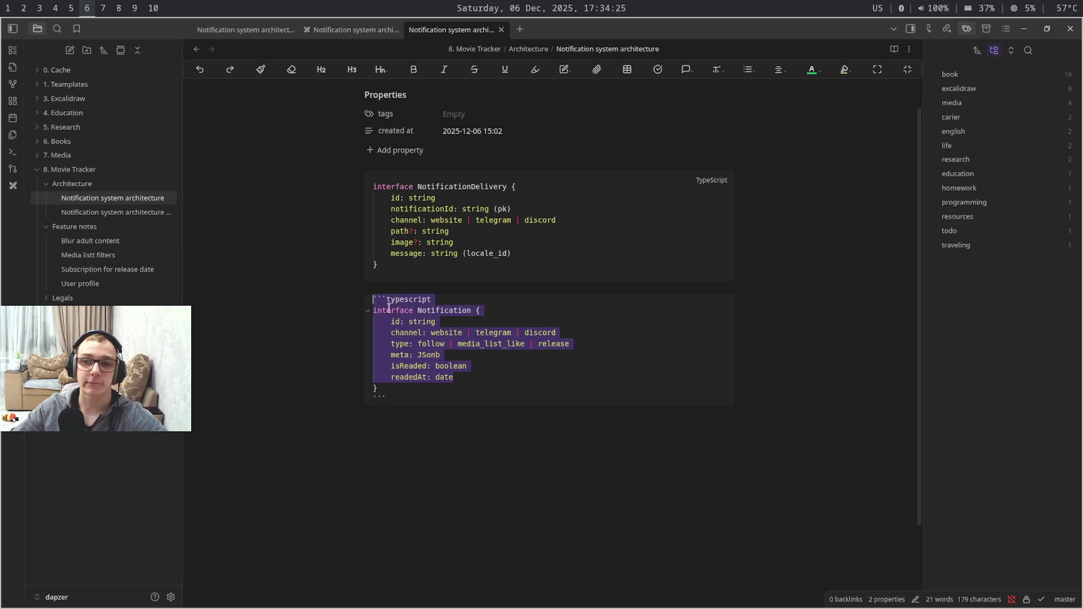
left_click(453, 333)
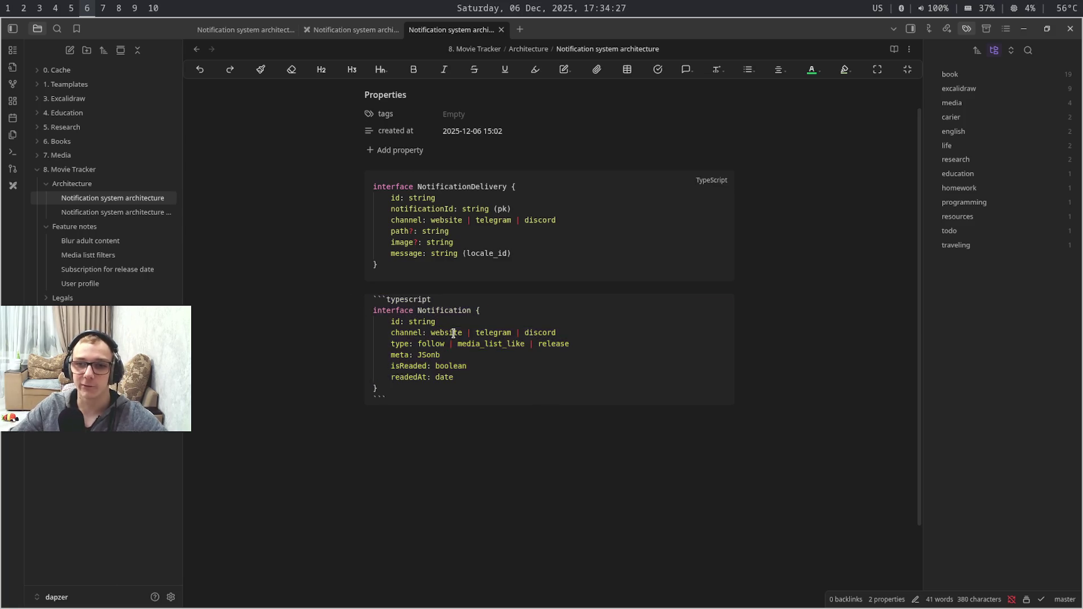
double_click(546, 333)
left_click_drag(546, 333, 508, 333)
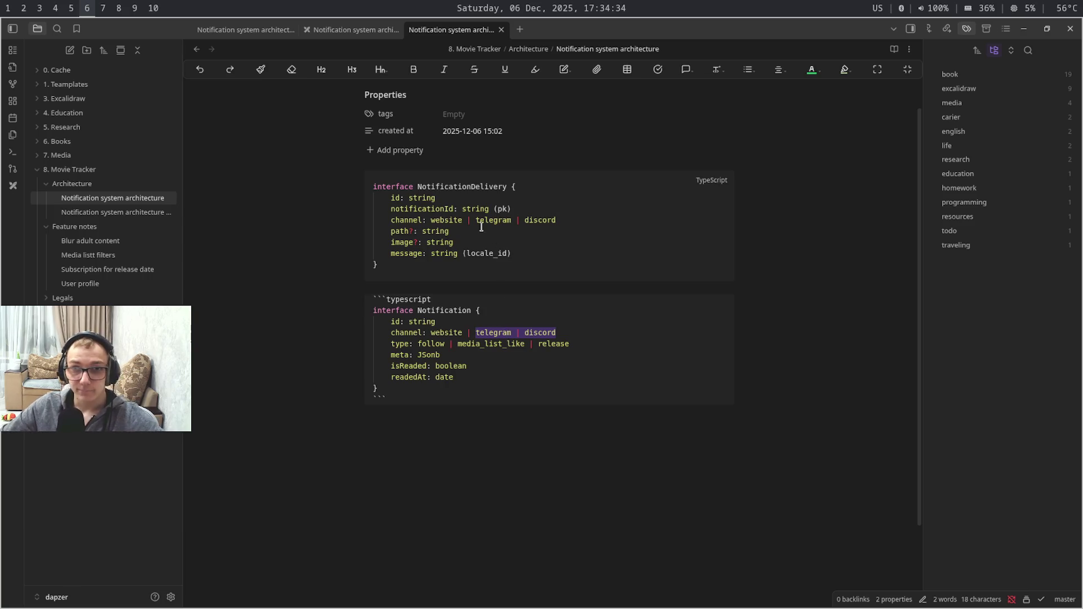
left_click_drag(470, 220, 437, 220)
left_click(437, 220)
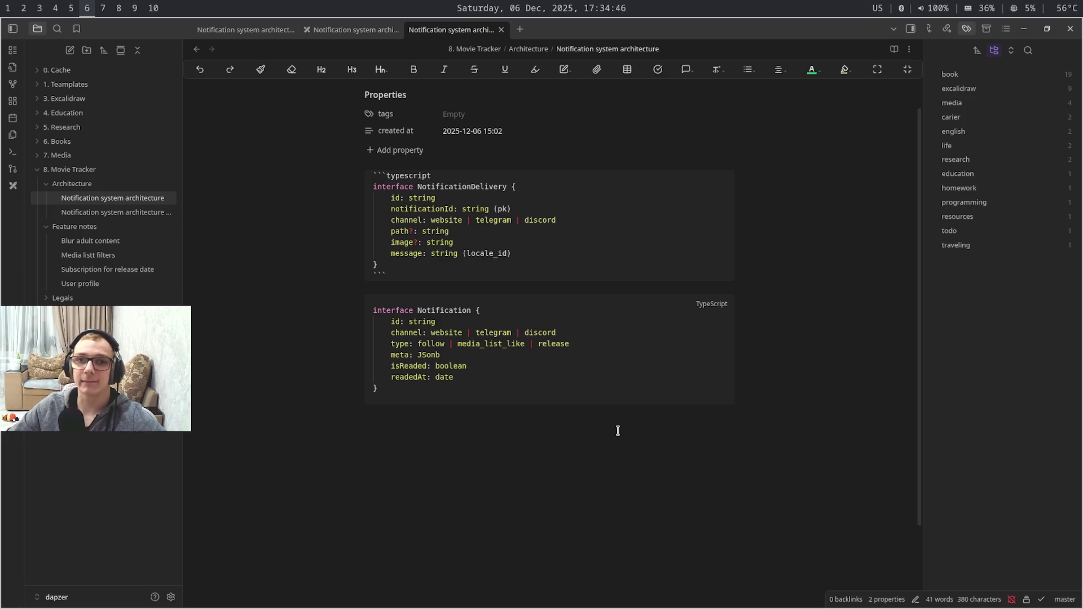
key("ctrl+shift+Tab")
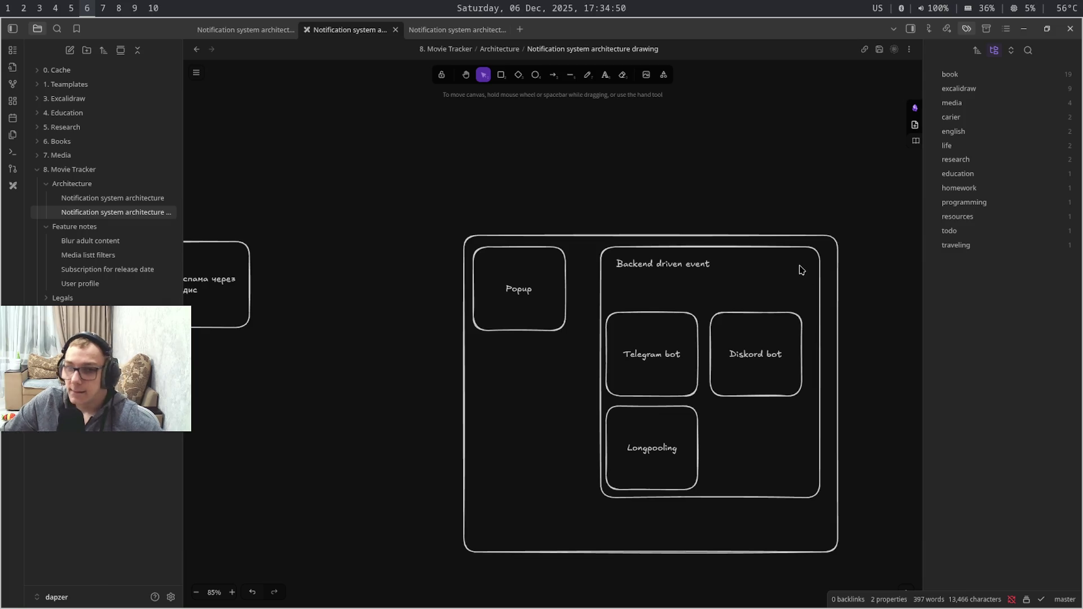
key("ctrl+Tab")
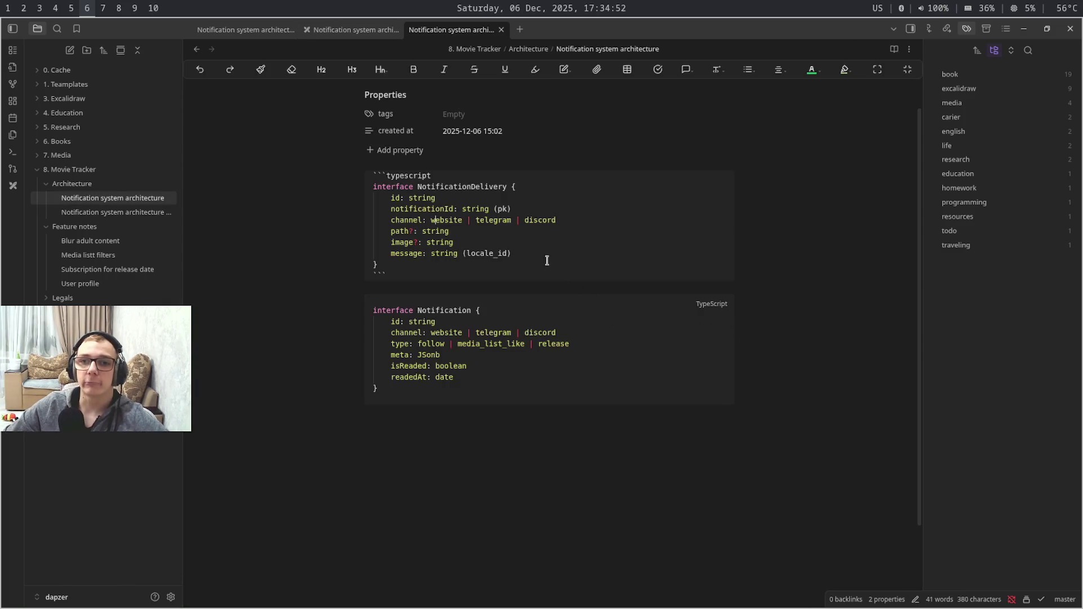
double_click(483, 188)
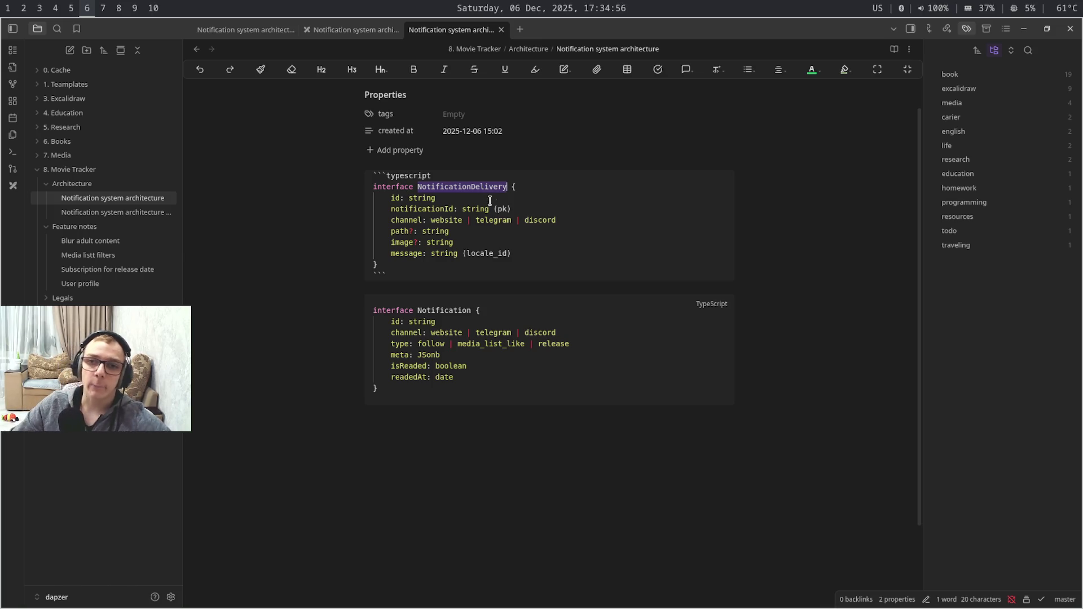
key("ctrl+shift+Tab")
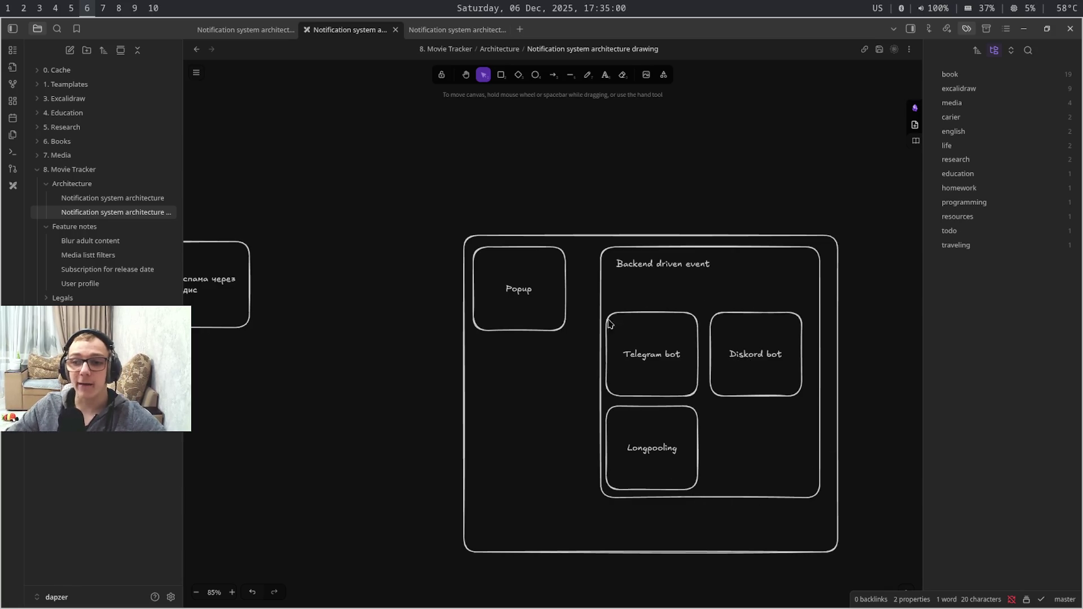
left_click(647, 420)
left_click(770, 381)
left_click(672, 378)
left_click(681, 426)
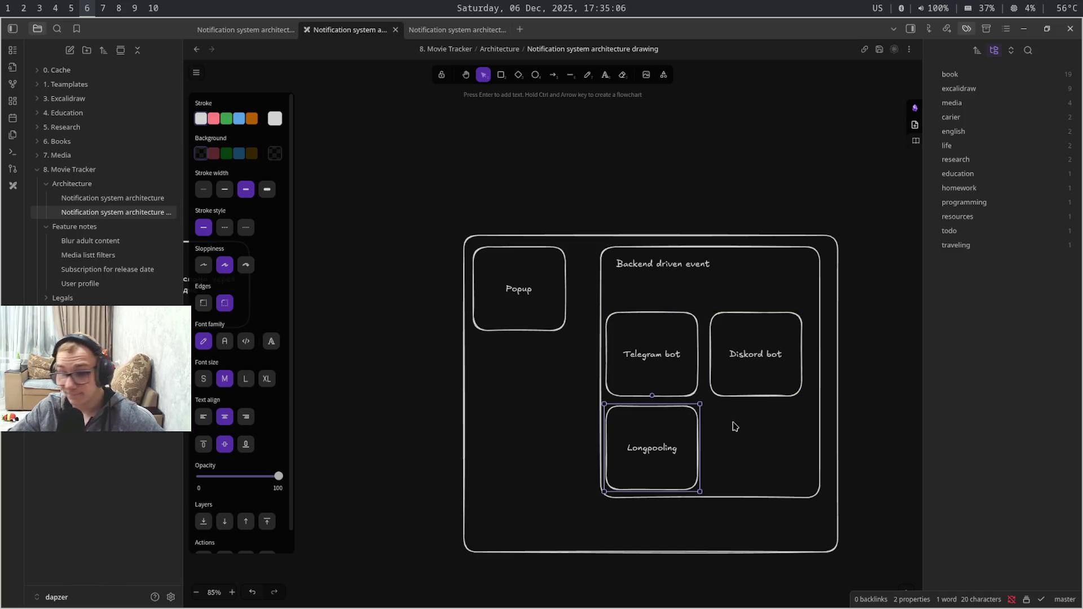
left_click(783, 427)
key("ctrl+Tab")
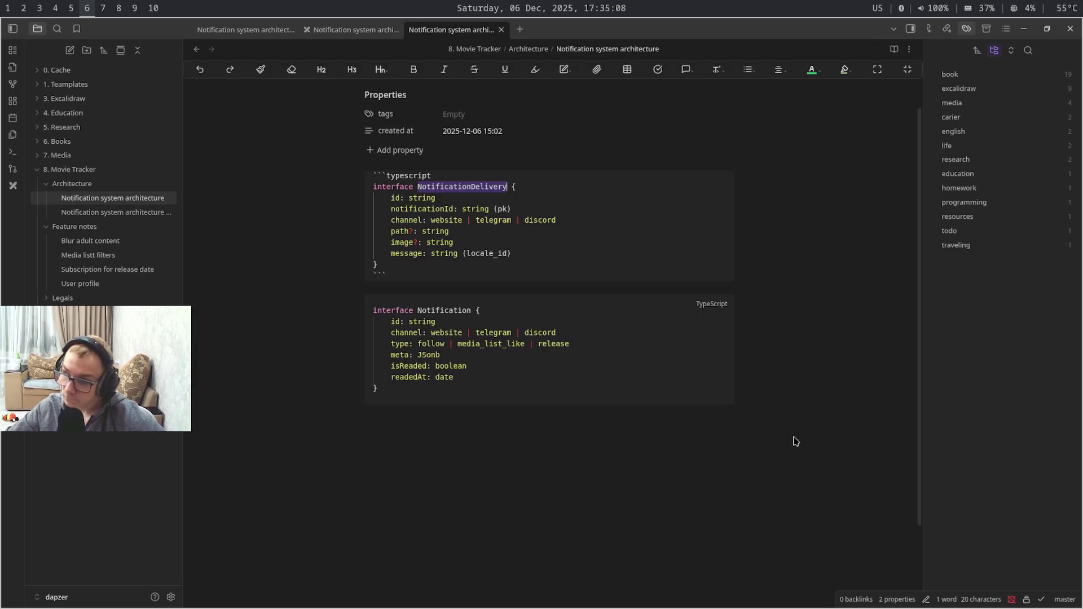
left_click_drag(610, 355, 612, 368)
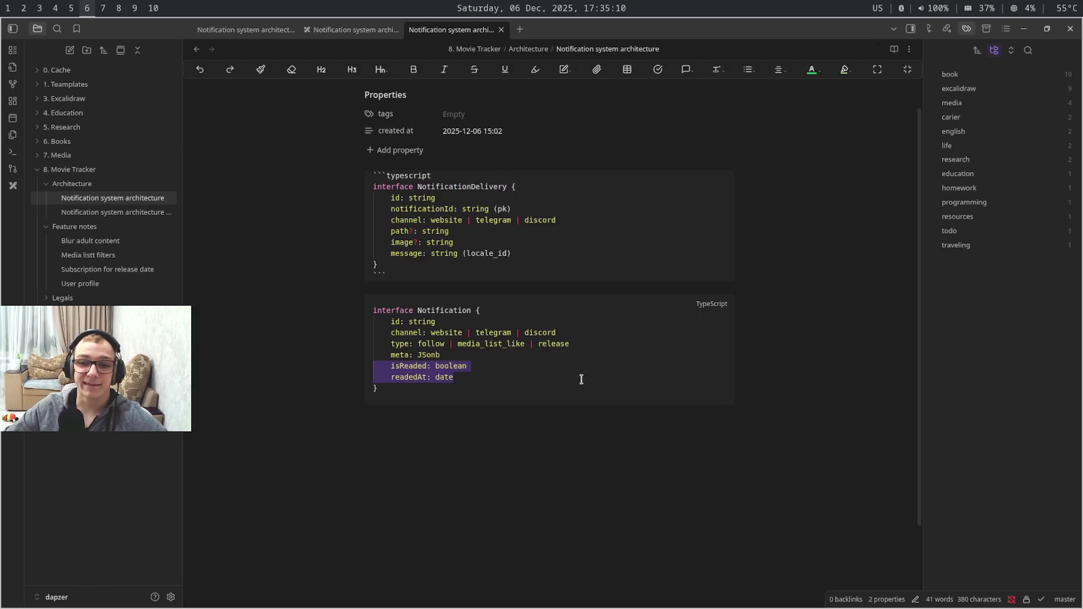
left_click_drag(625, 271, 647, 211)
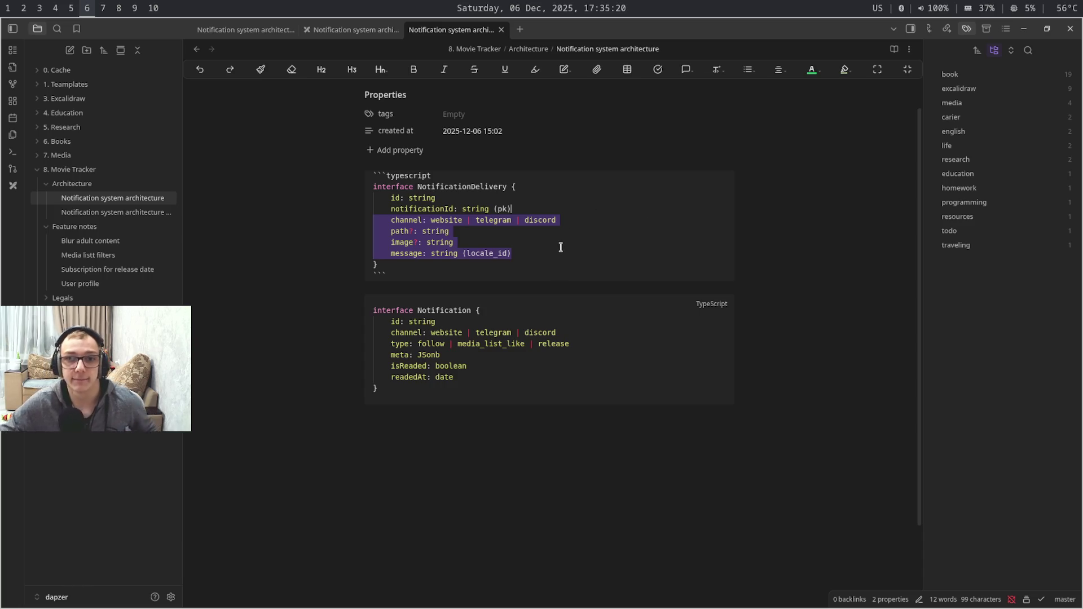
left_click(571, 212)
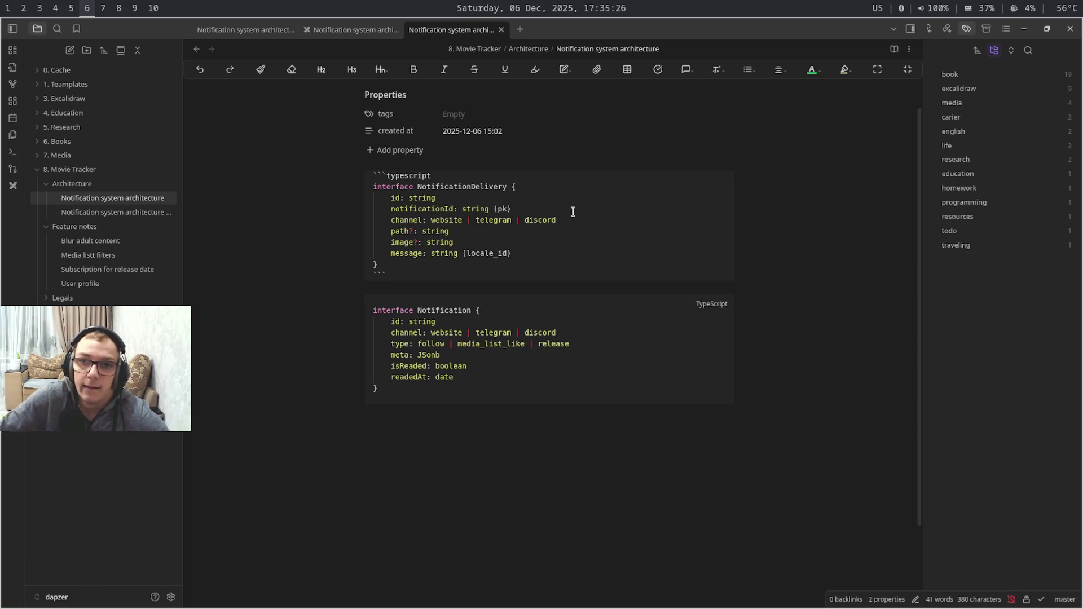
Add the line status: success | error after notificationId, fixing a typo, then select the whole line
key("Return")
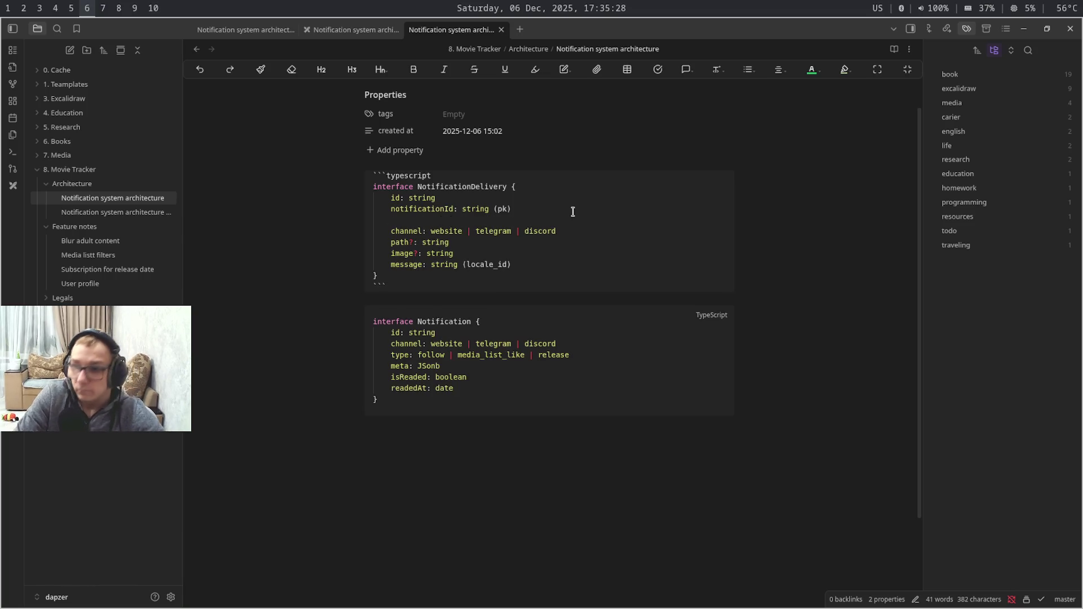
type("status: ")
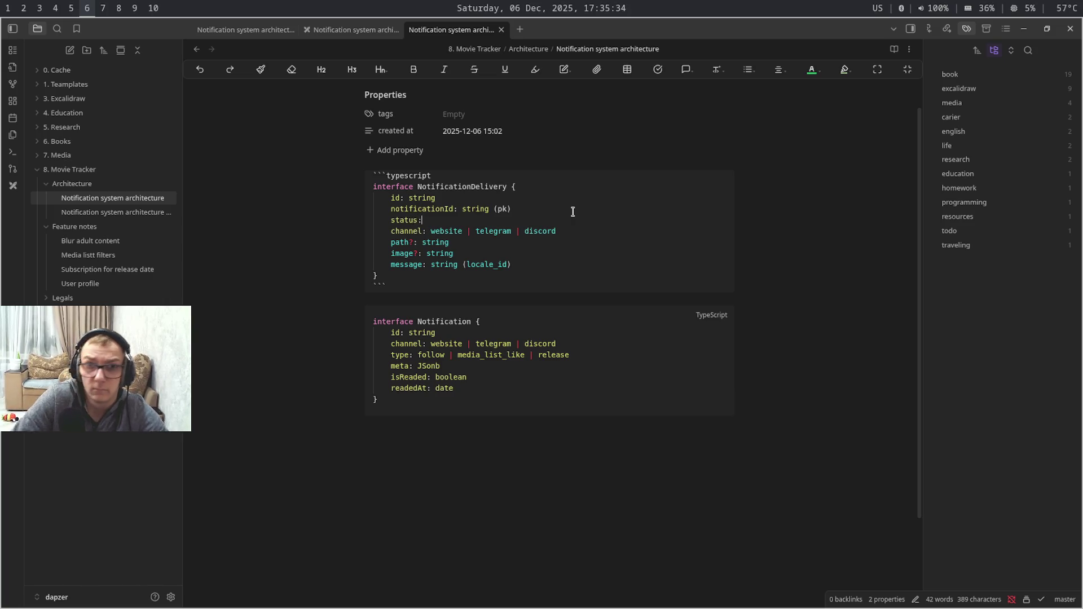
type("se")
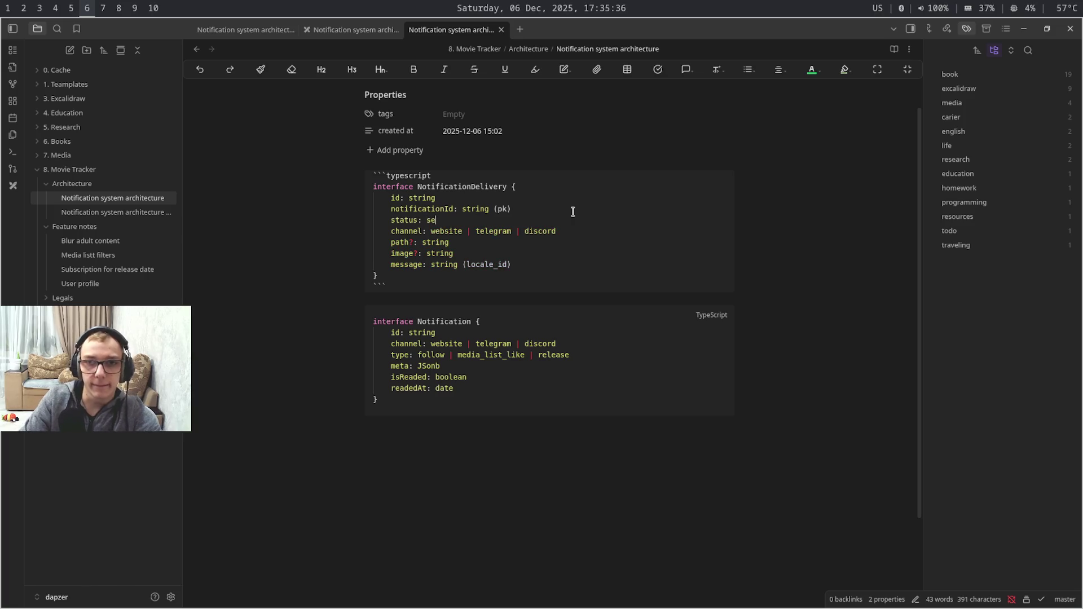
type("nt")
key("BackSpace")
key("BackSpace")
key("BackSpace")
type("u")
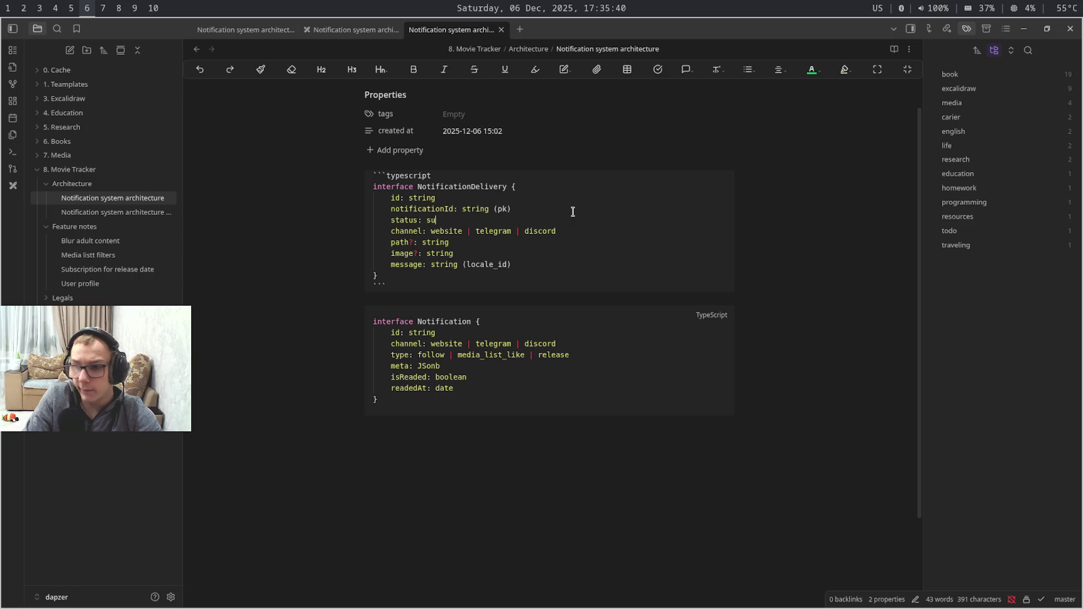
type("ccess ")
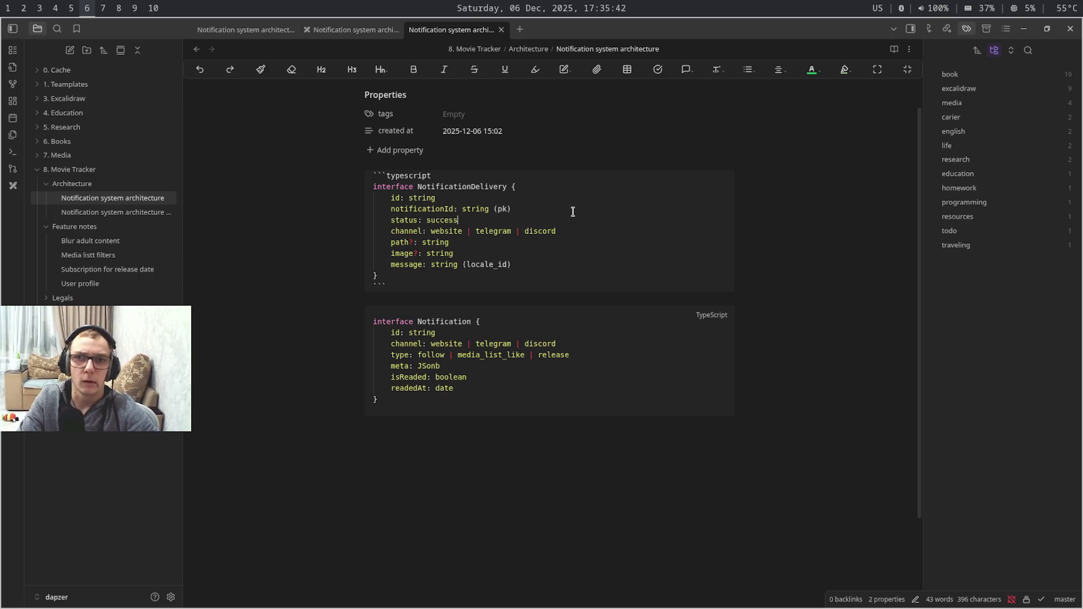
type("| ")
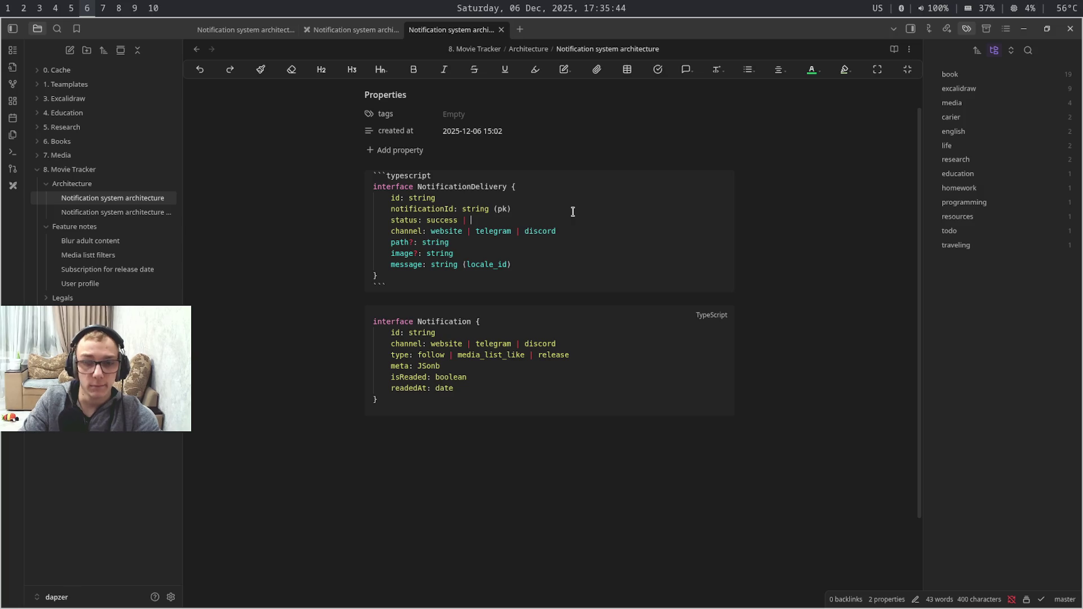
type("error")
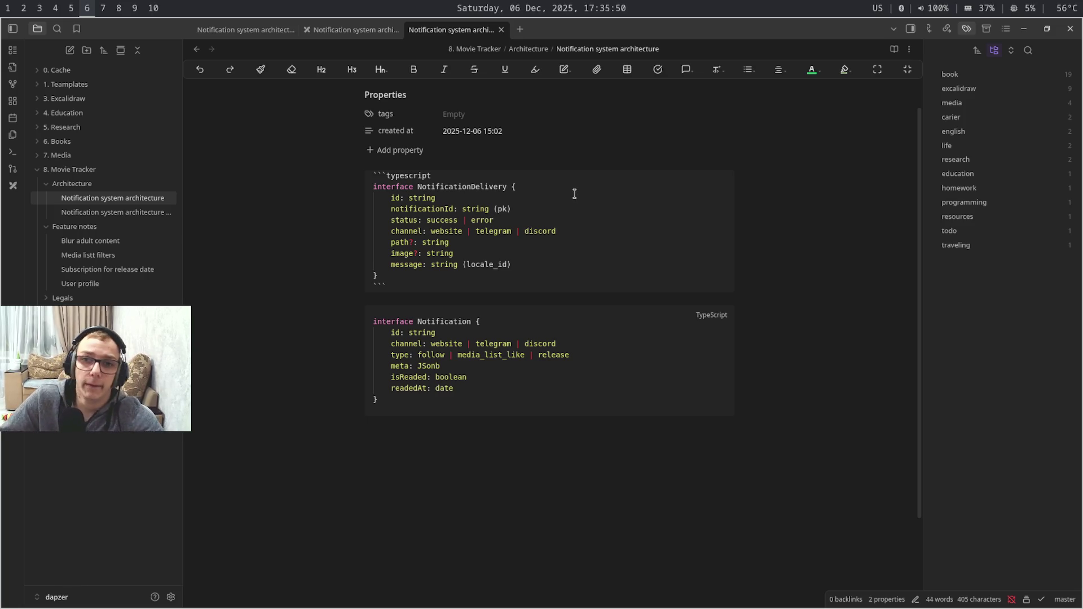
left_click_drag(532, 221, 260, 225)
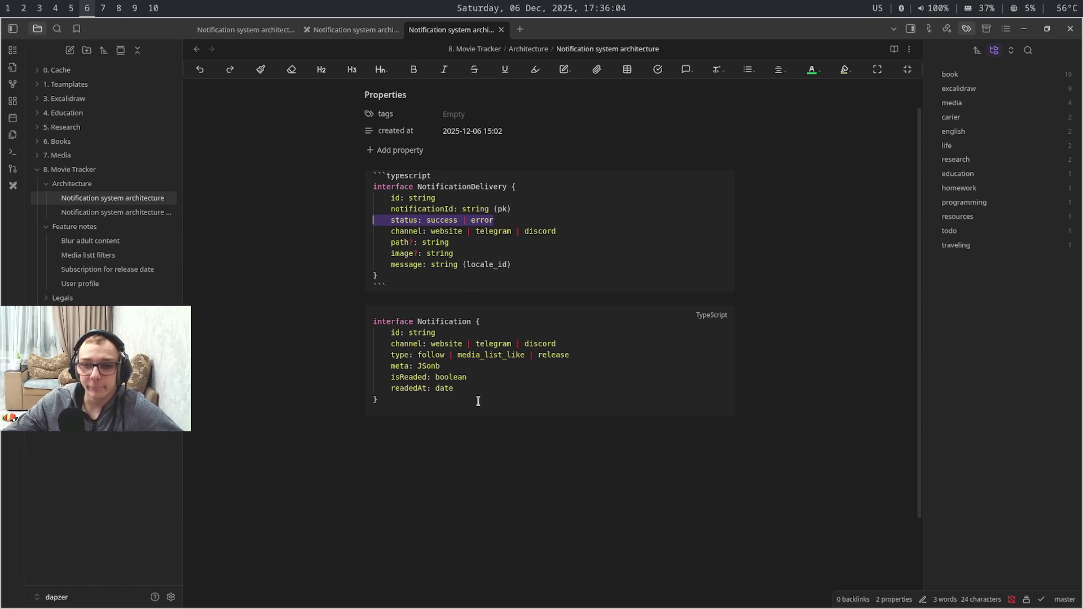
Wrap the path, image and message fields of NotificationDelivery in %% comment markers
left_click_drag(462, 397, 374, 309)
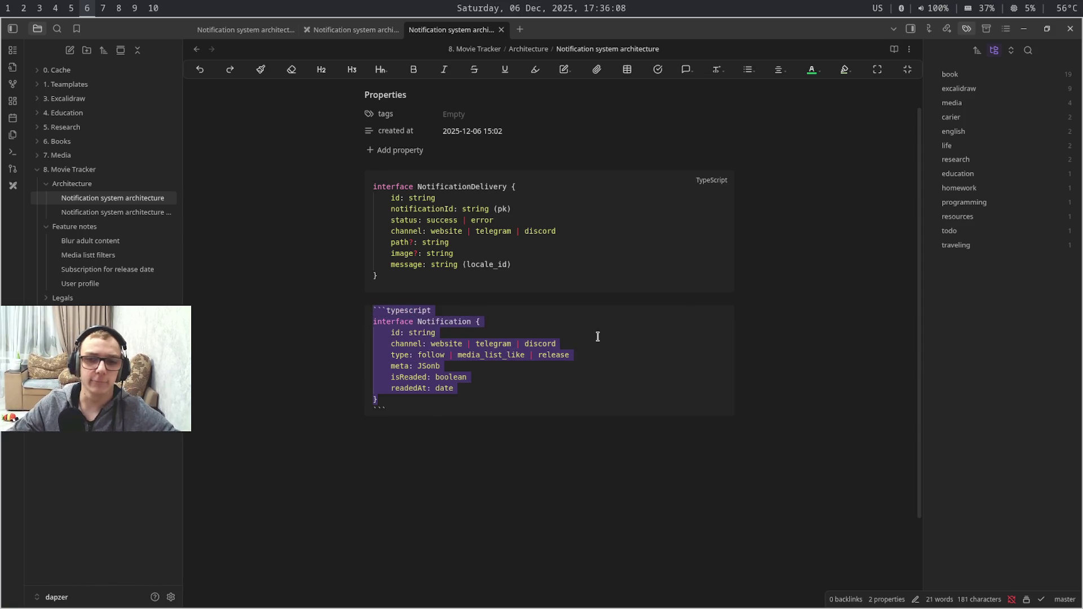
left_click(597, 336)
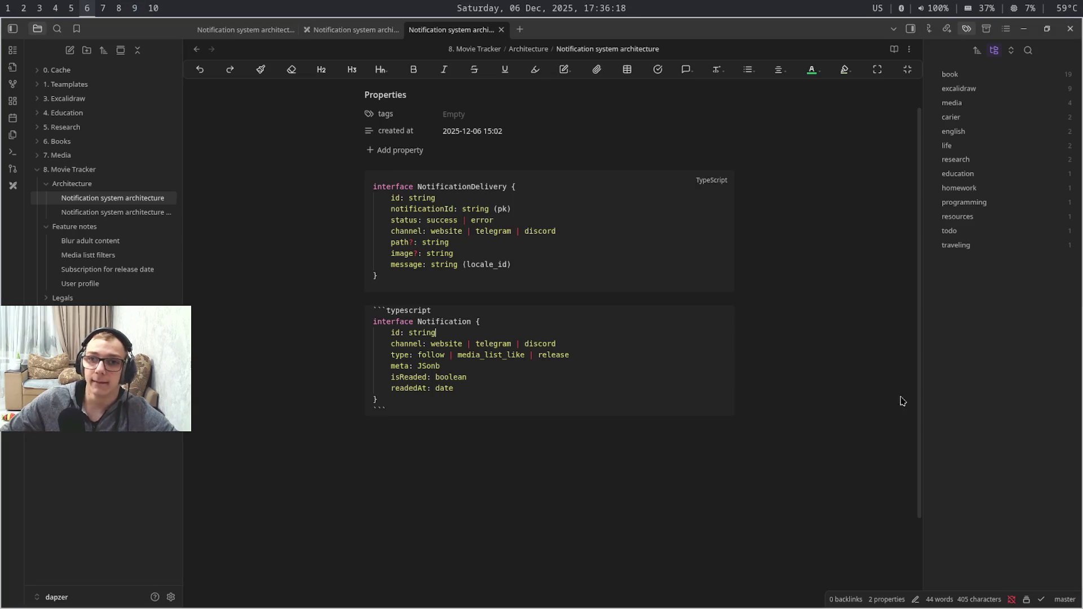
double_click(441, 189)
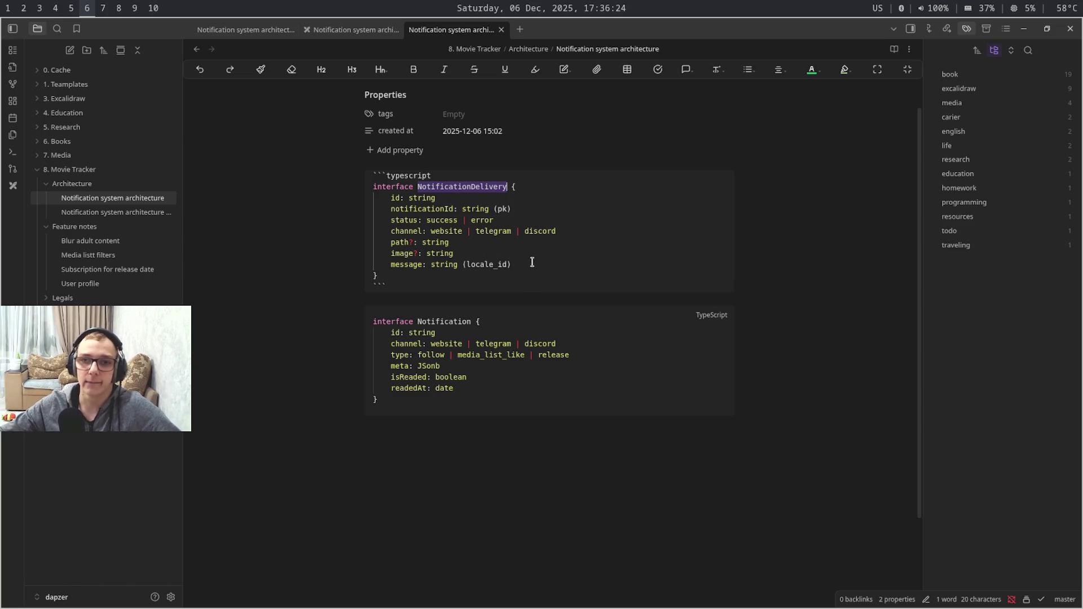
left_click_drag(542, 254, 354, 247)
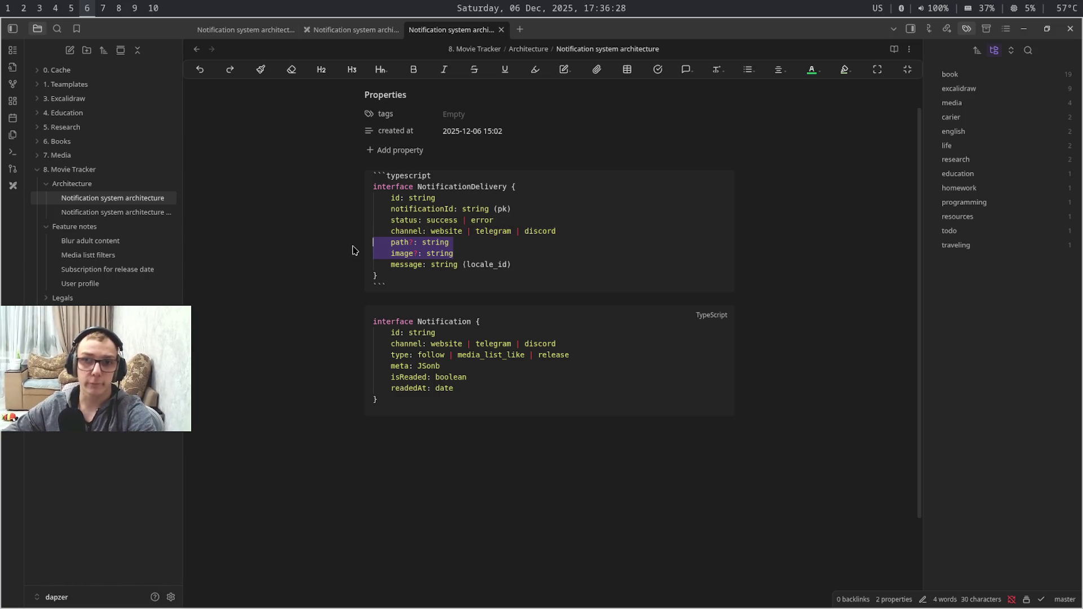
left_click_drag(534, 263, 363, 245)
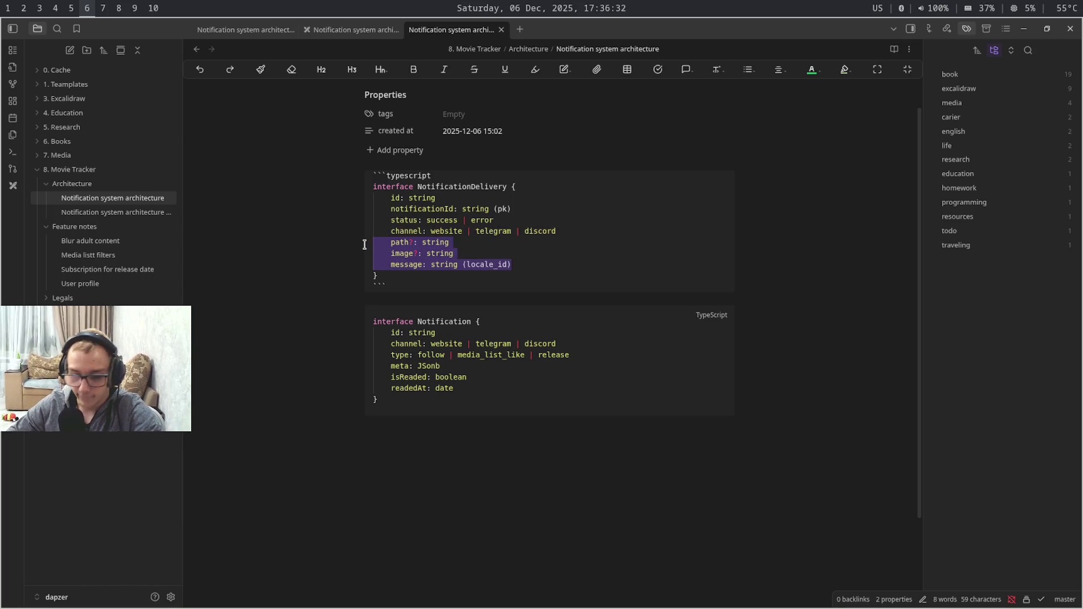
key("ctrl+slash")
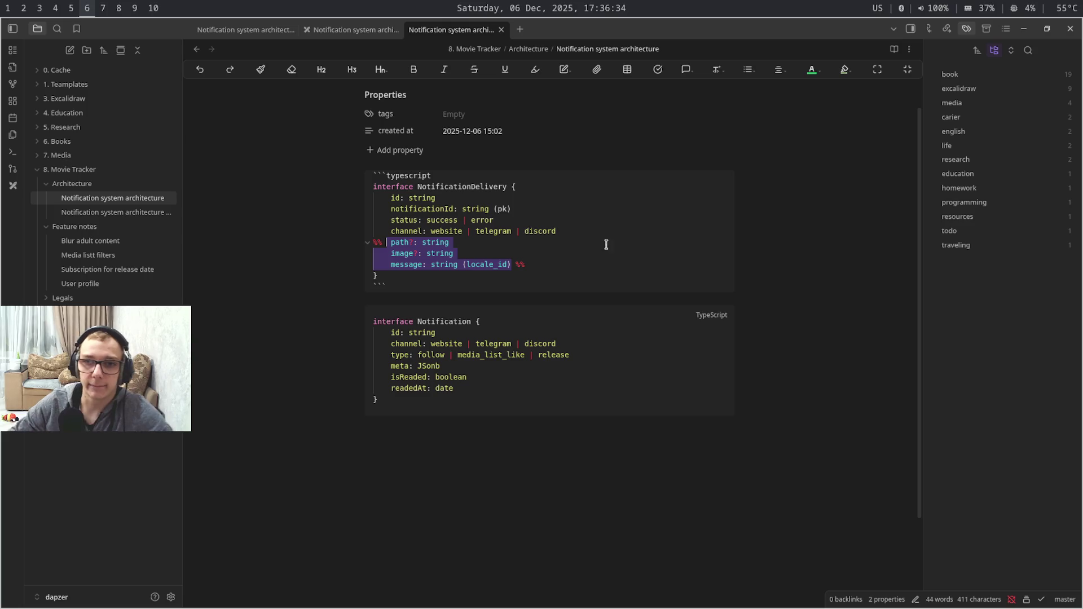
left_click(620, 249)
left_click(668, 376)
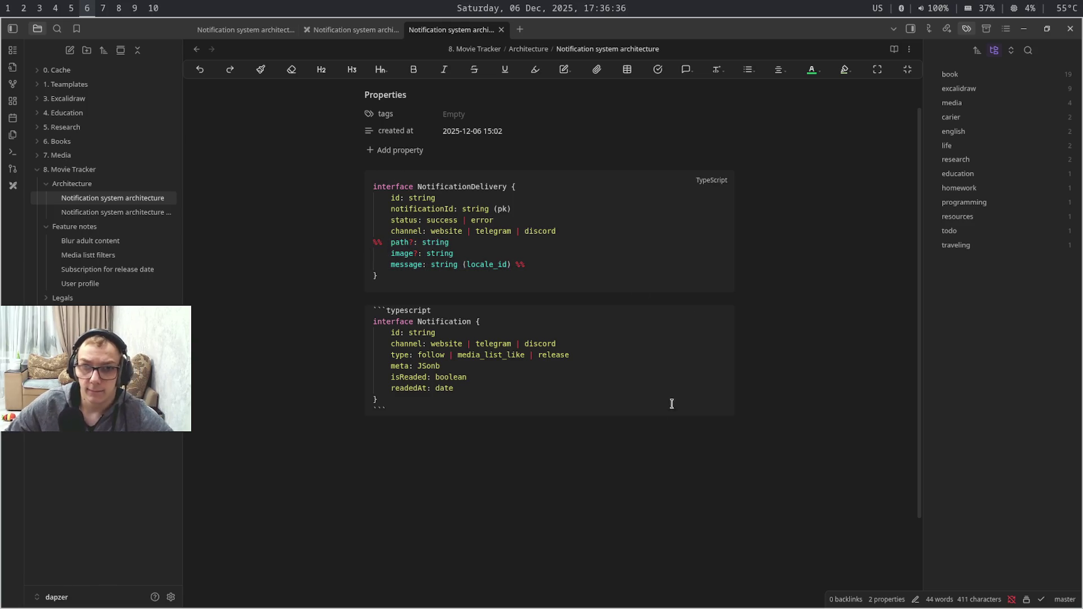
left_click(515, 264)
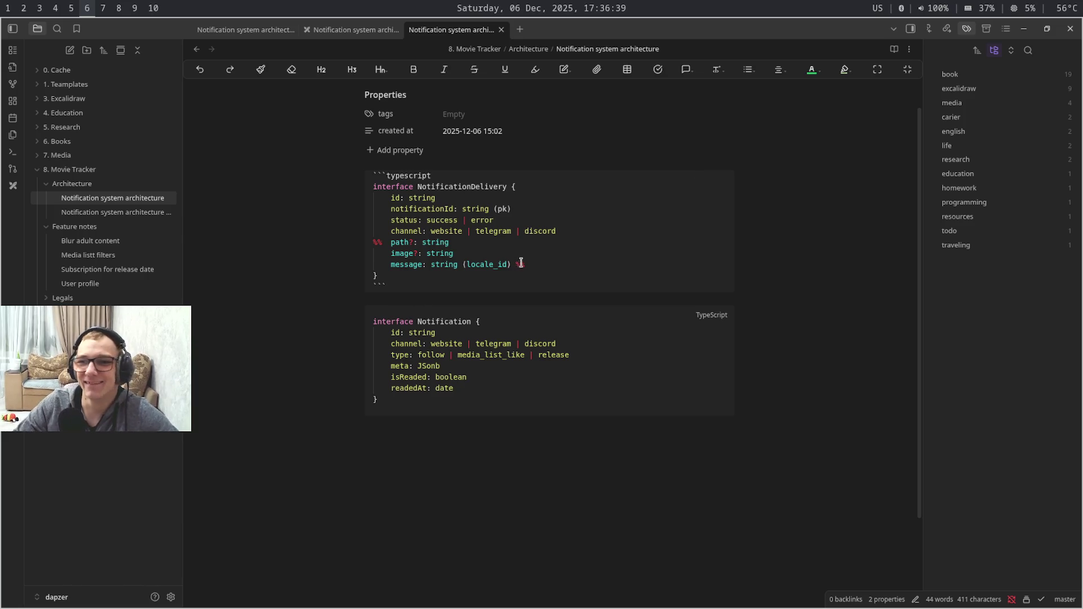
left_click(572, 348)
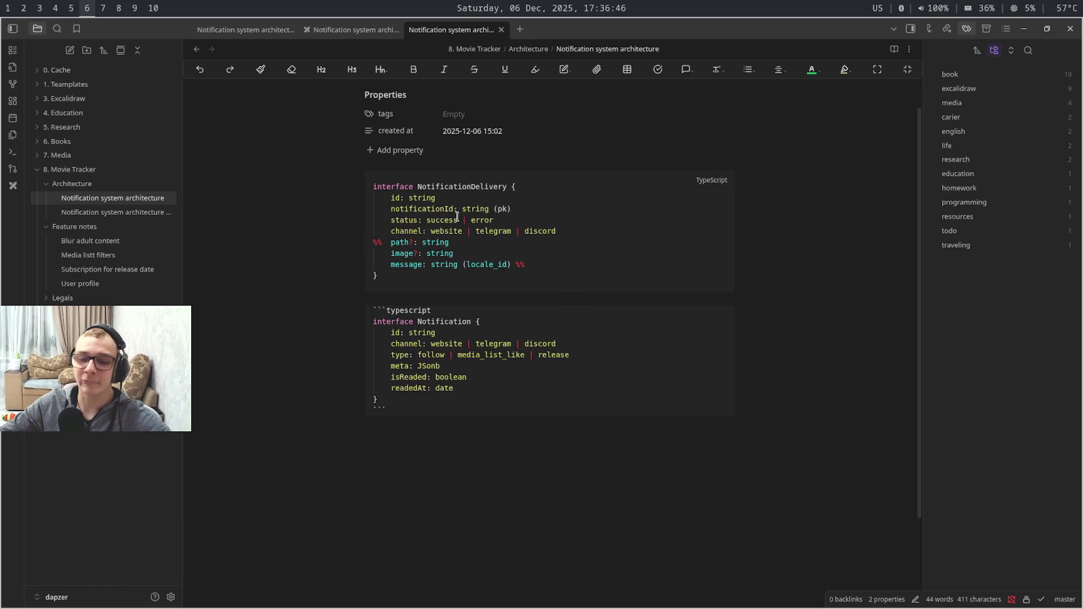
left_click(407, 200)
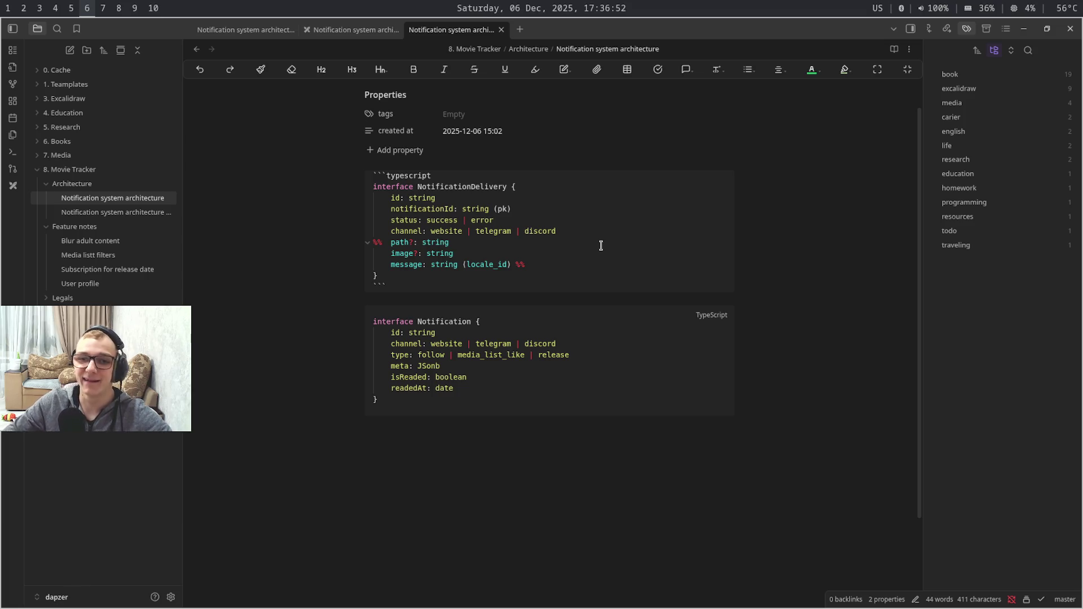
left_click_drag(563, 187, 586, 236)
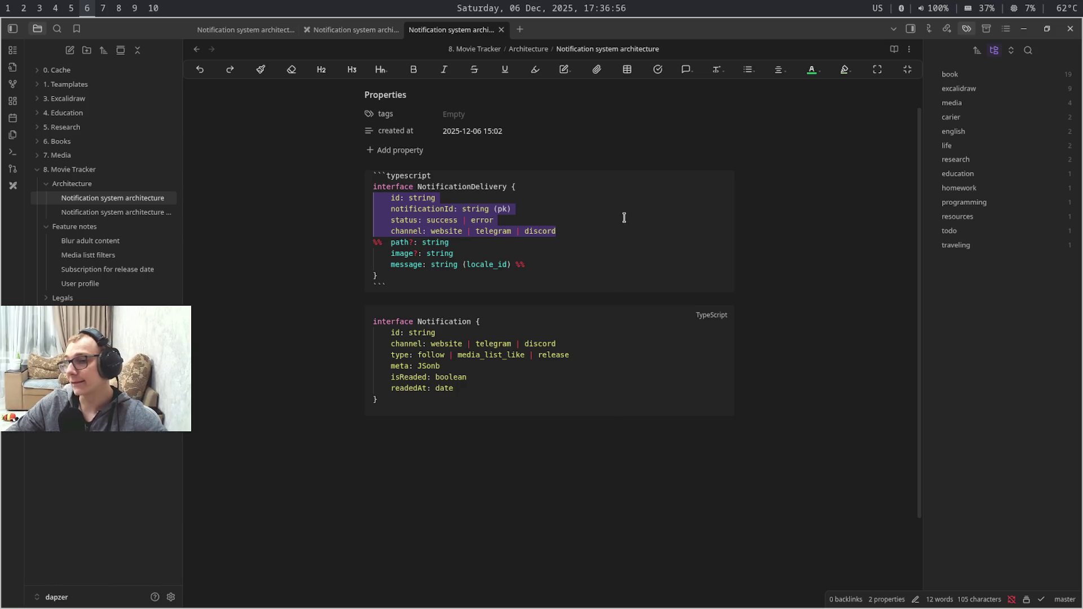
key("super+7")
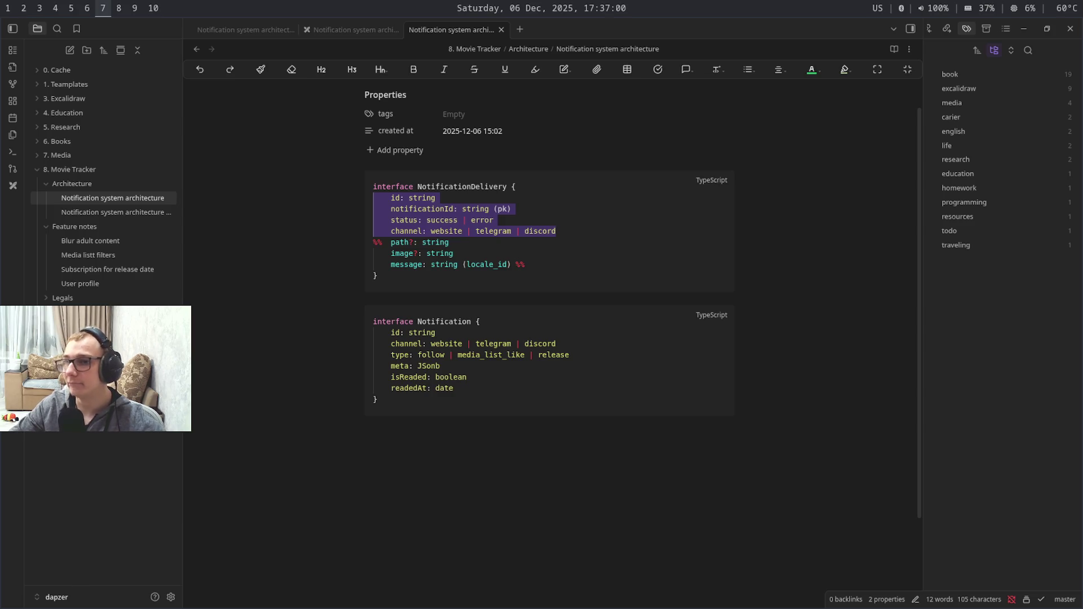
key("super+shift+9")
key("super+7")
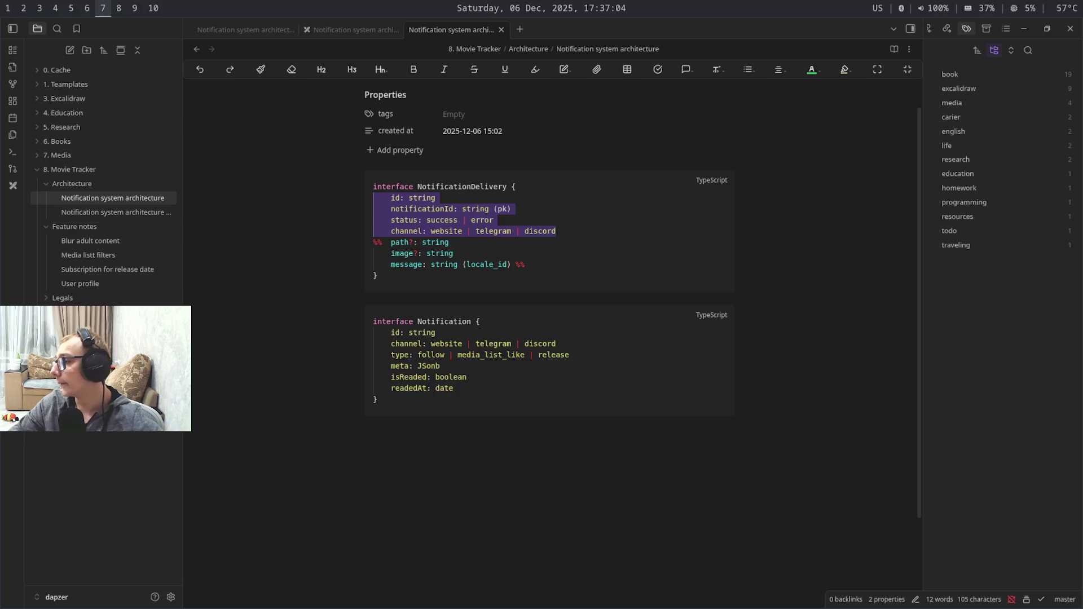
key("super+9")
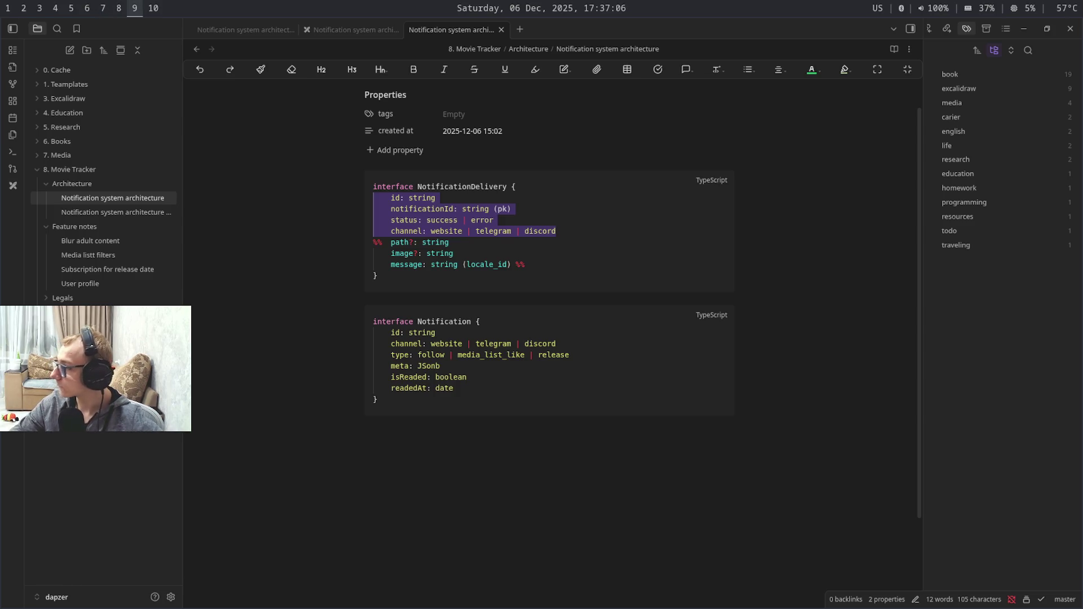
key("super+6")
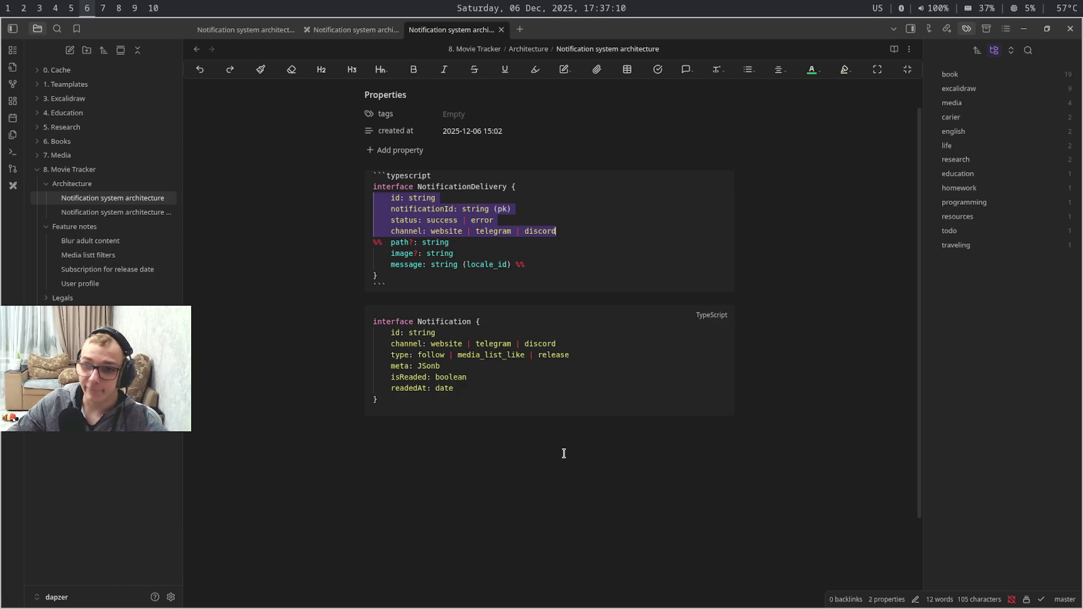
left_click(579, 398)
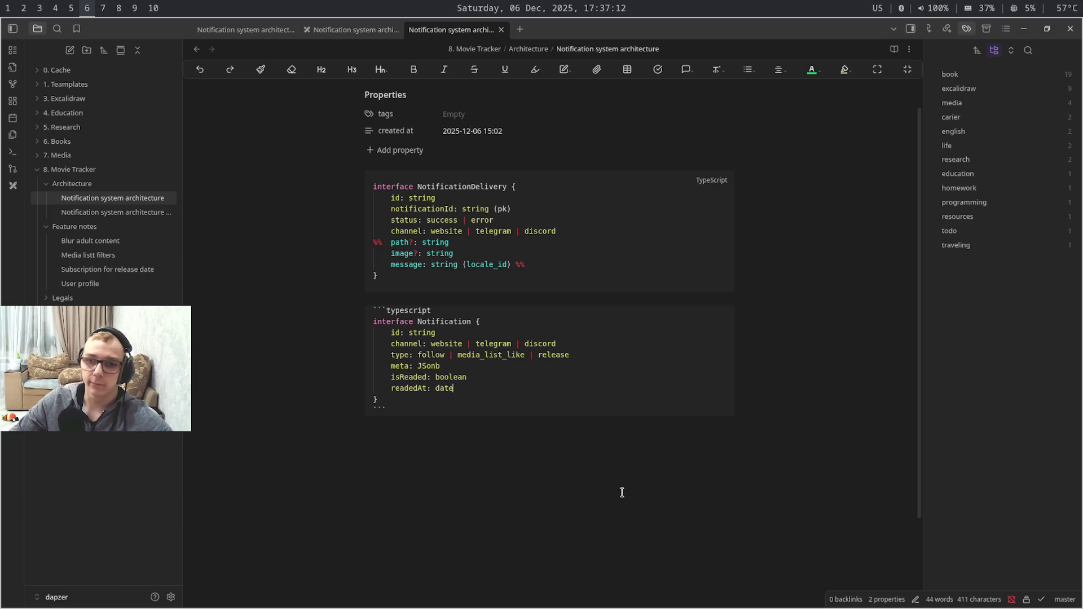
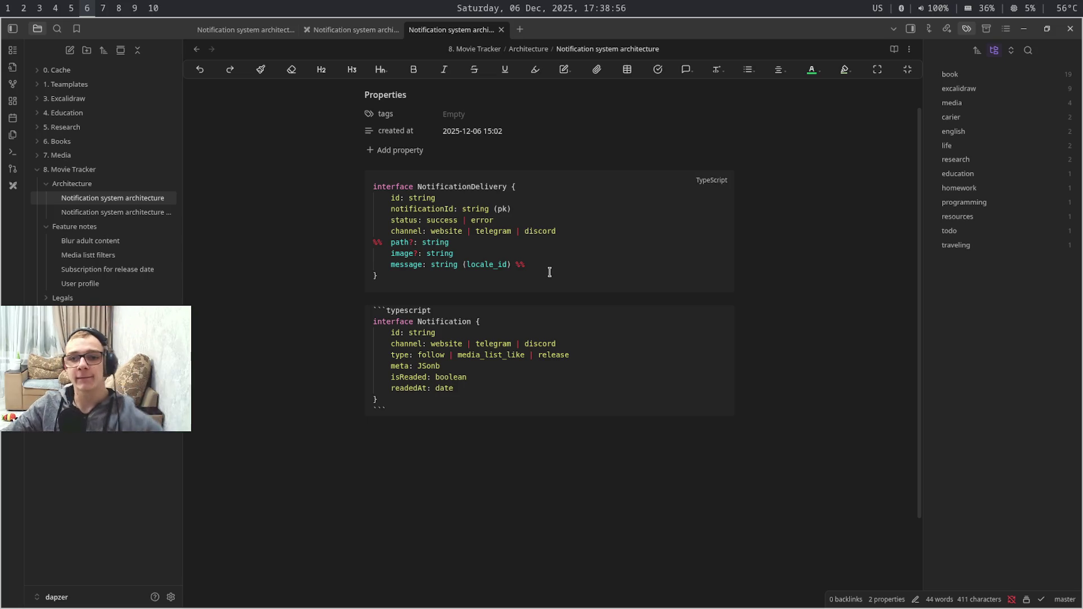
Review the commented-out optional NotificationDelivery fields, then browse other workspaces briefly
left_click_drag(548, 264, 385, 245)
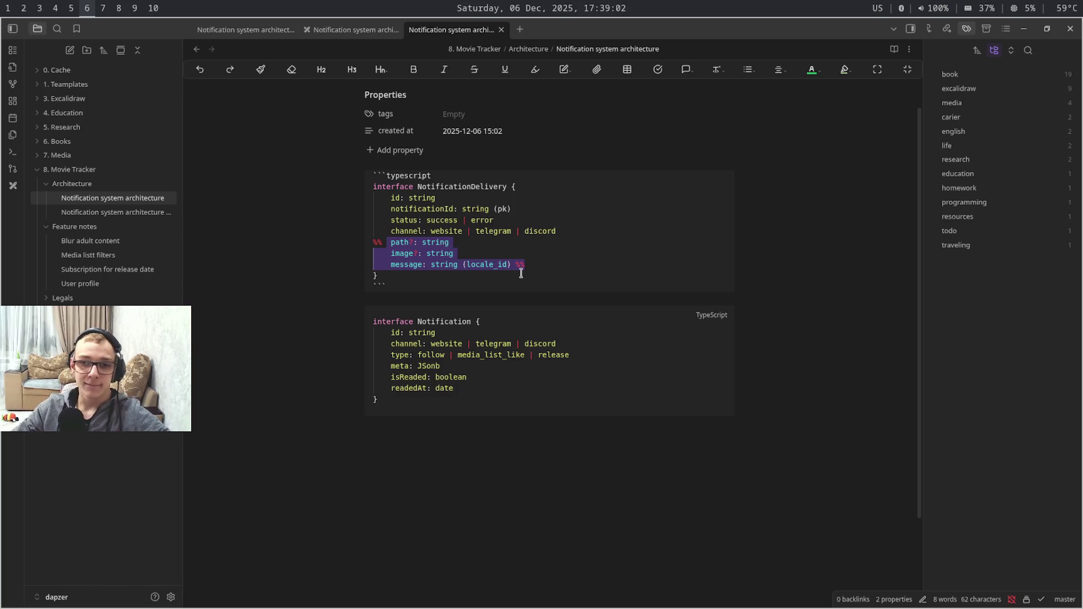
left_click(549, 367)
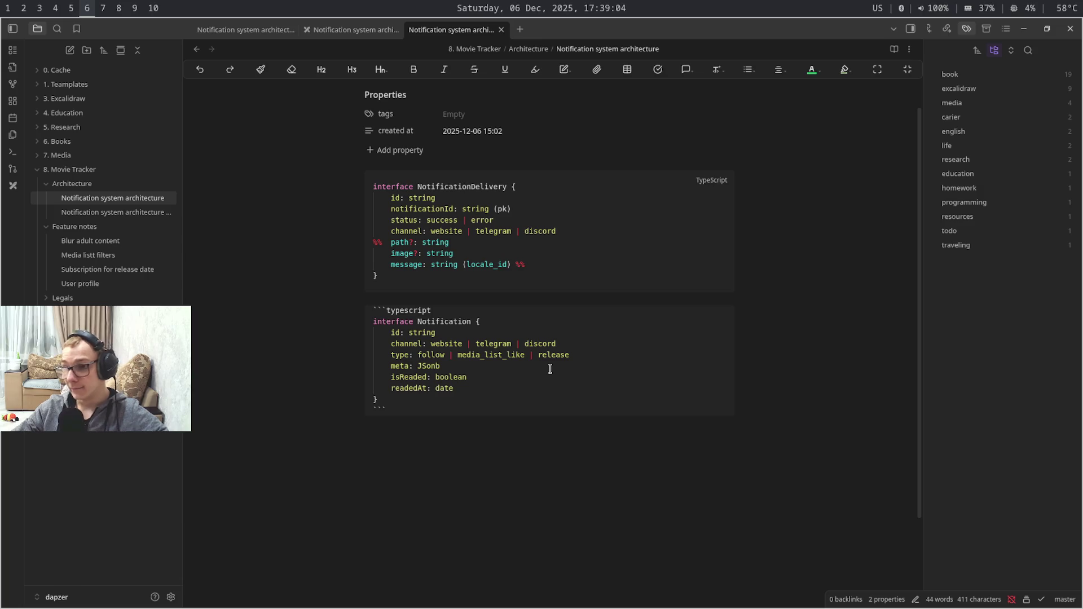
key("alt+shift")
key("super+7")
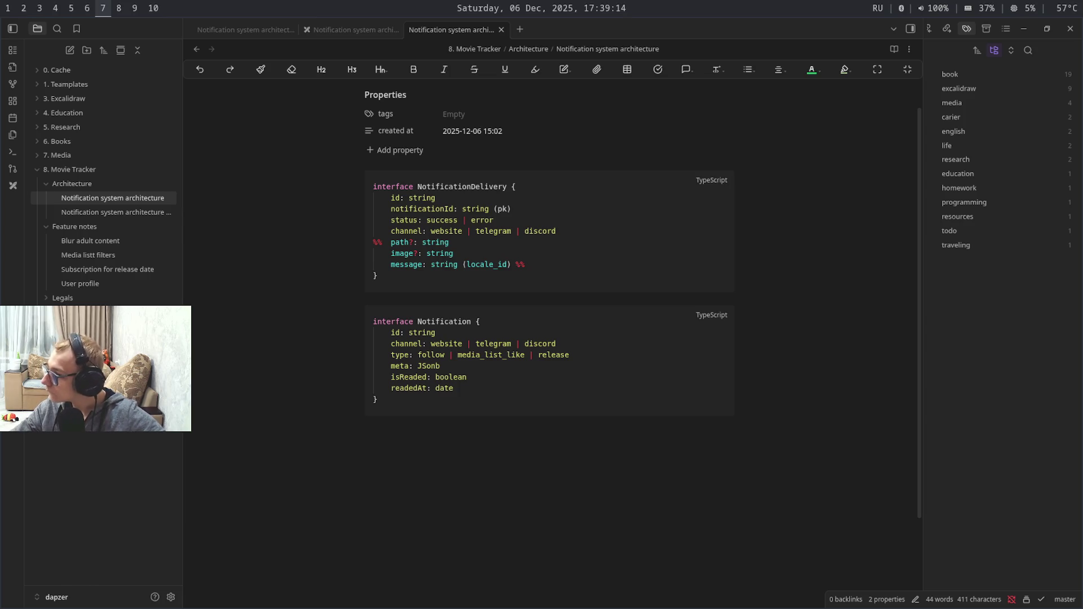
key("super+9")
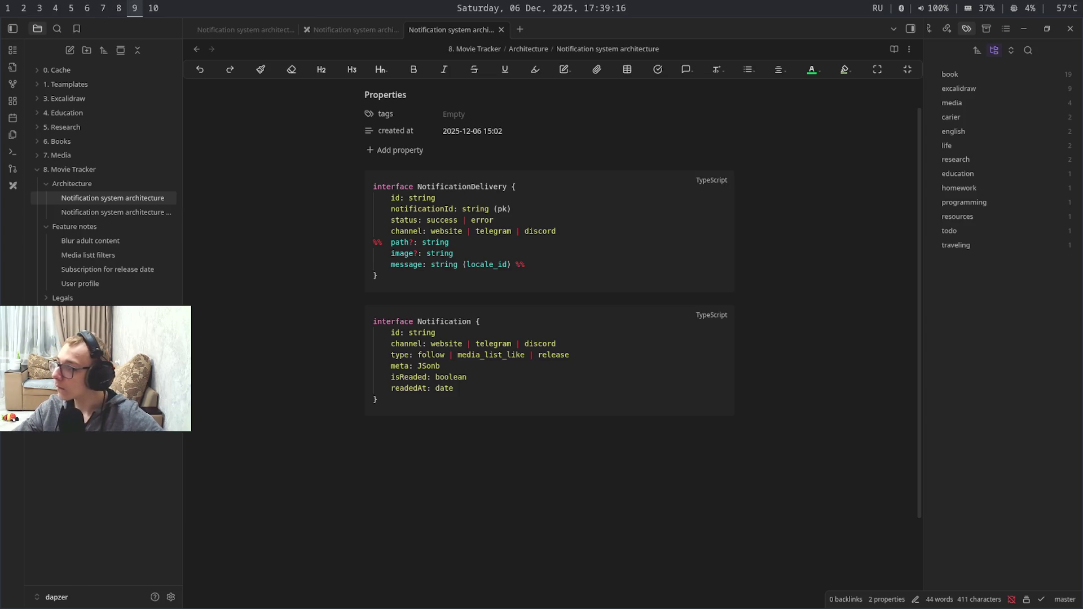
Highlight the Notification interface's meta: JSonb field and move to the Movie Tracker site
key("super+6")
left_click(541, 313)
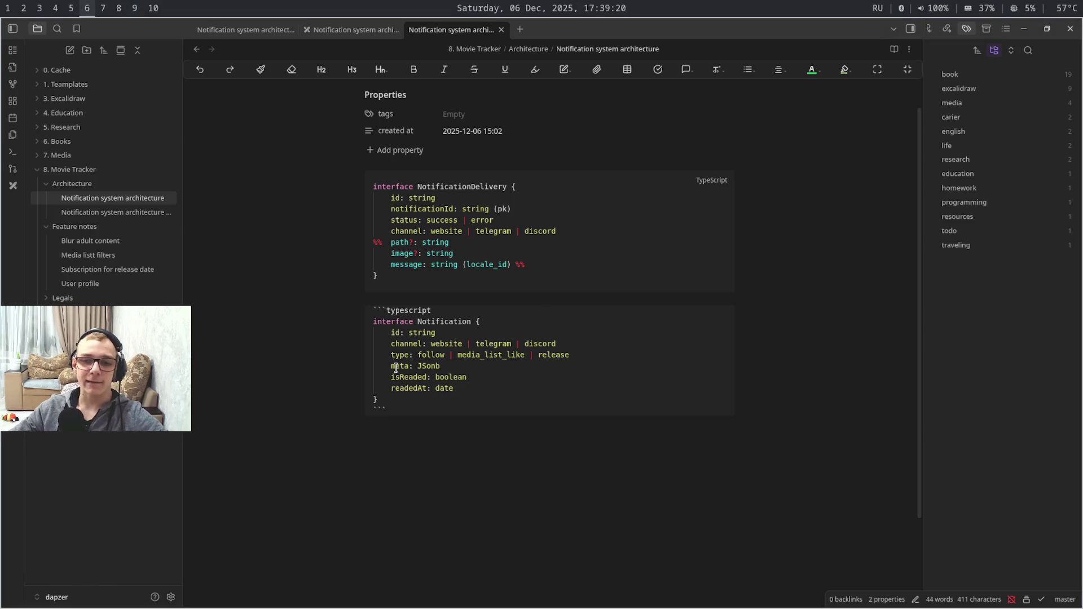
left_click_drag(392, 366, 457, 367)
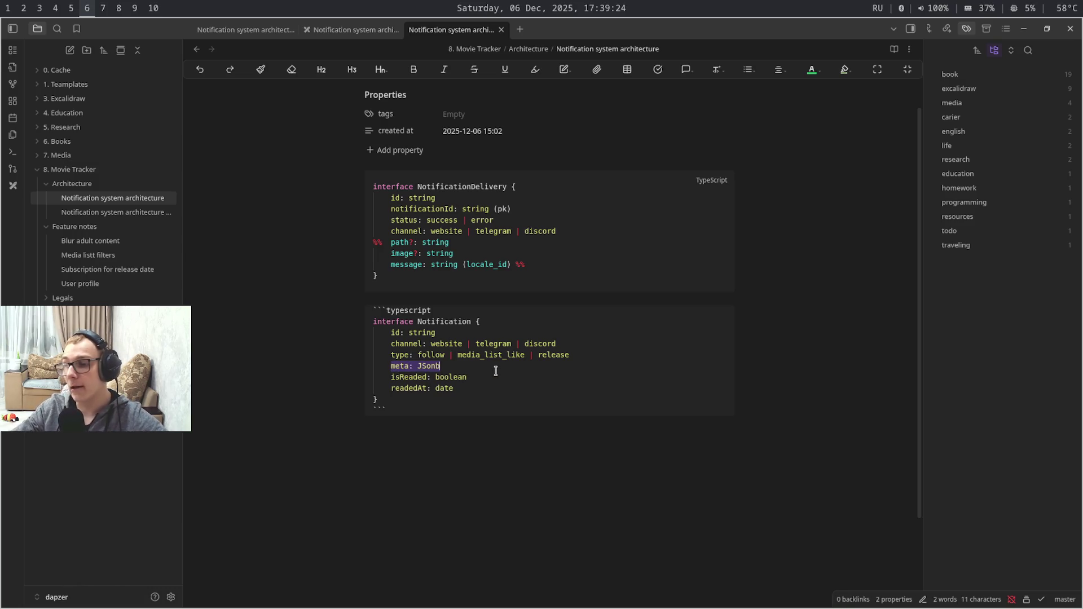
key("super+2")
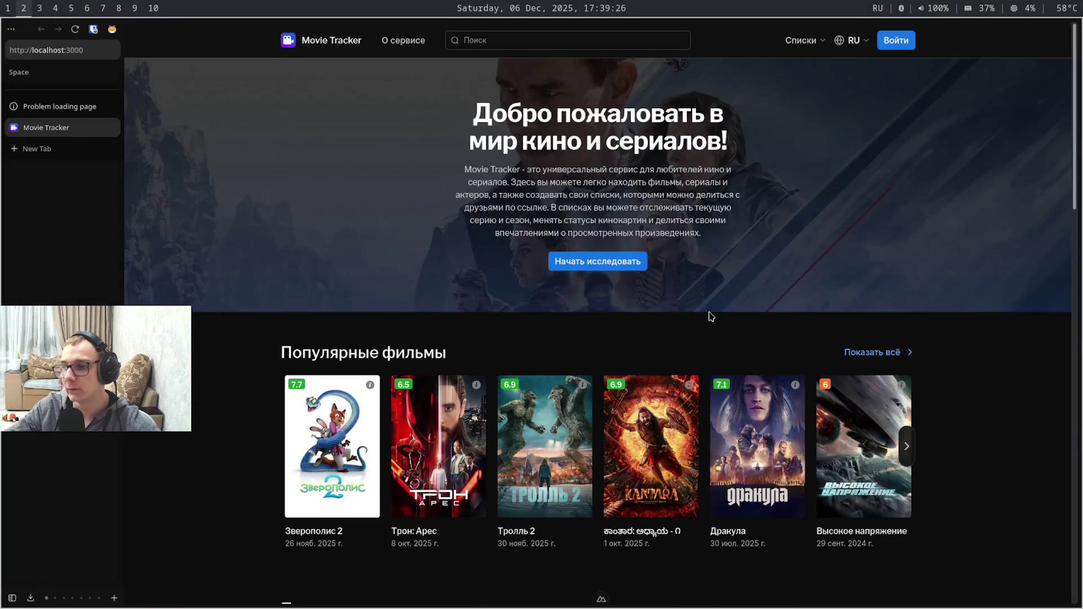
Inspect the first notification's message, timestamp and avatar layers in Figma, then go to WebStorm
key("super+3")
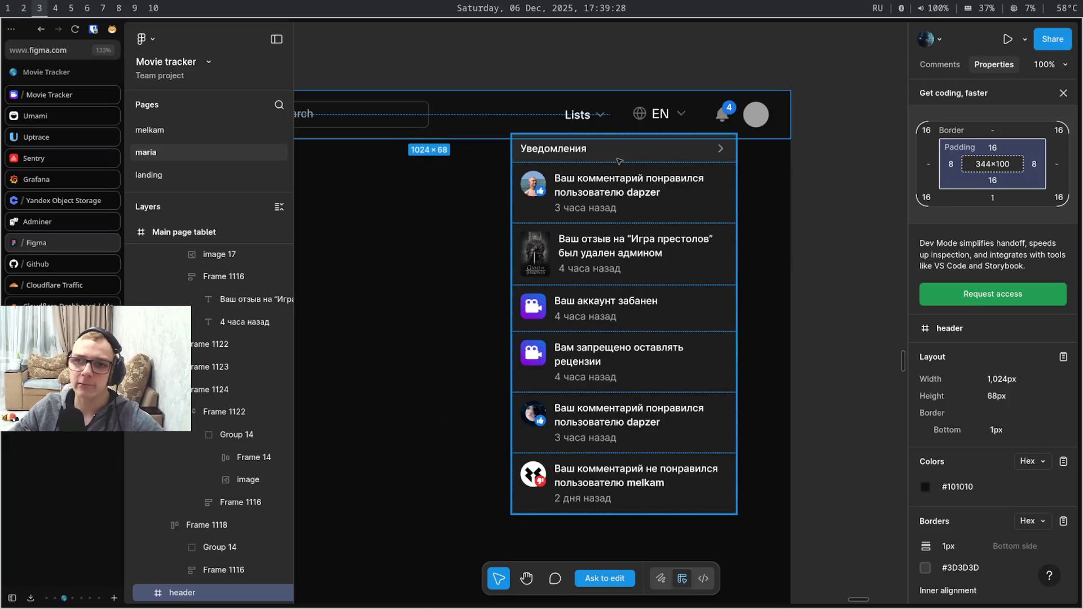
left_click(631, 182)
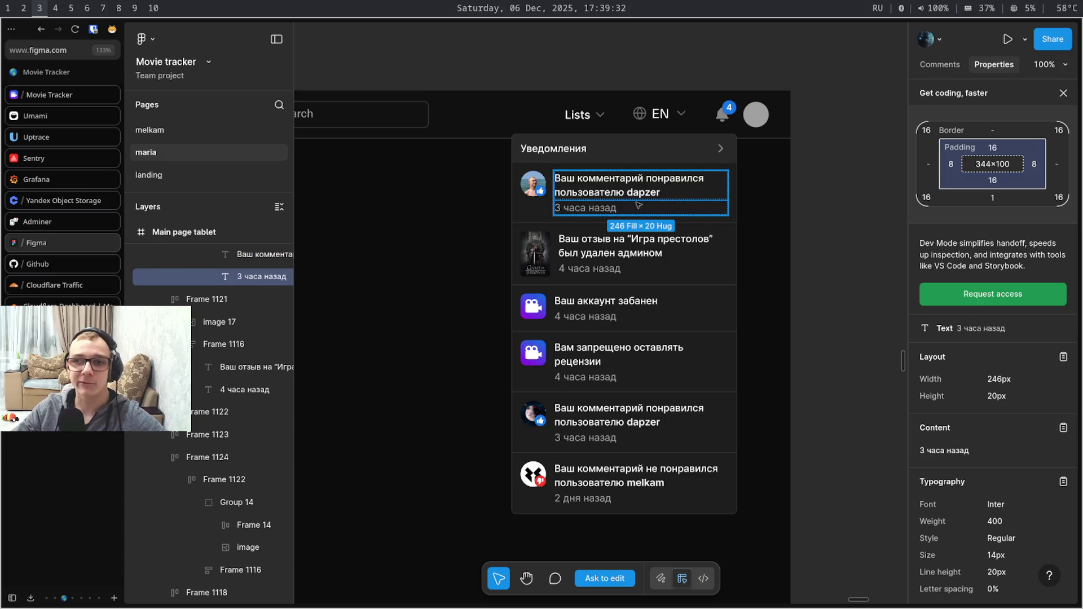
left_click(589, 207)
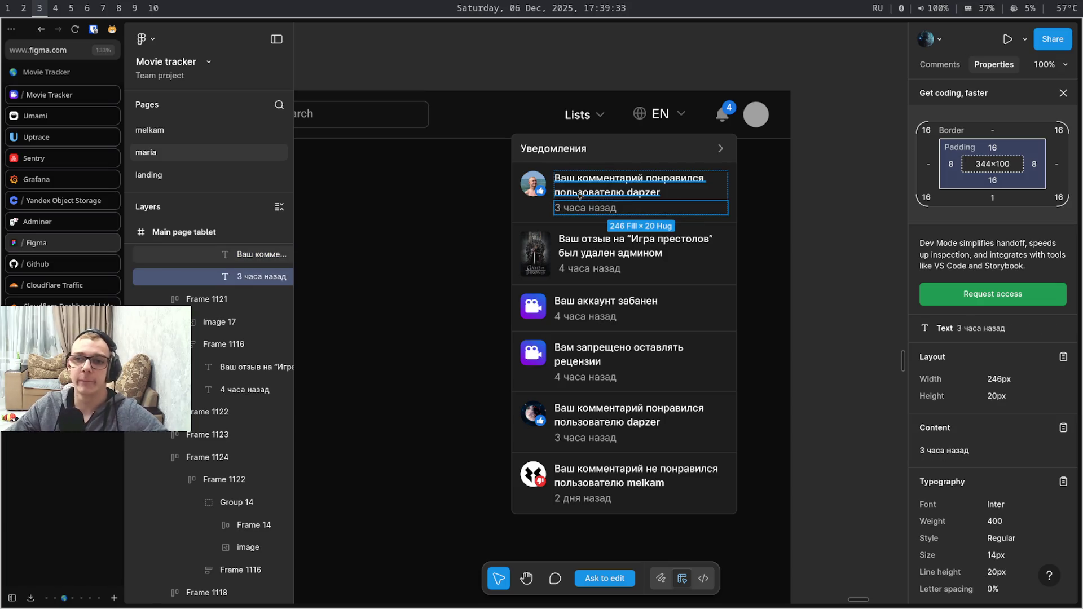
left_click(533, 188)
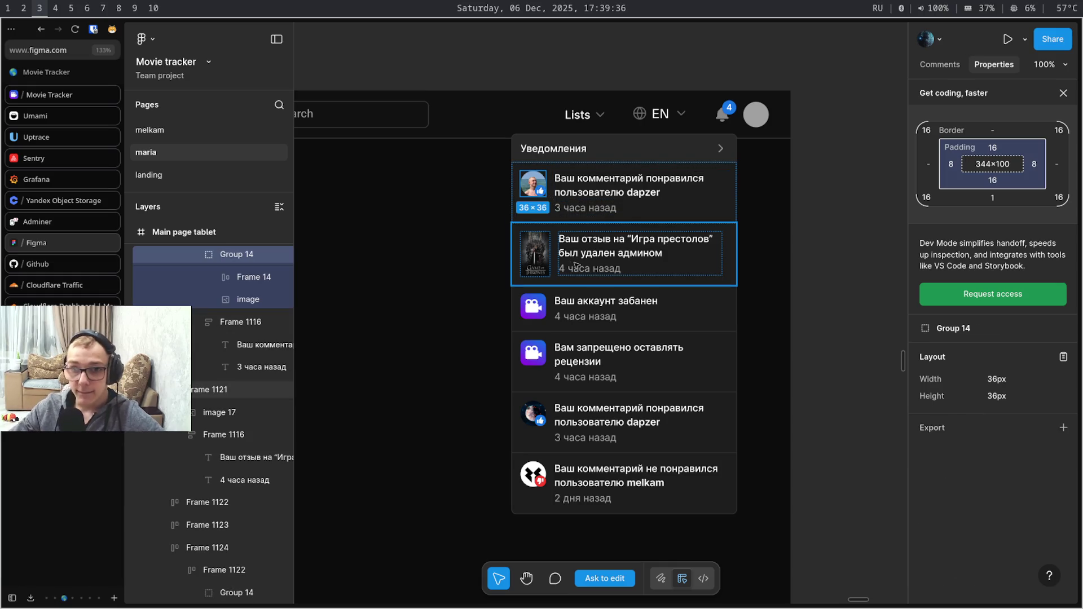
key("super+2")
key("super+1")
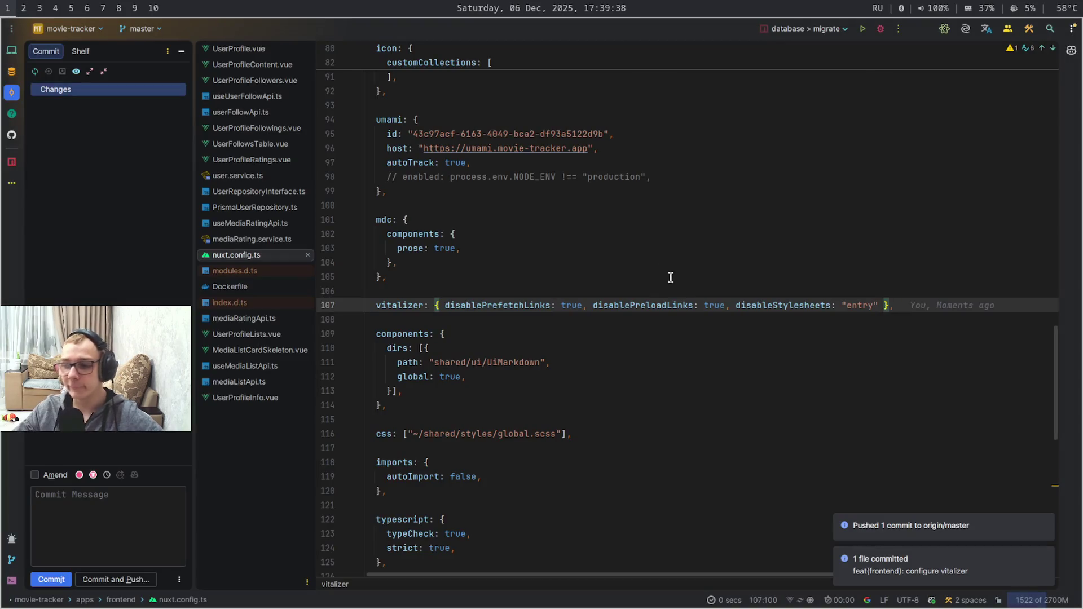
Cycle through workspaces from WebStorm back to the Obsidian architecture note
key("super+3")
key("super+4")
key("super+5")
key("super+6")
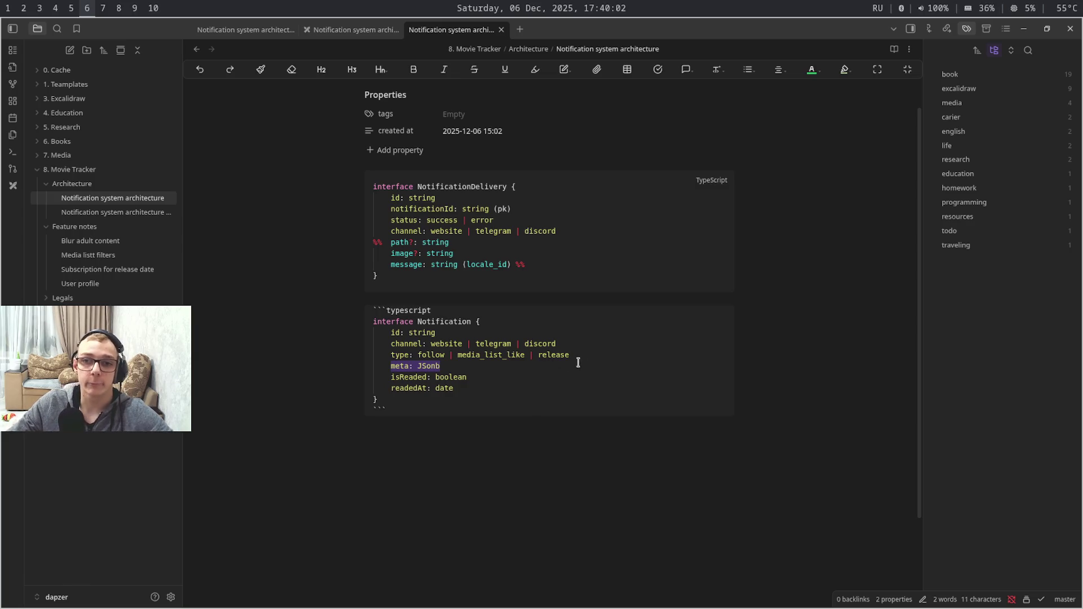
left_click(565, 230)
left_click_drag(565, 230, 476, 231)
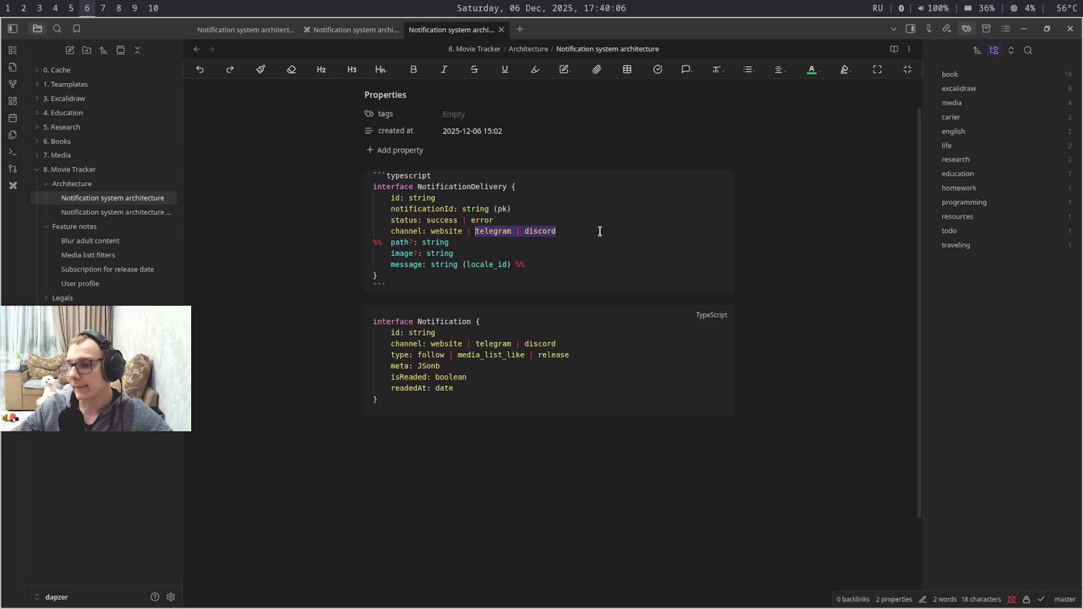
key("super+7")
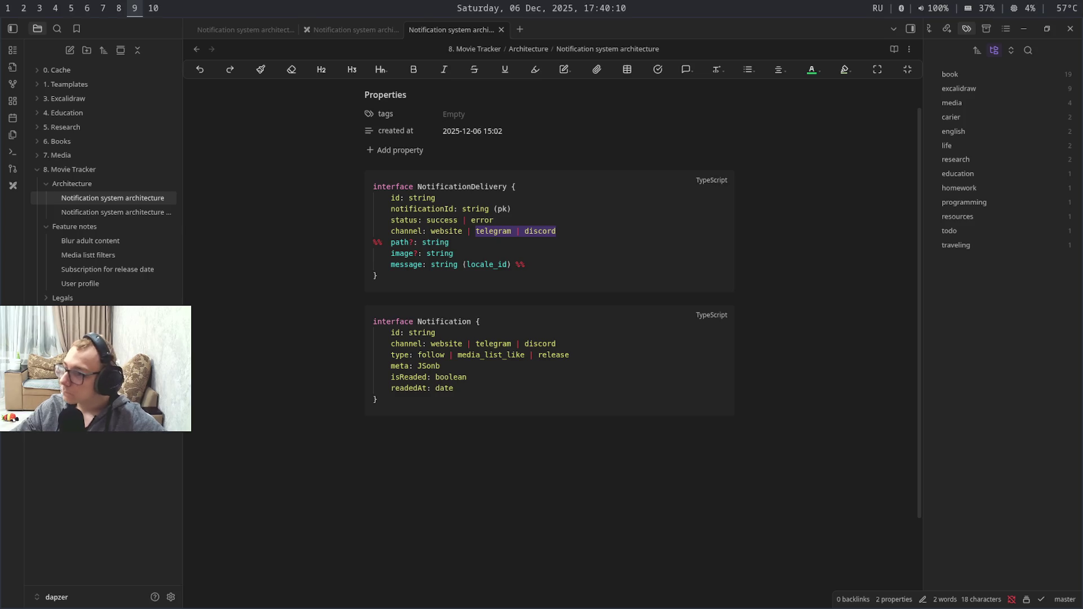
key("super+6")
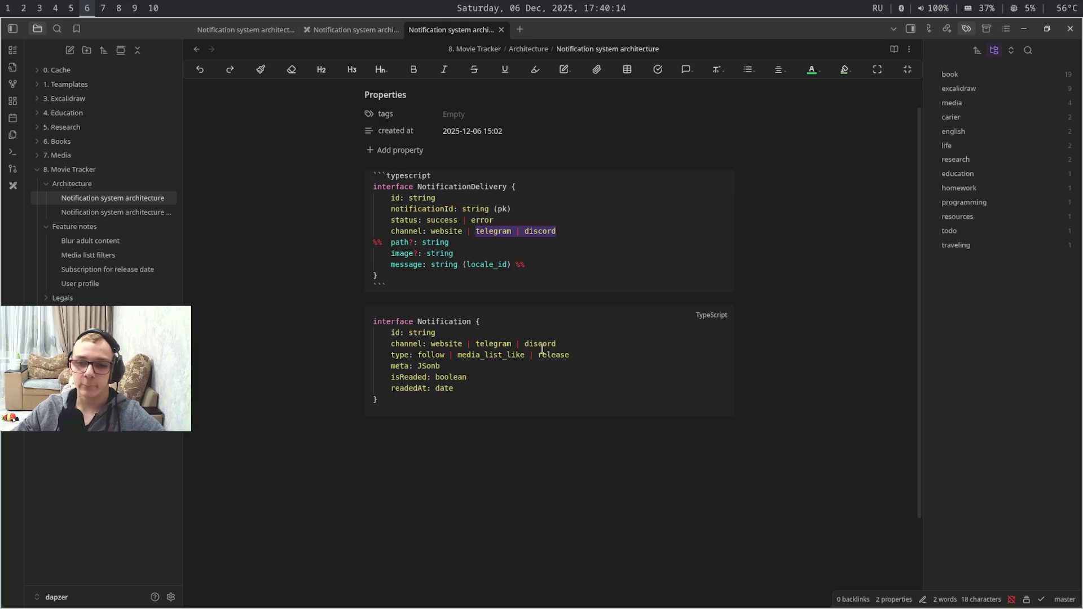
mouse_move(391, 243)
left_mouse_down()
mouse_move(519, 267)
mouse_move(345, 245)
left_mouse_up()
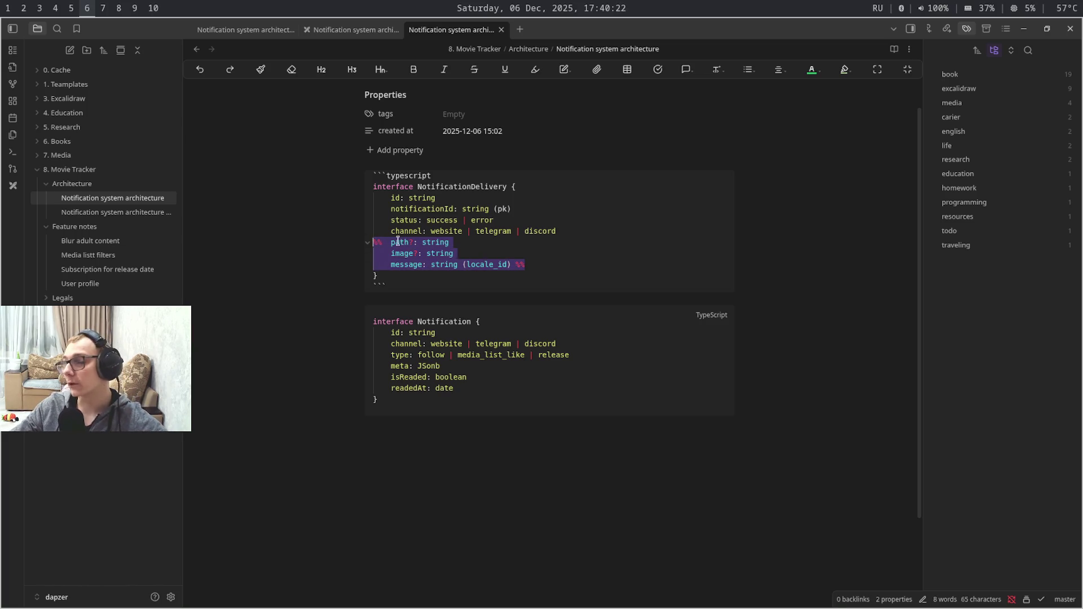
key("super+shift+7")
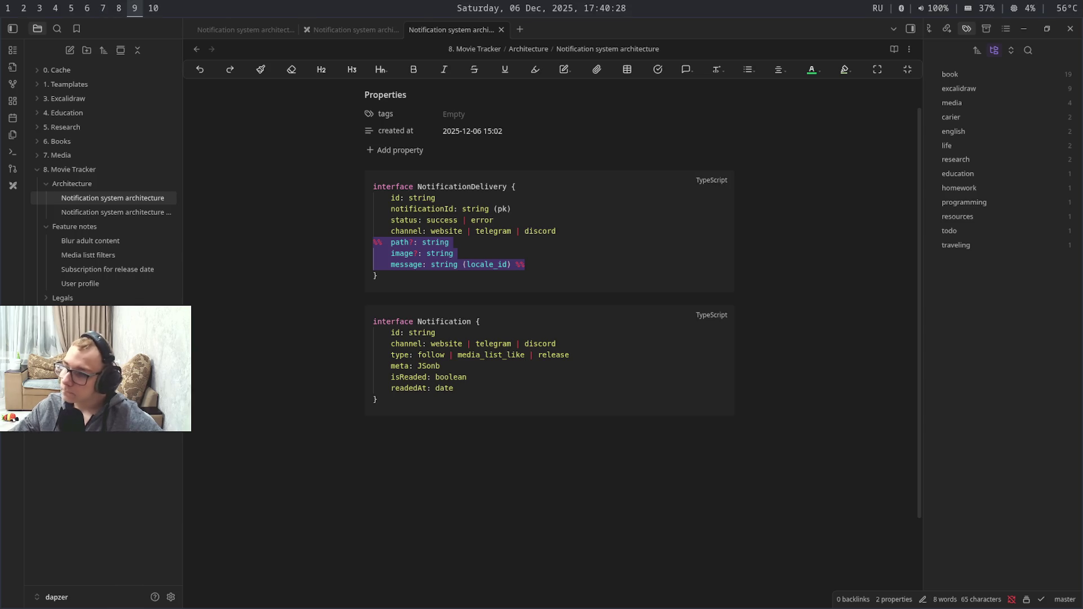
key("super+6")
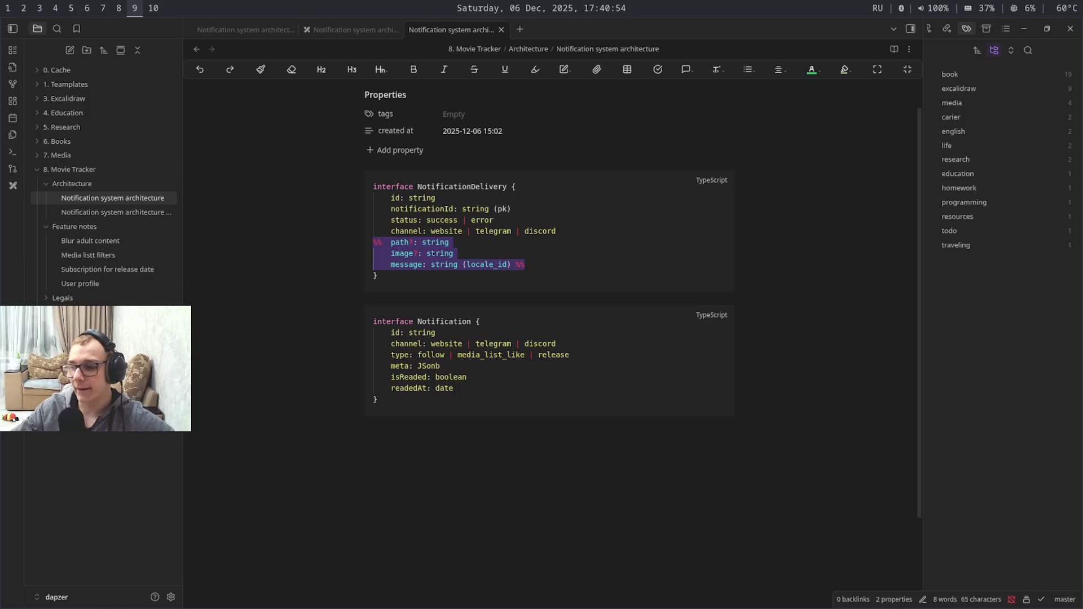
key("super+6")
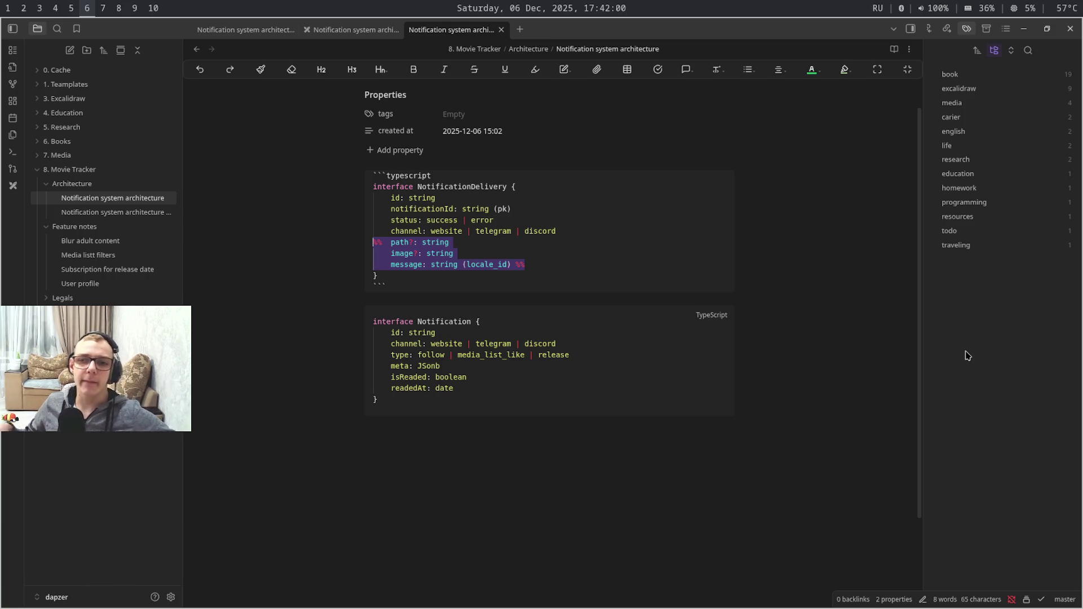
Switch to the Notification system architecture drawing tab
key("ctrl+shift+Tab")
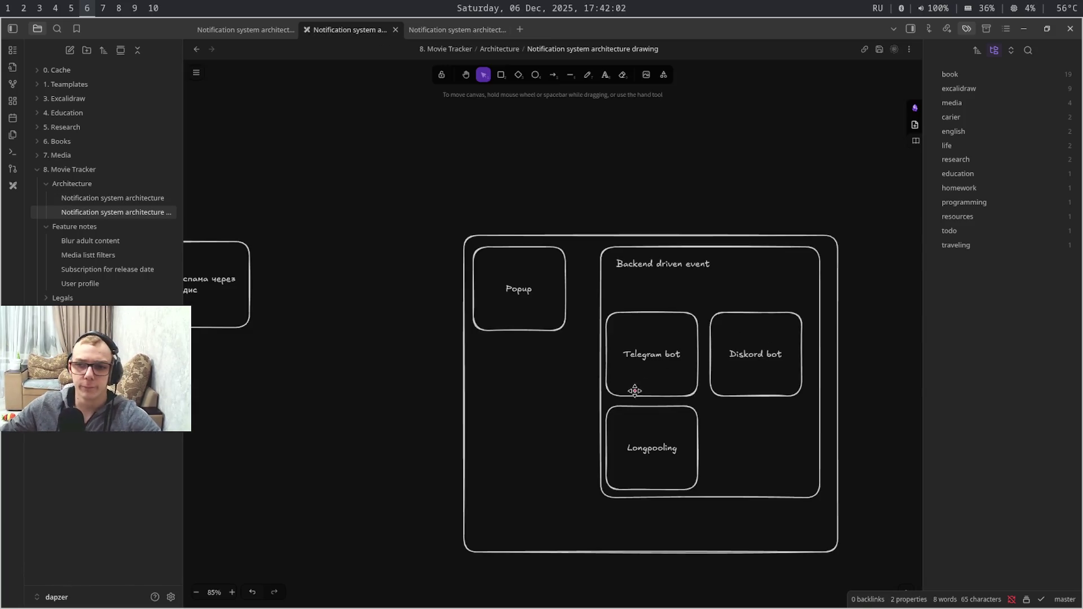
Pan to the notification topic cards and start editing the Live уведомления на сайте card
left_click_drag(373, 479, 614, 447)
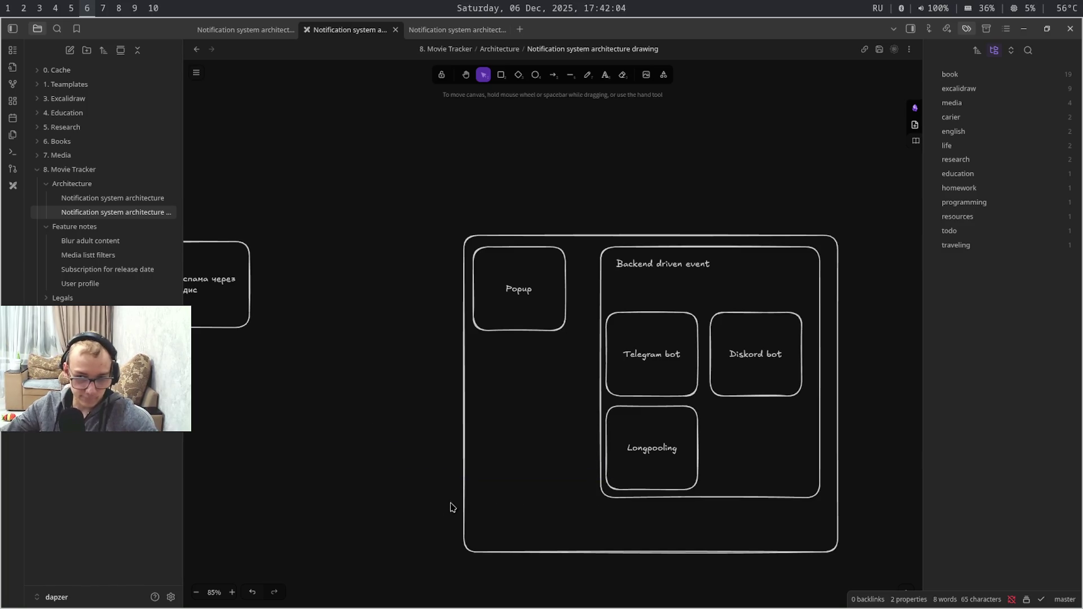
mouse_move(322, 507)
left_mouse_down()
mouse_move(501, 373)
mouse_move(723, 376)
mouse_move(1074, 411)
mouse_move(1066, 465)
left_mouse_up()
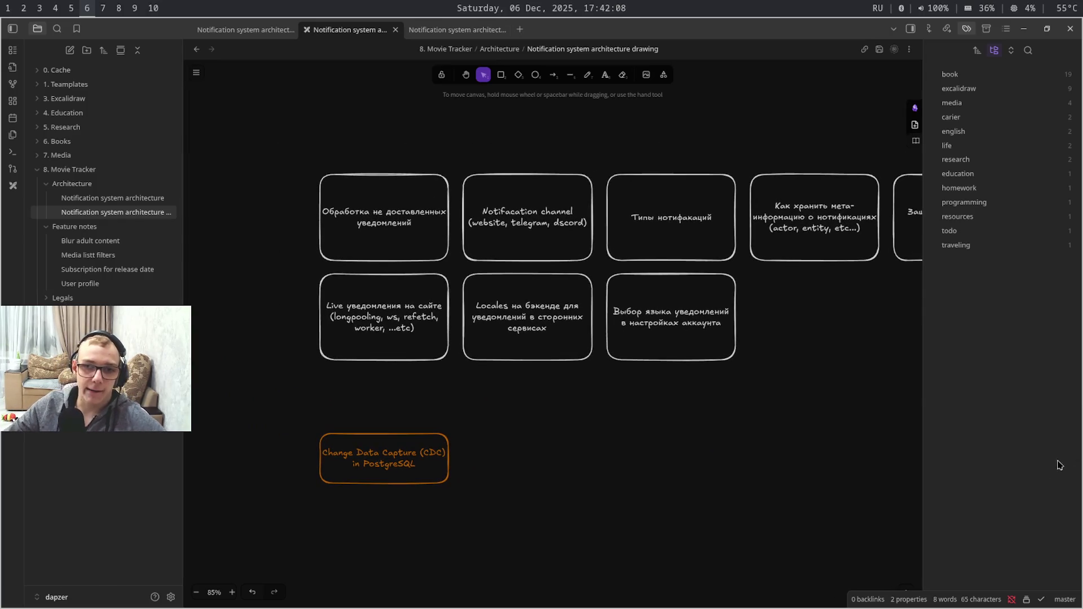
left_click(382, 322)
double_click(381, 320)
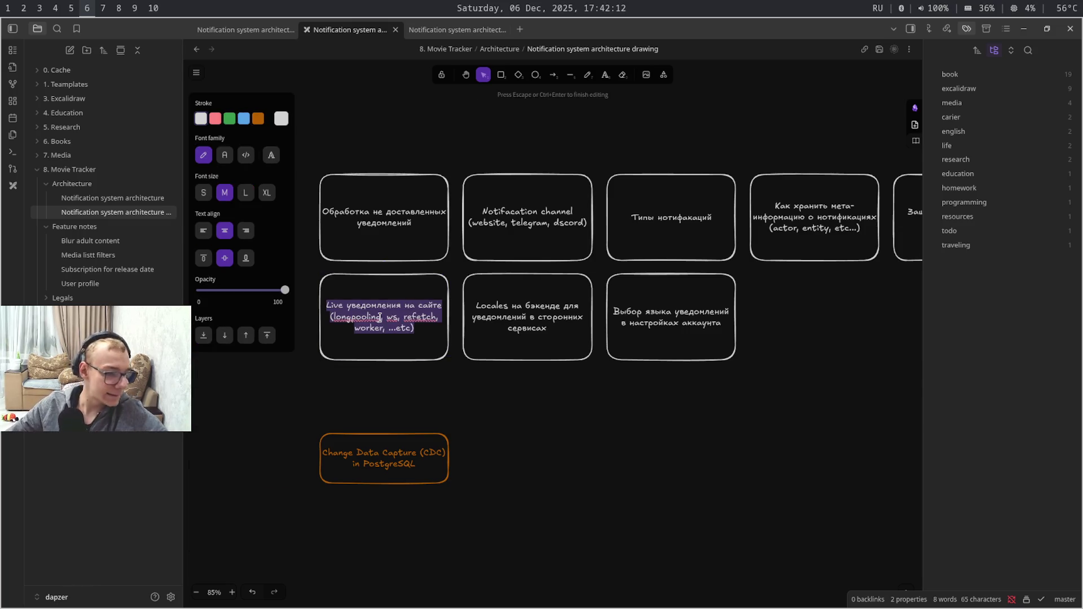
left_click(381, 317)
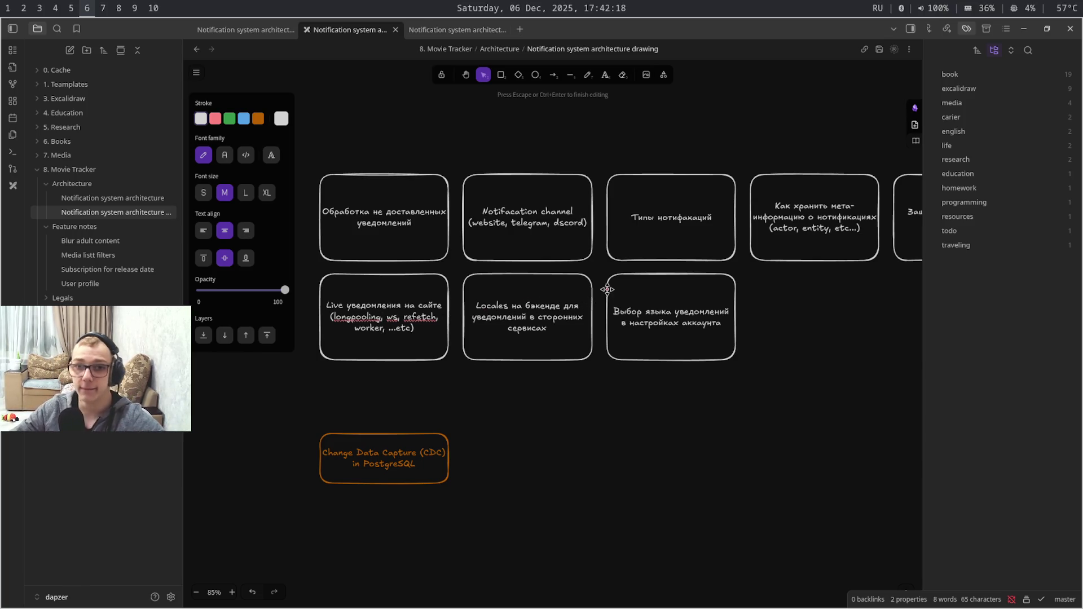
Leave the drawing and go to the Figma notifications mockup via the Movie Tracker site
key("super+2")
key("super+3")
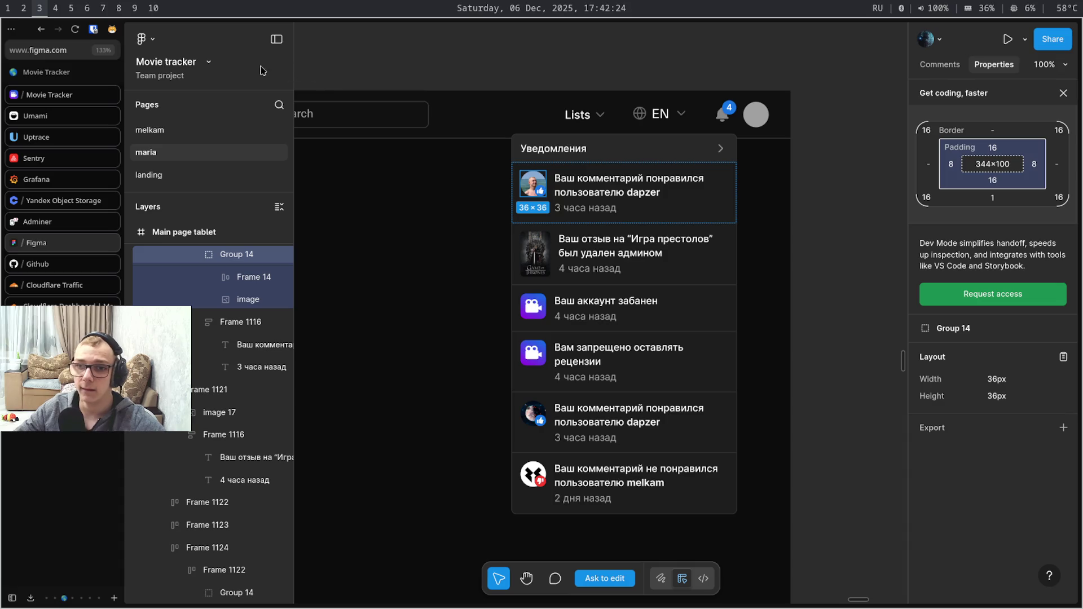
Cycle workspaces from Figma to the Copilot notification schema chat
key("super+7")
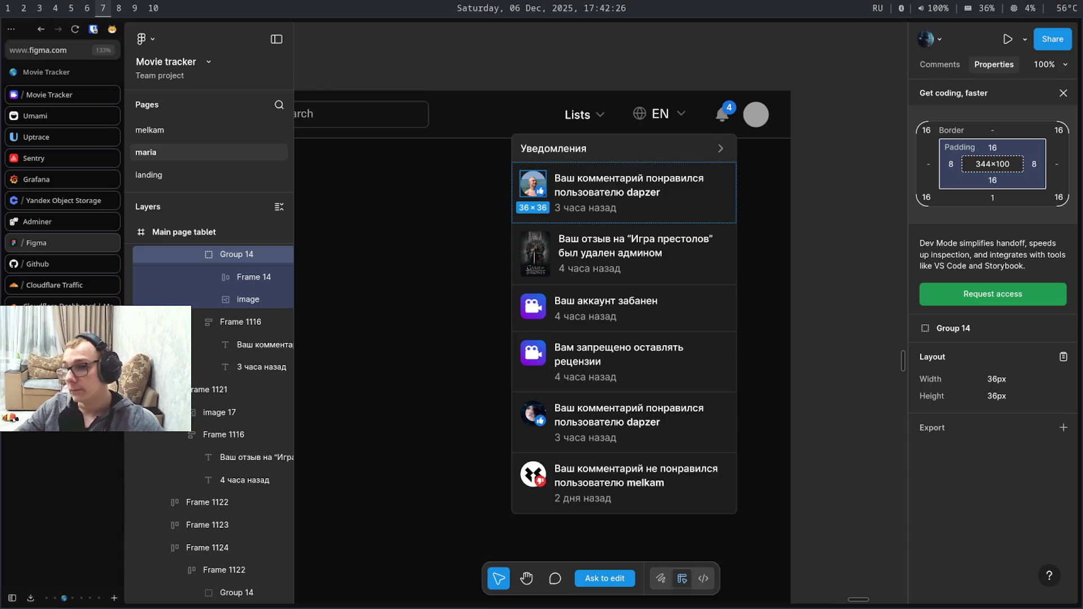
key("super+9")
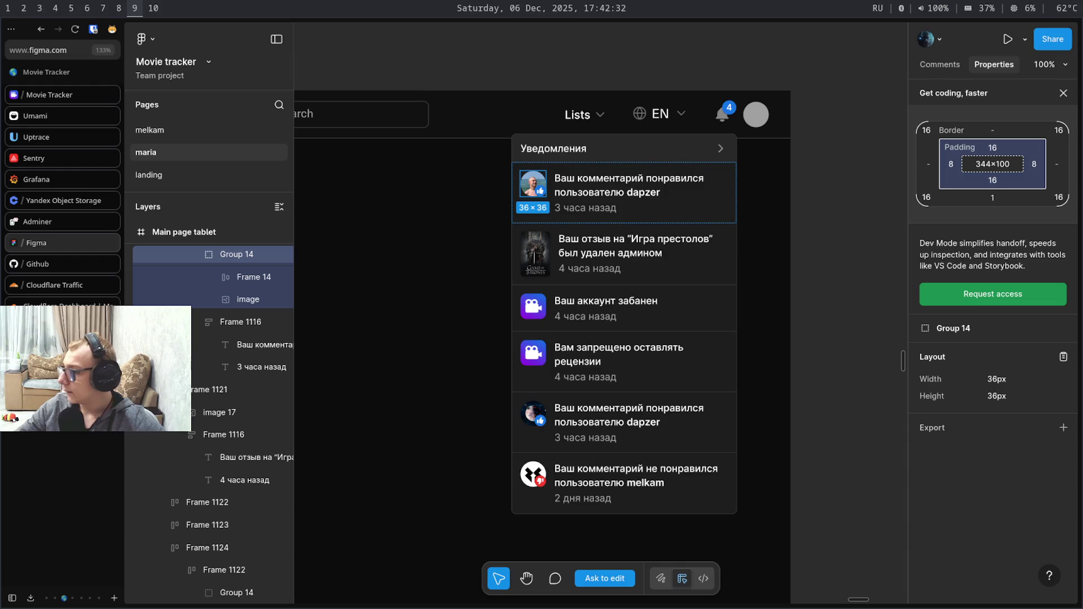
key("super+4")
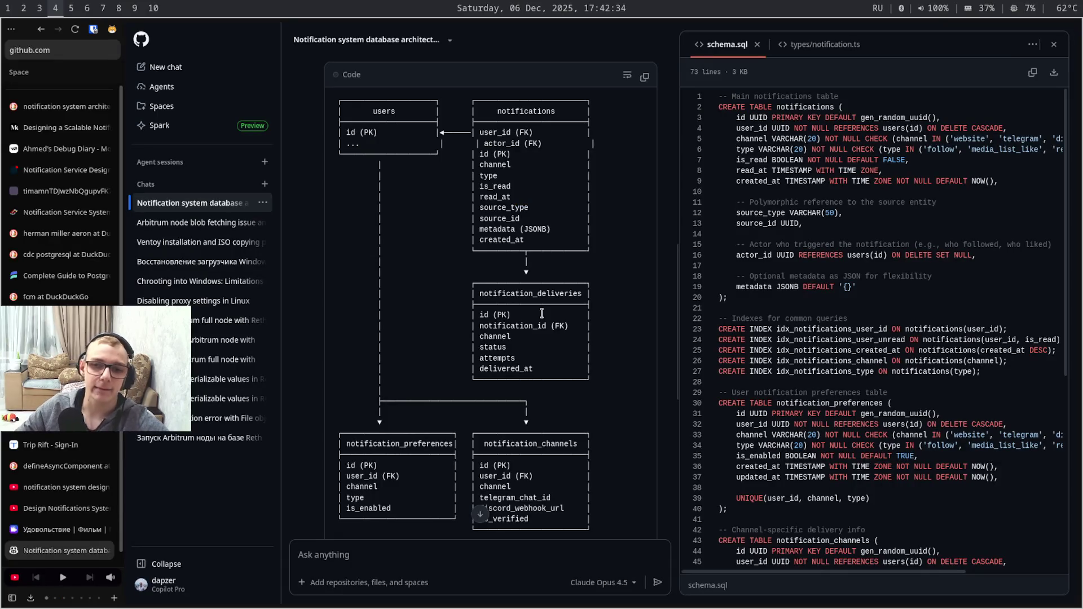
Search the web for 'emit event vue 3' from the browser address popup
key("ctrl+t")
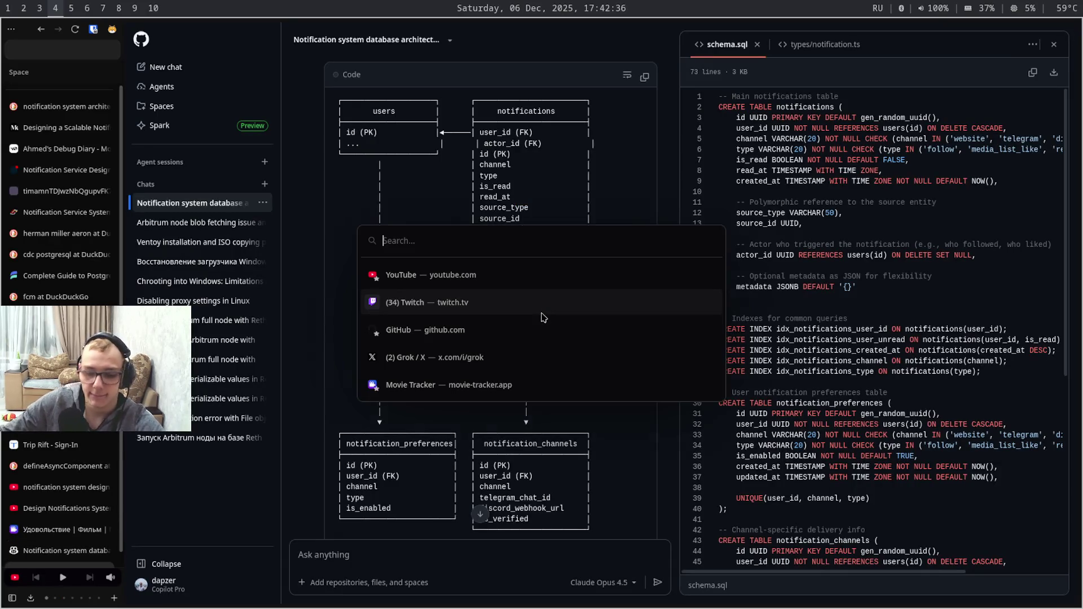
type("gro")
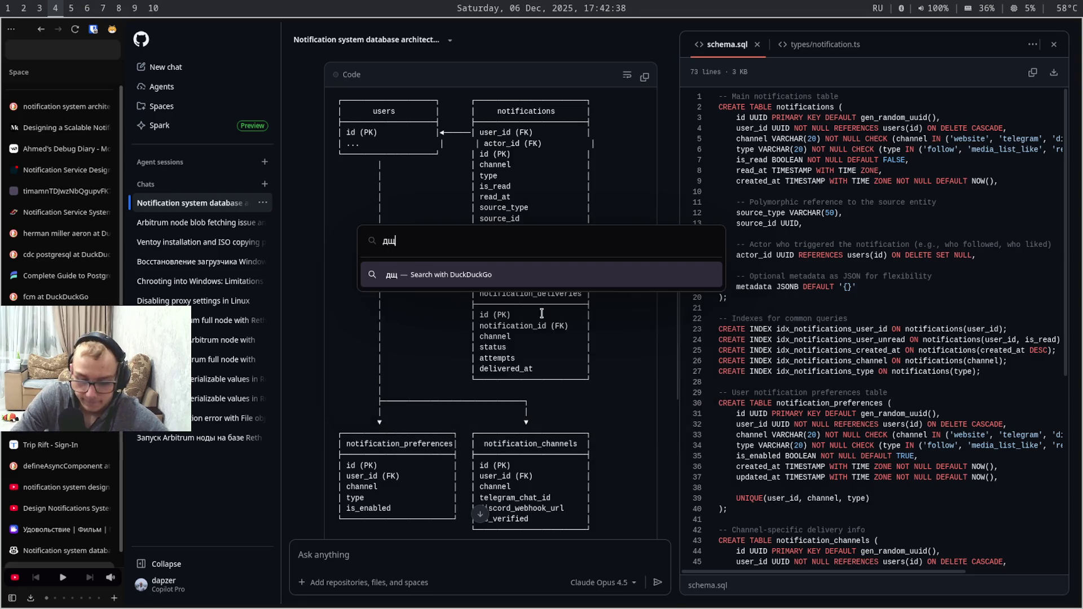
key("BackSpace")
key("BackSpace")
key("BackSpace")
key("alt+shift")
type("l")
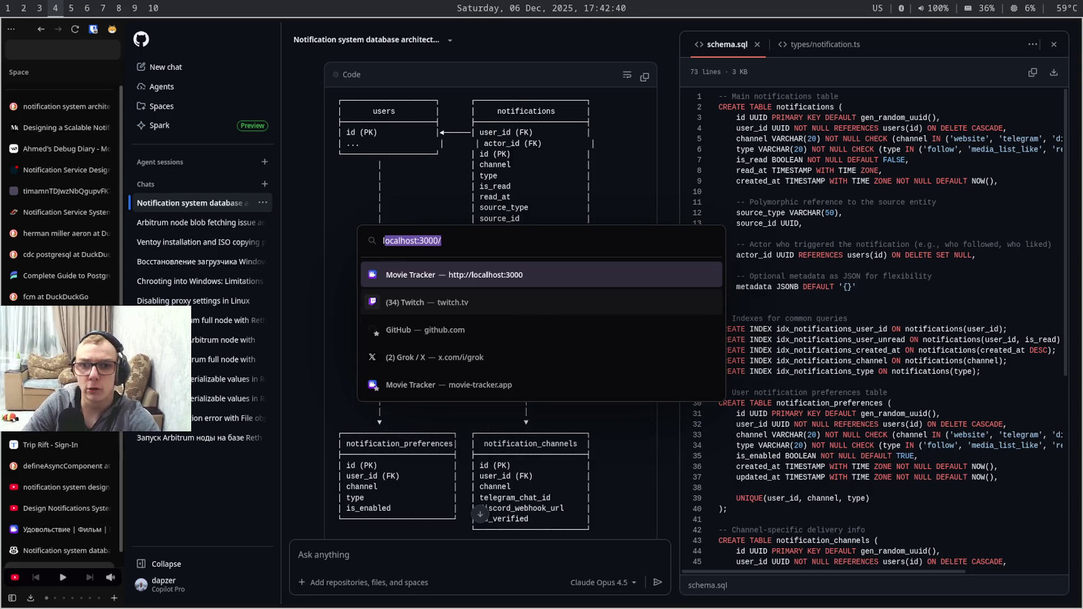
type("ong")
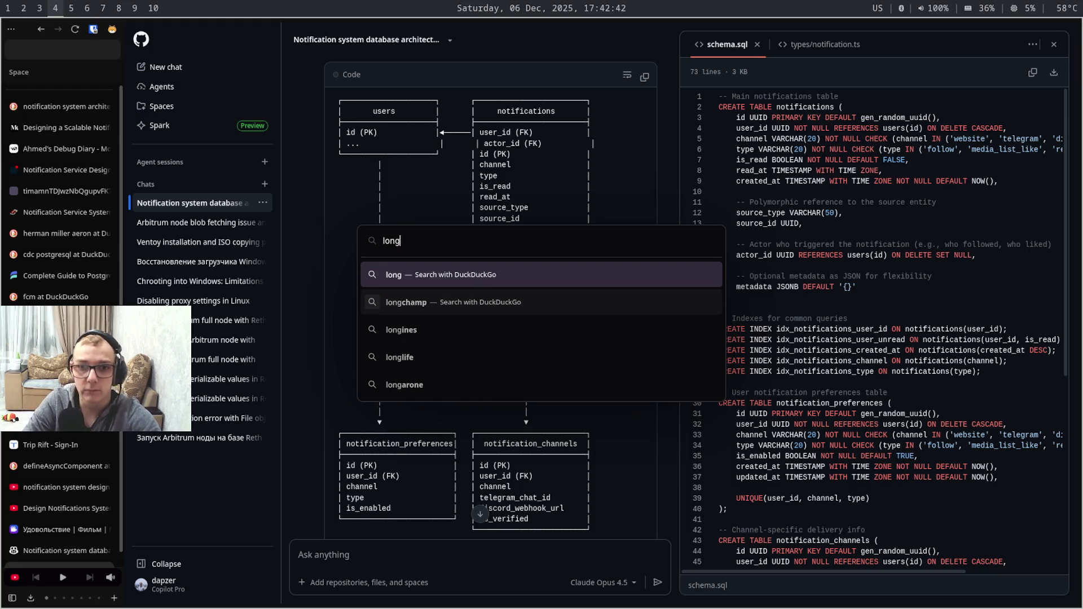
type("oiili")
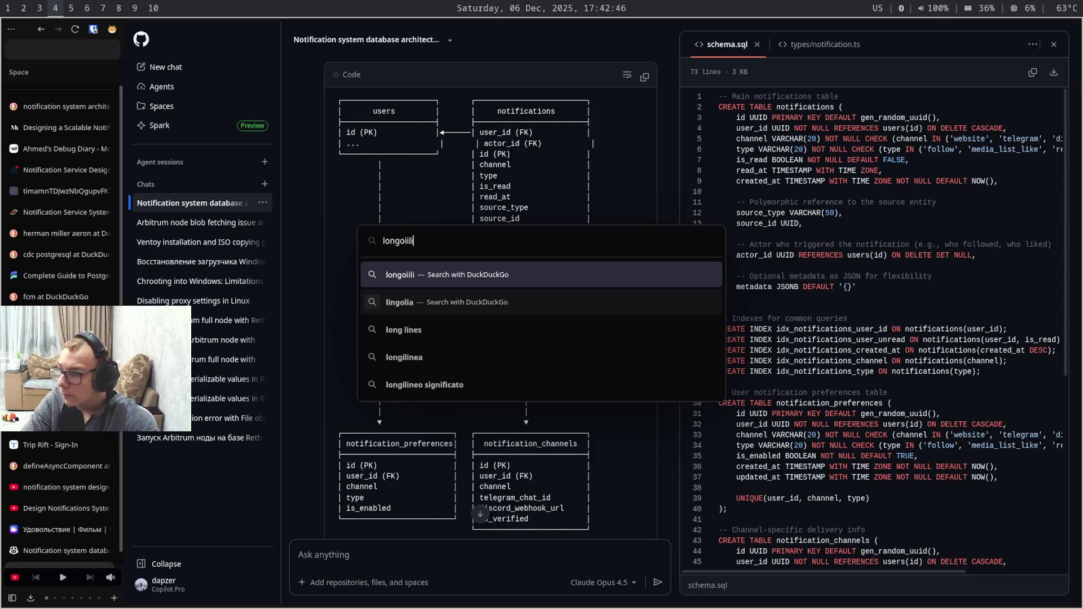
key("Escape")
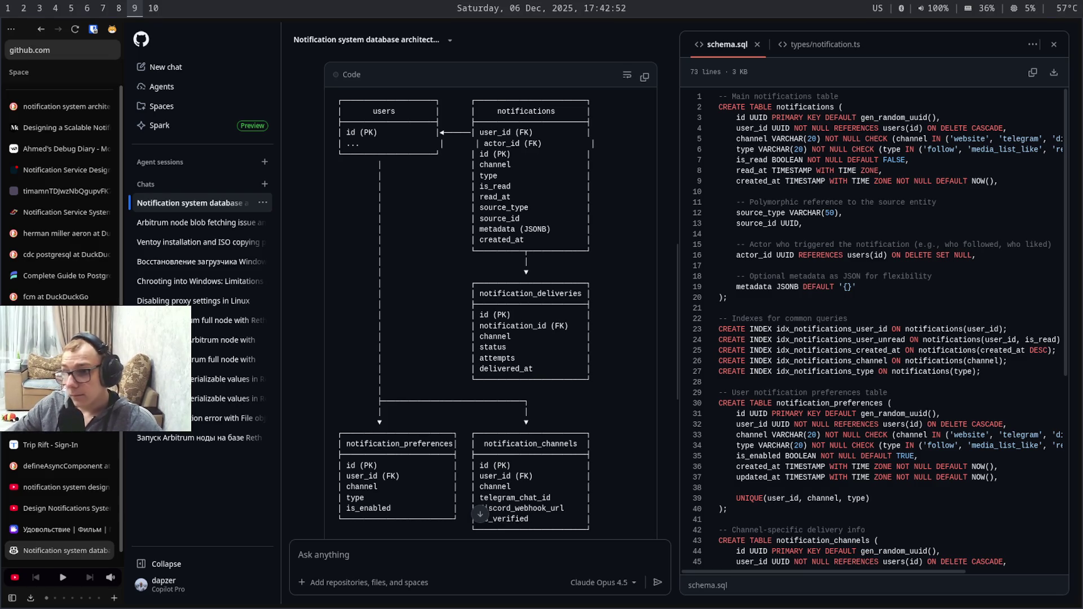
key("super+4")
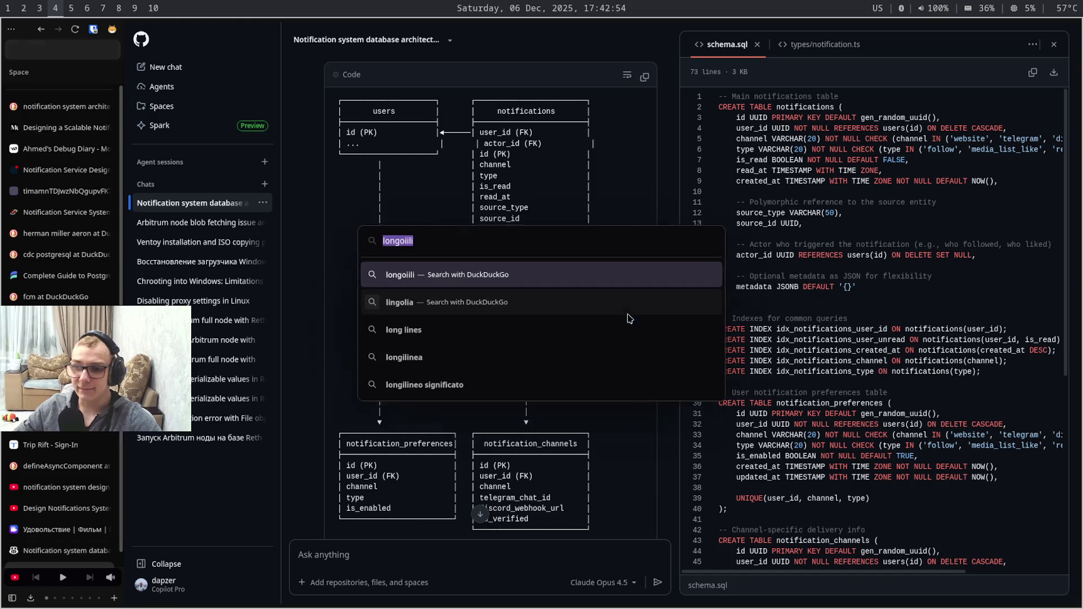
type("emit event")
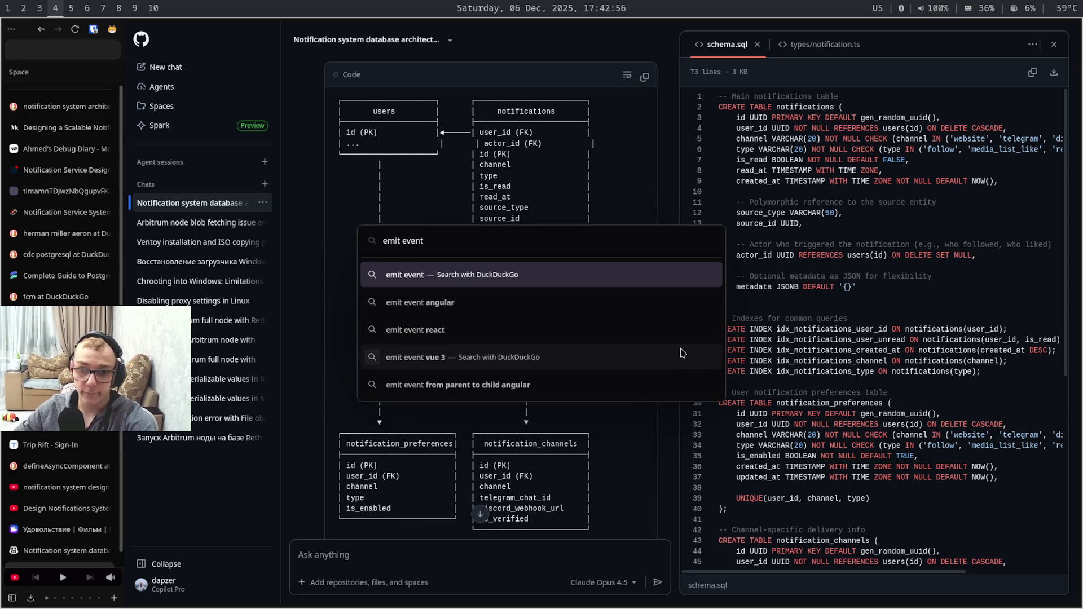
left_click(708, 355)
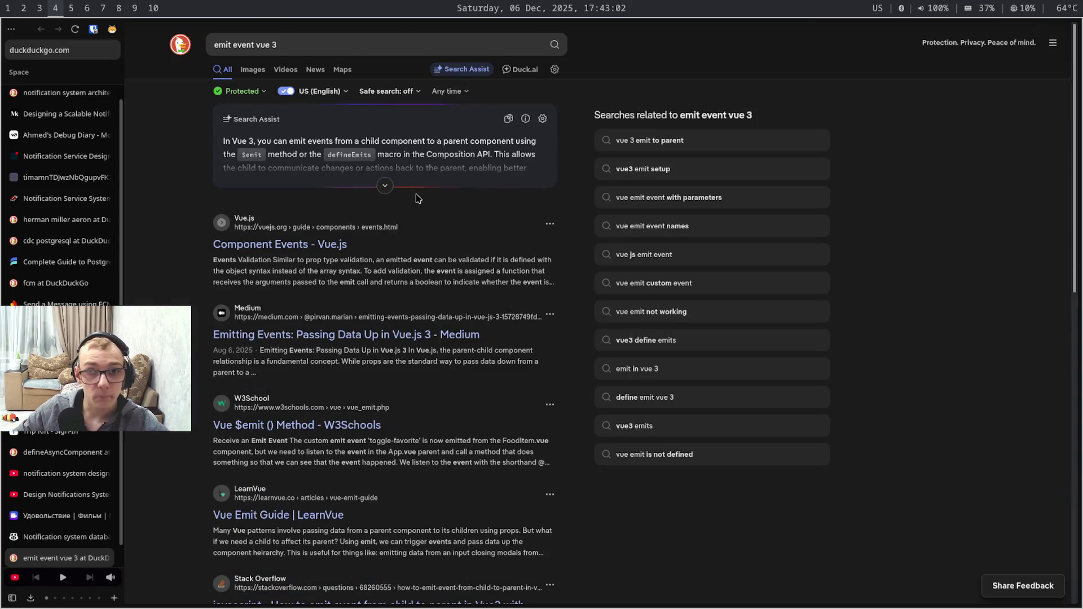
Trim the query to plain 'emit event' and open the Node.js Event emitter article
left_click(383, 44)
left_click_drag(280, 44, 259, 44)
key("BackSpace")
key("Return")
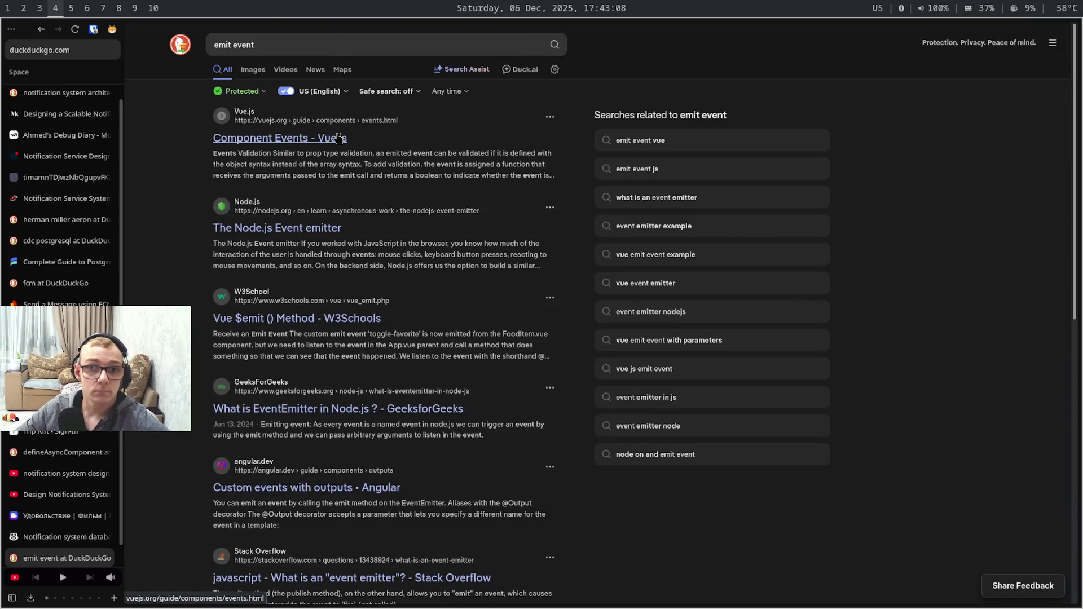
left_click(335, 228)
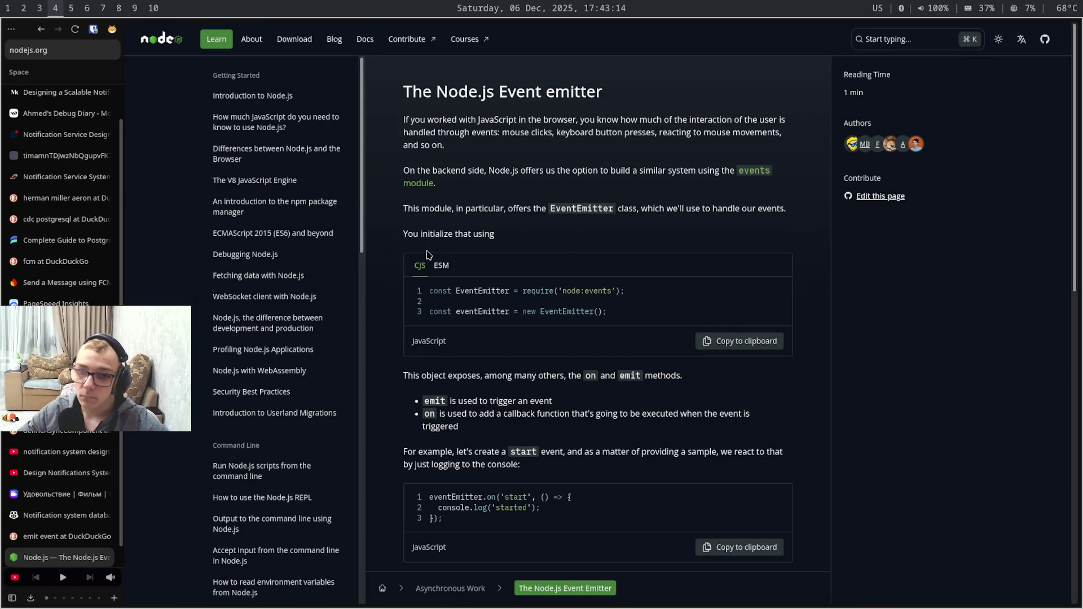
scroll(454, 272, "down", 1)
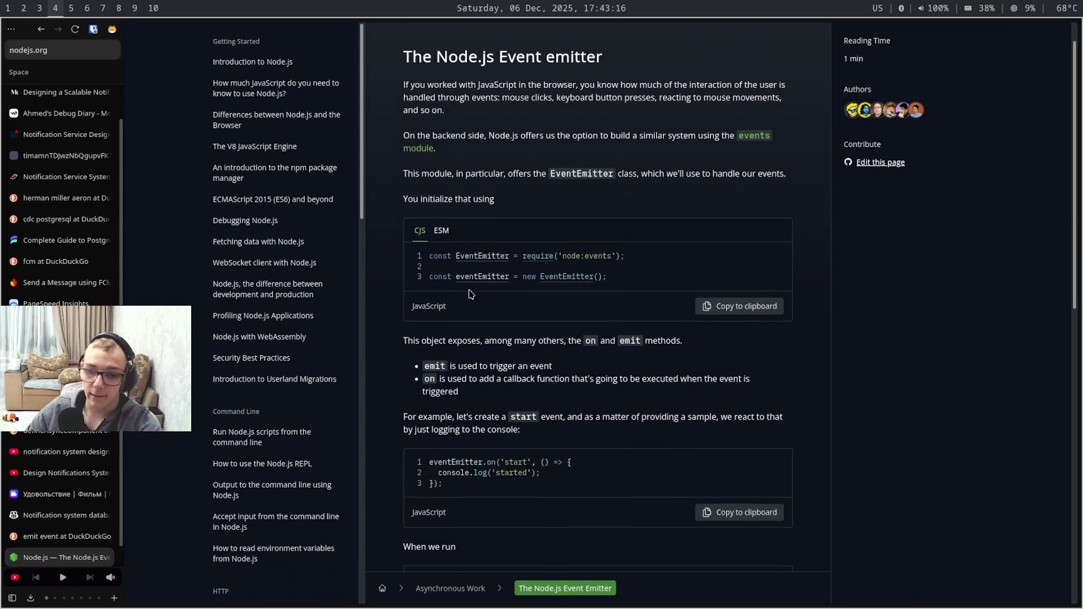
scroll(466, 288, "down", 2)
scroll(471, 294, "down", 1)
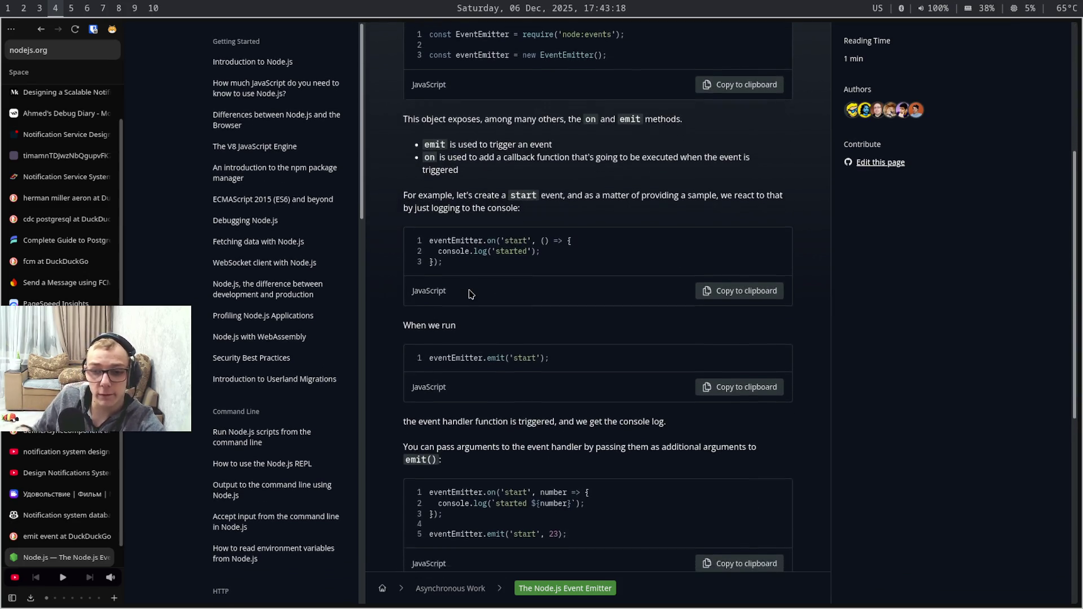
scroll(470, 293, "down", 3)
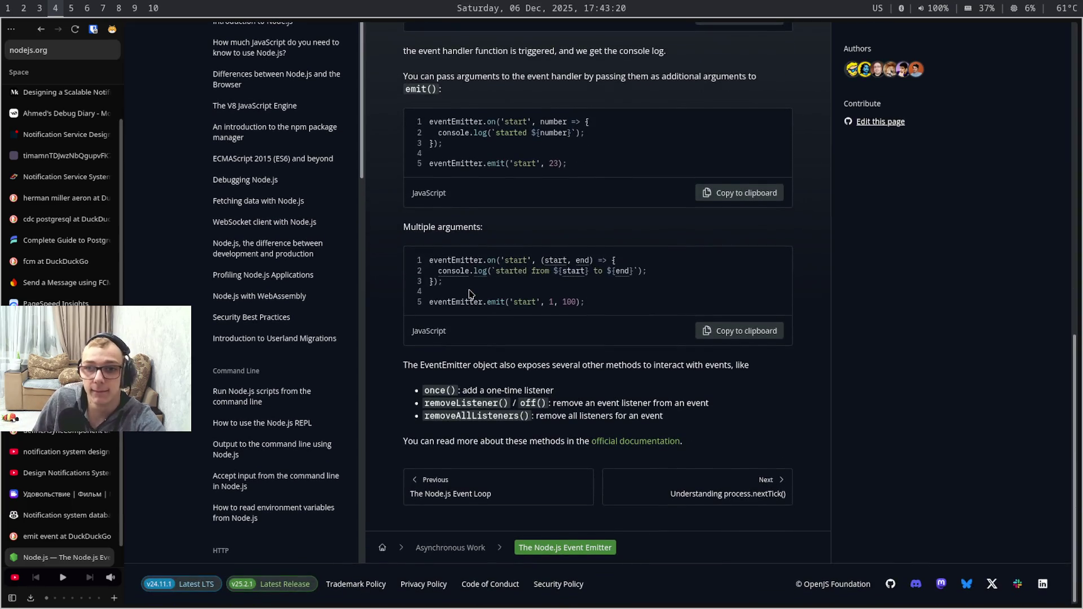
scroll(471, 293, "up", 1)
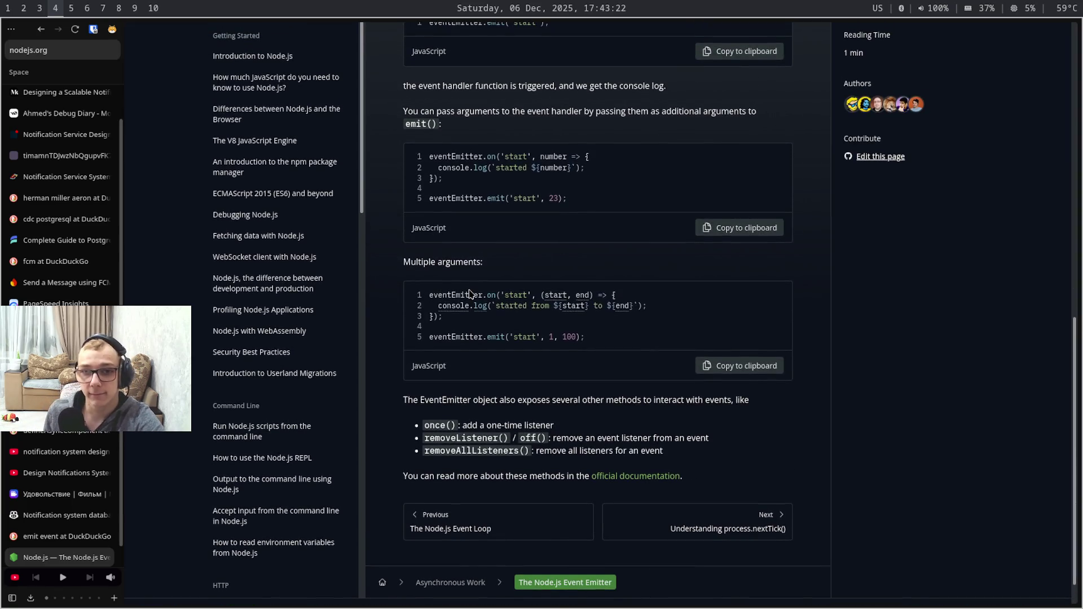
scroll(470, 294, "up", 1)
scroll(471, 294, "up", 1)
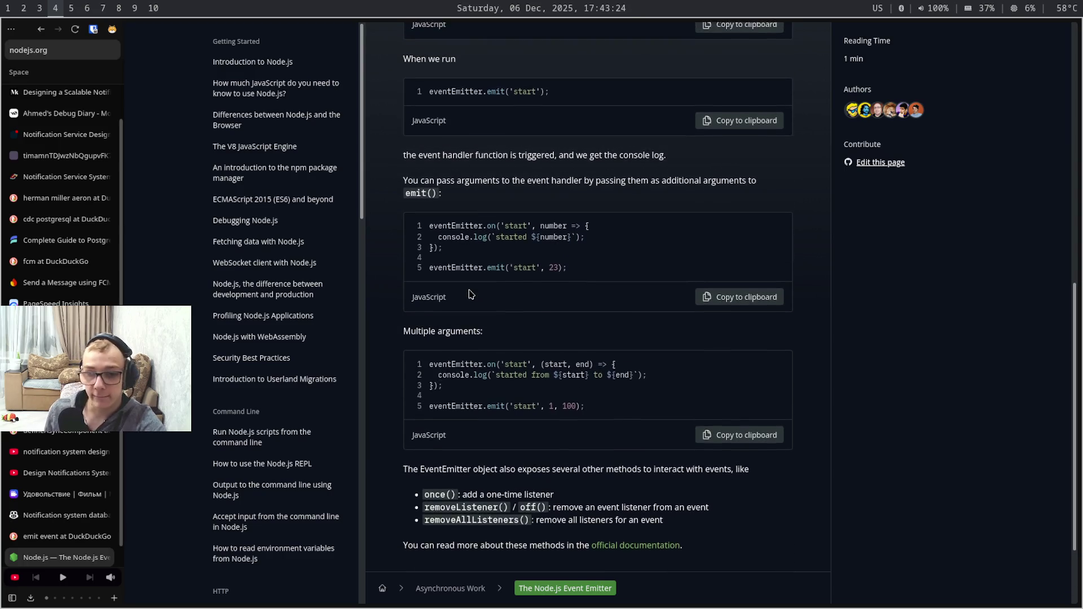
scroll(470, 294, "up", 1)
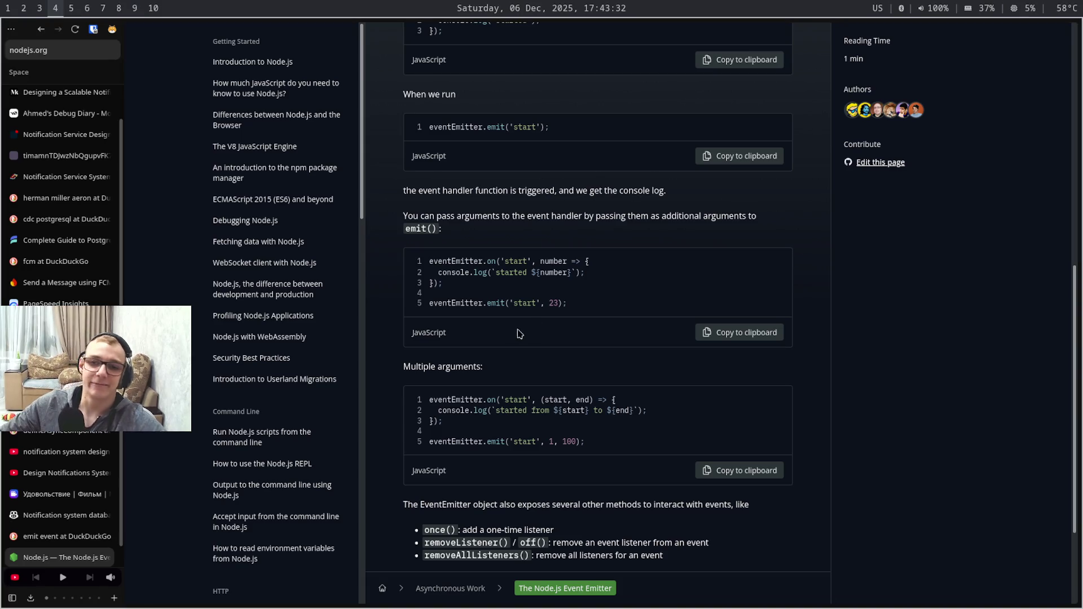
Return to the Obsidian drawing and start editing the Live уведомления box
key("super+6")
double_click(395, 328)
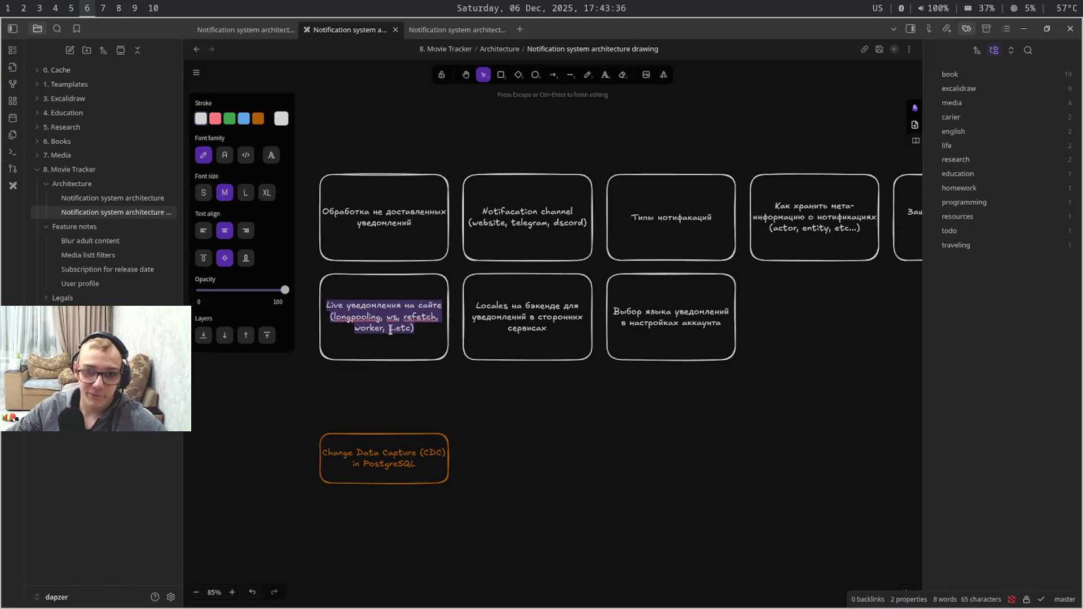
Add ' SSE,' after 'worker,' in the live notifications card, then search the web for SSE
left_click(383, 329)
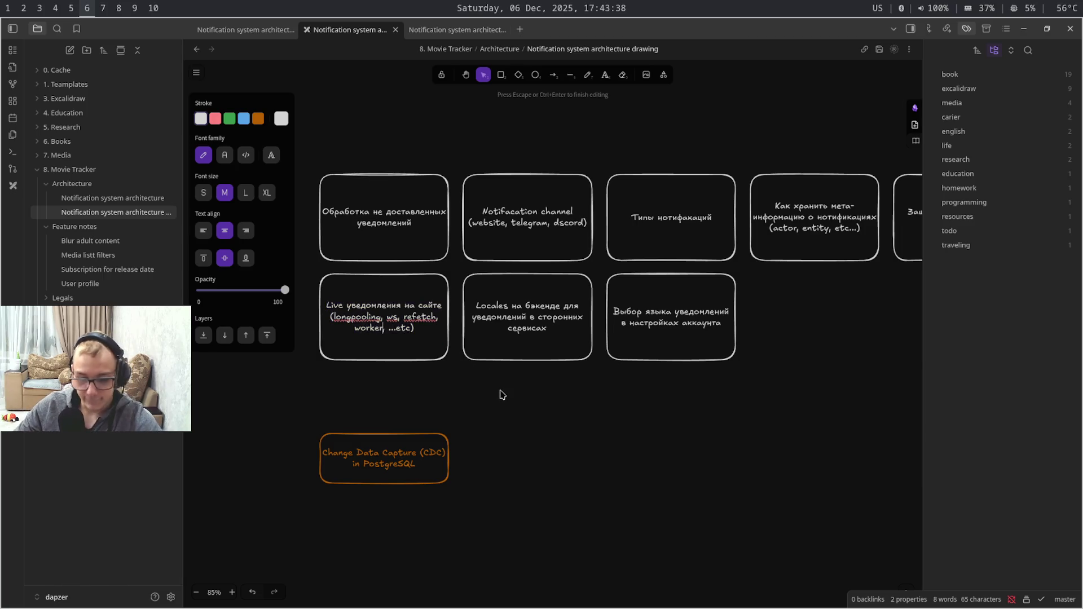
type(", SSE")
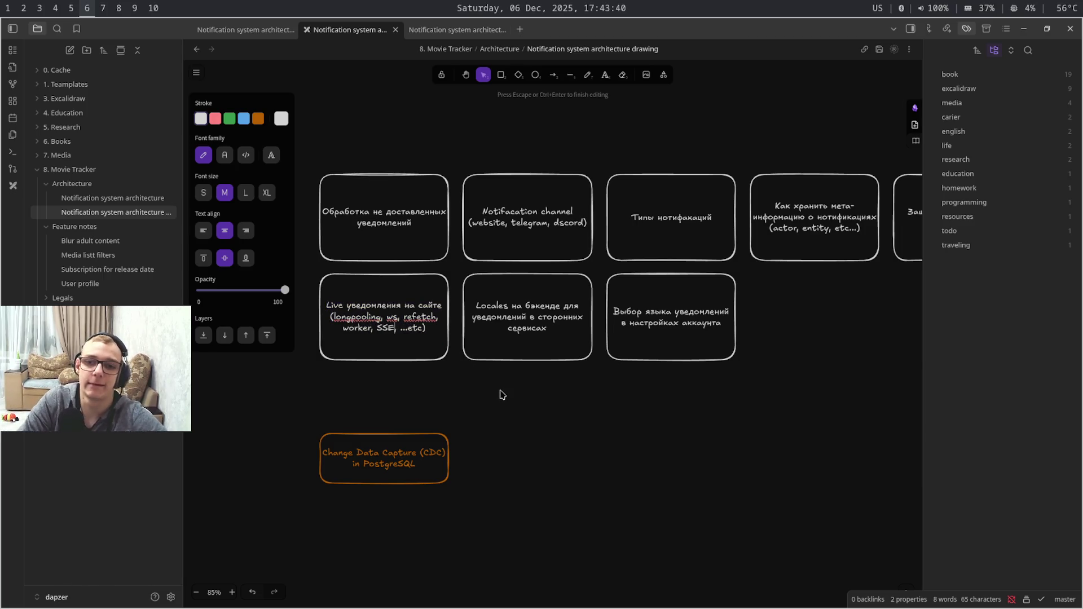
key("Escape")
key("super+4")
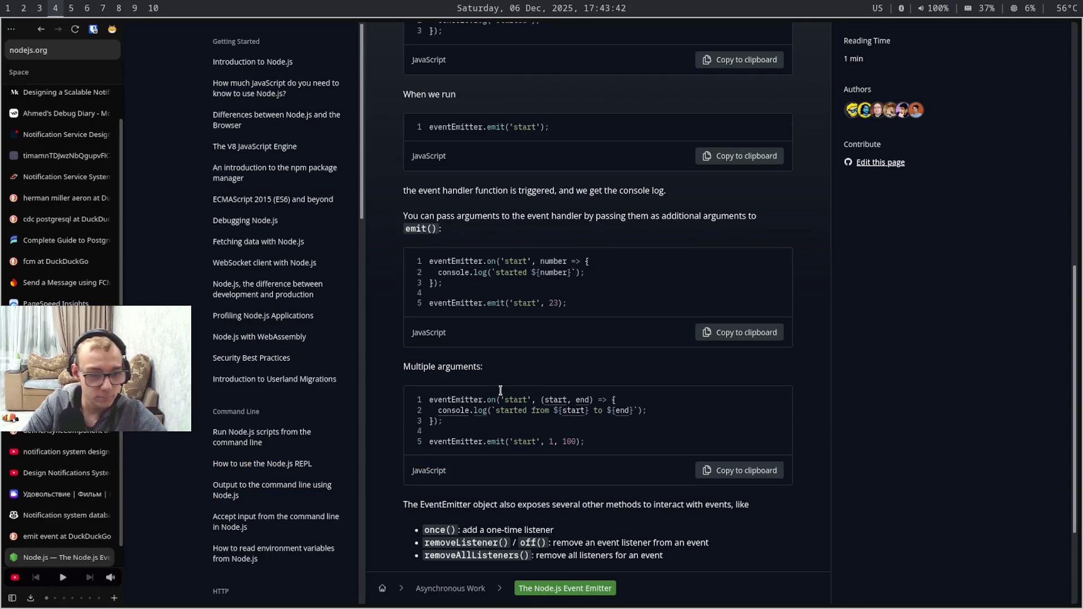
key("ctrl+t")
type("SSE")
key("Return")
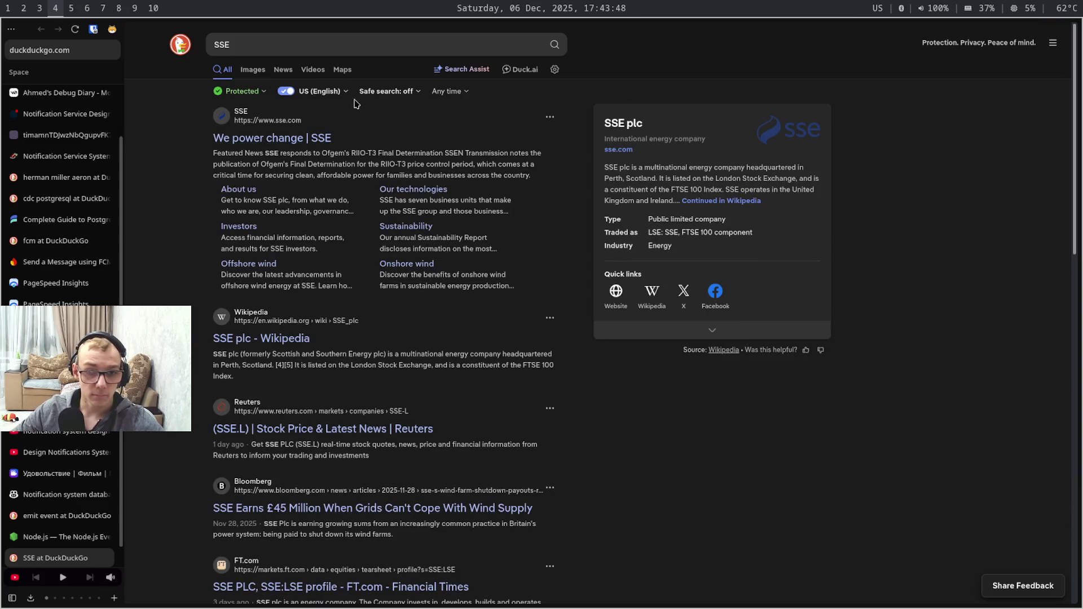
Replace the query with 'server sent events' and open MDN's Using server-sent events guide
left_click(378, 44)
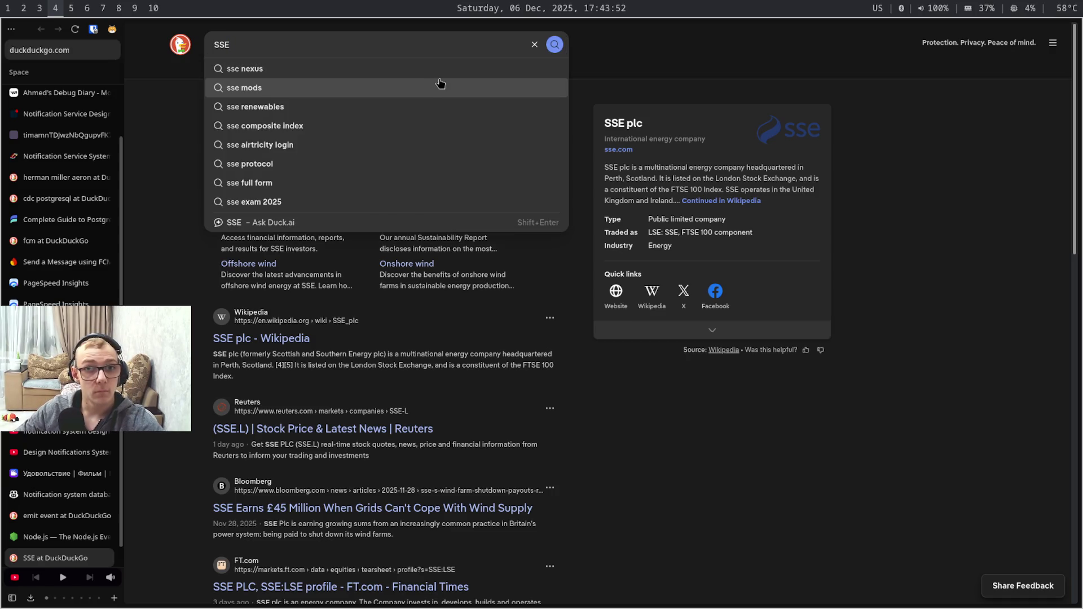
key("ctrl+a")
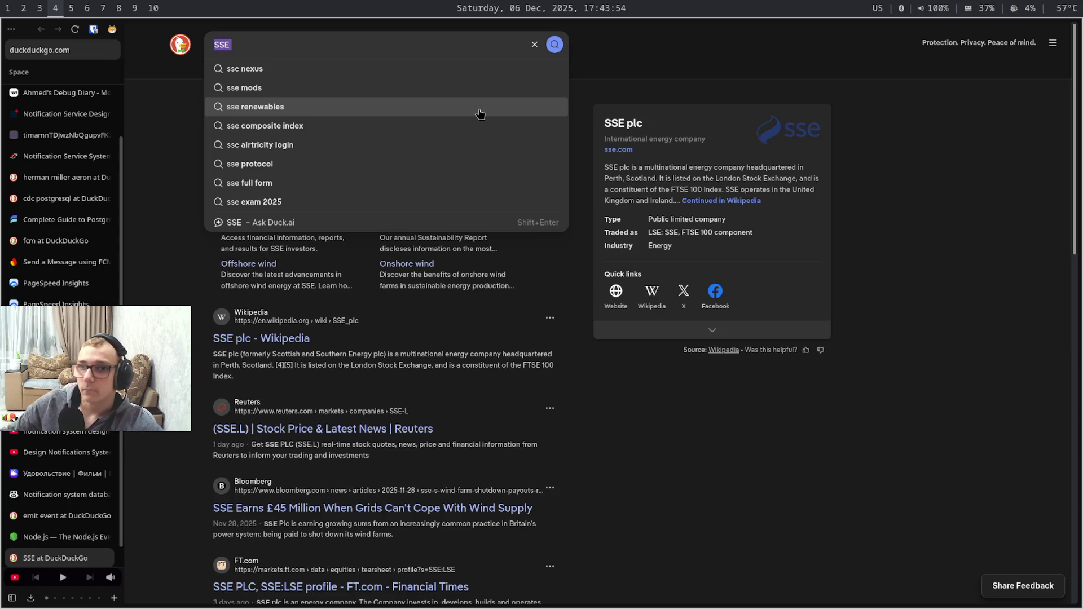
type("se")
type("rvc")
key("BackSpace")
type("er s")
key("Down")
key("Down")
key("Down")
key("Return")
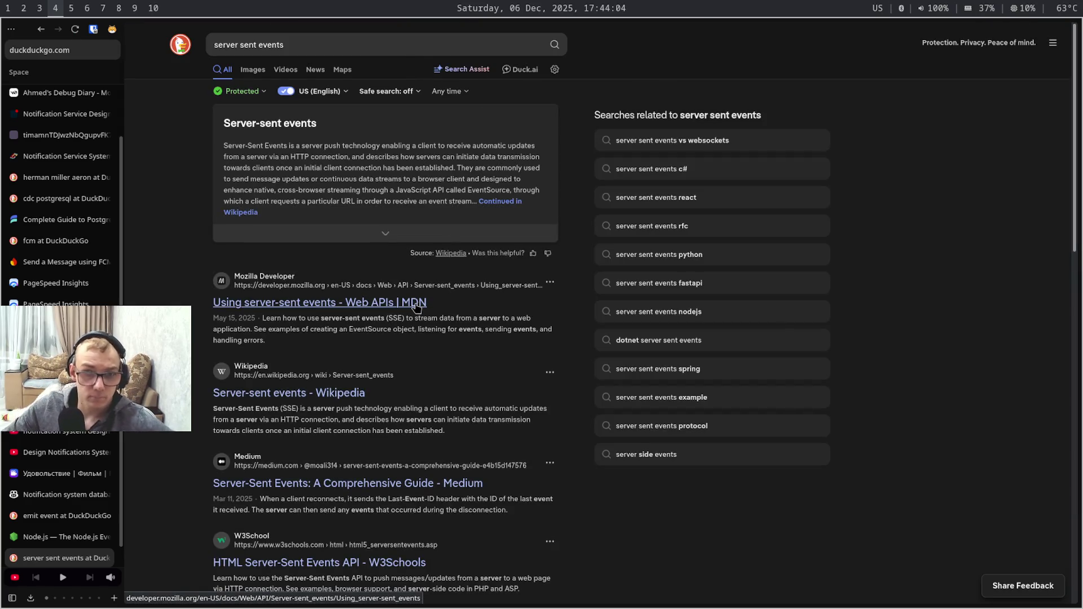
left_click(416, 303)
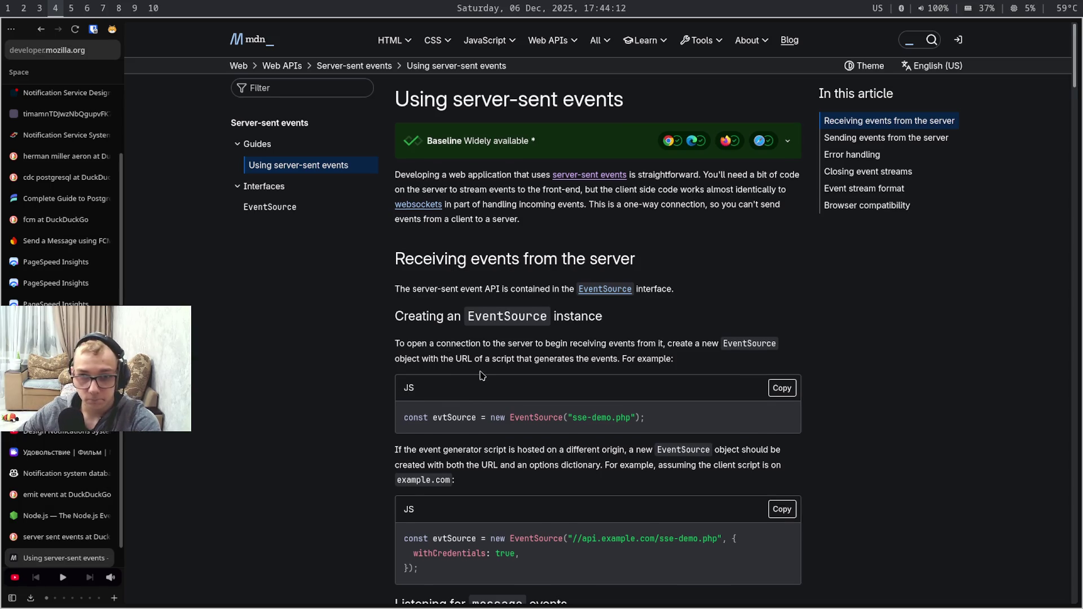
scroll(480, 376, "down", 1)
scroll(480, 375, "down", 2)
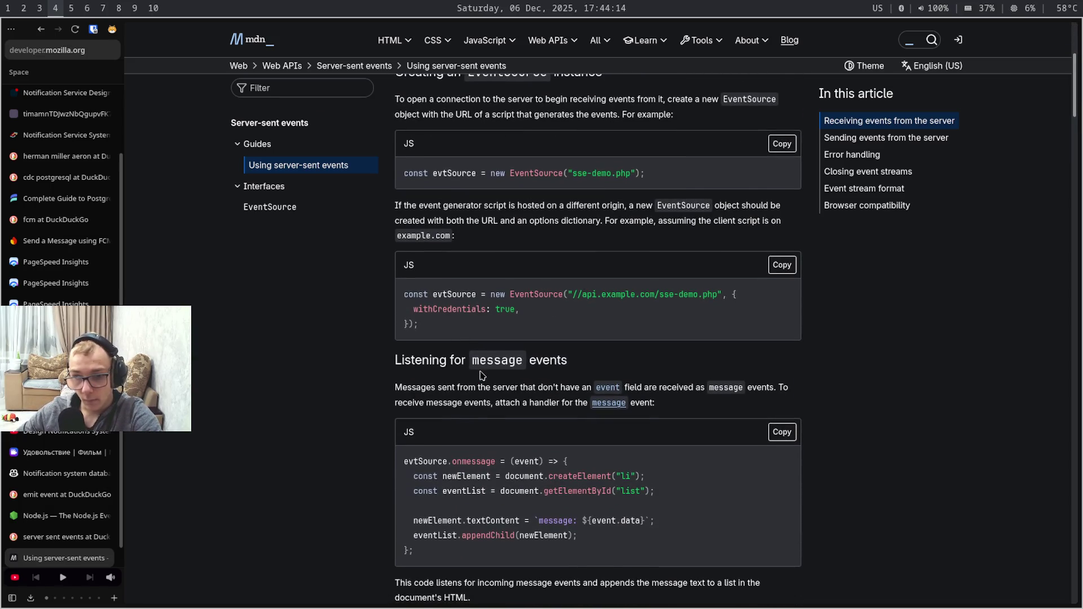
scroll(480, 375, "down", 1)
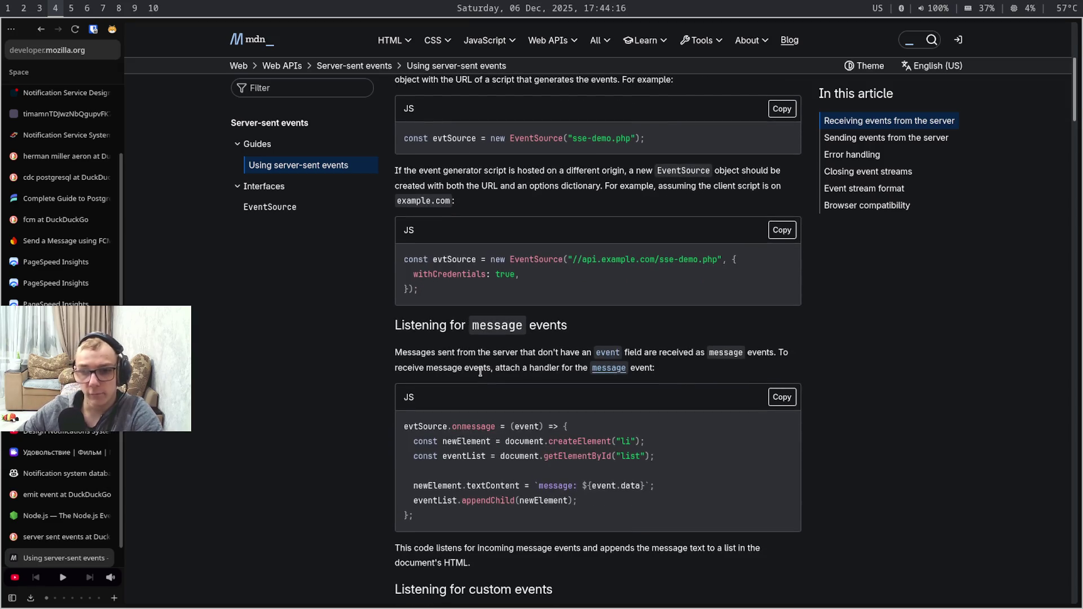
scroll(480, 374, "down", 2)
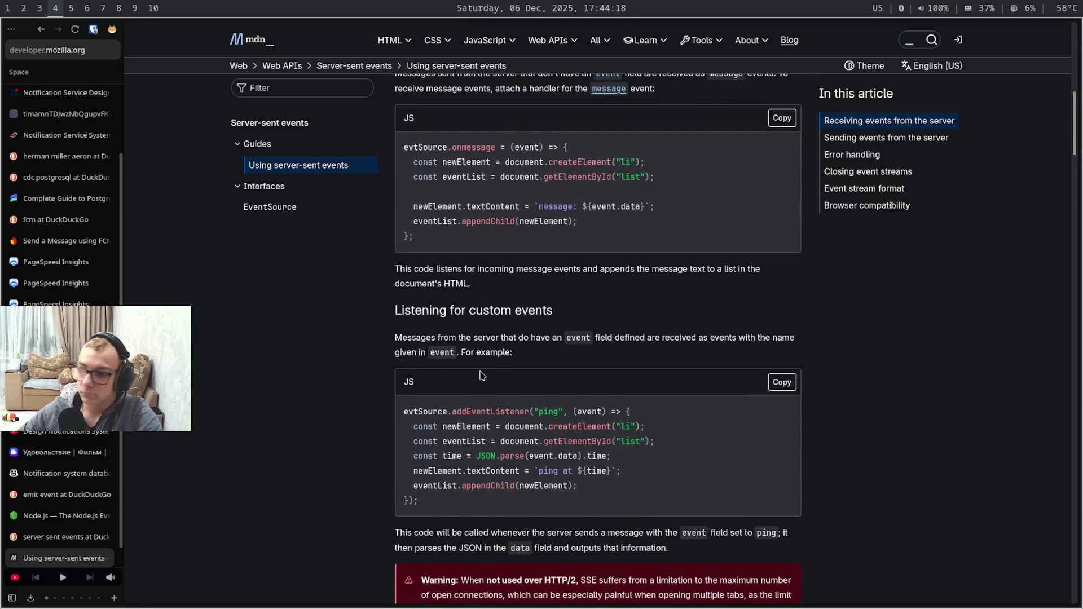
scroll(480, 372, "down", 3)
scroll(479, 370, "down", 2)
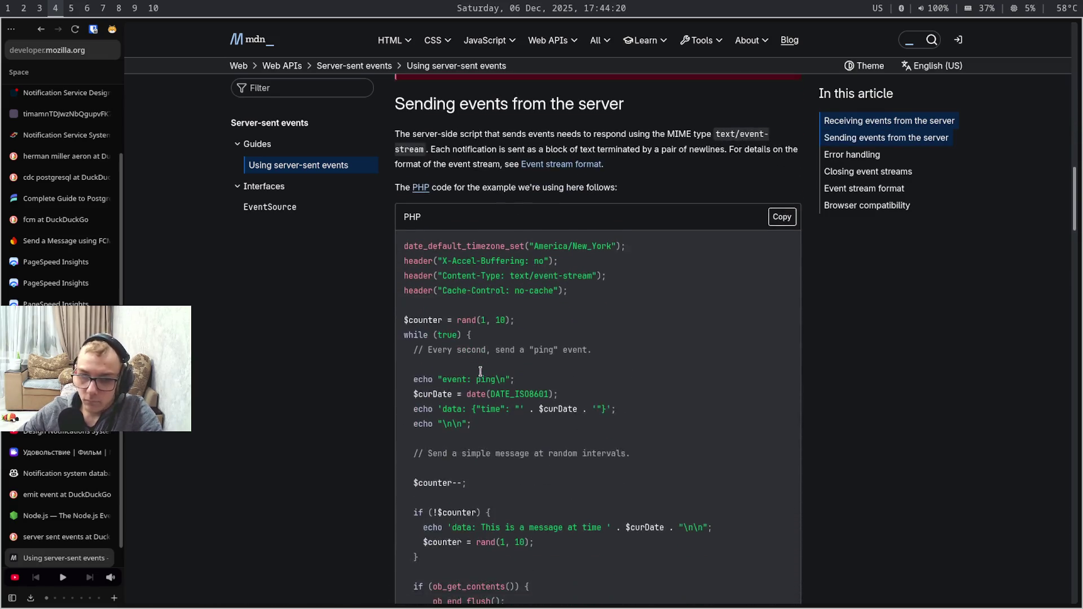
scroll(480, 371, "down", 1)
scroll(480, 372, "down", 1)
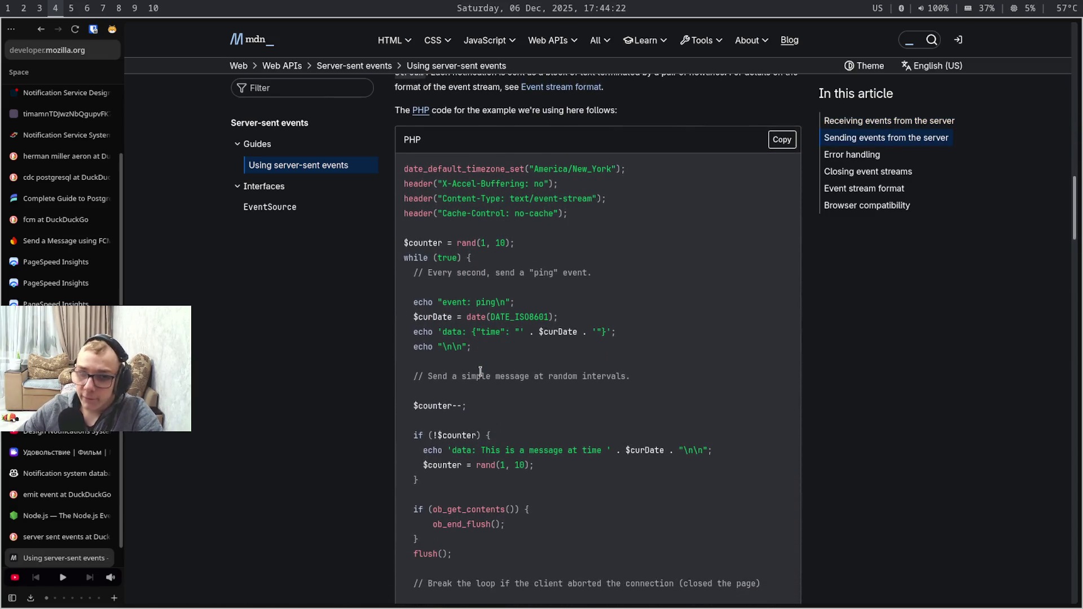
scroll(480, 372, "down", 1)
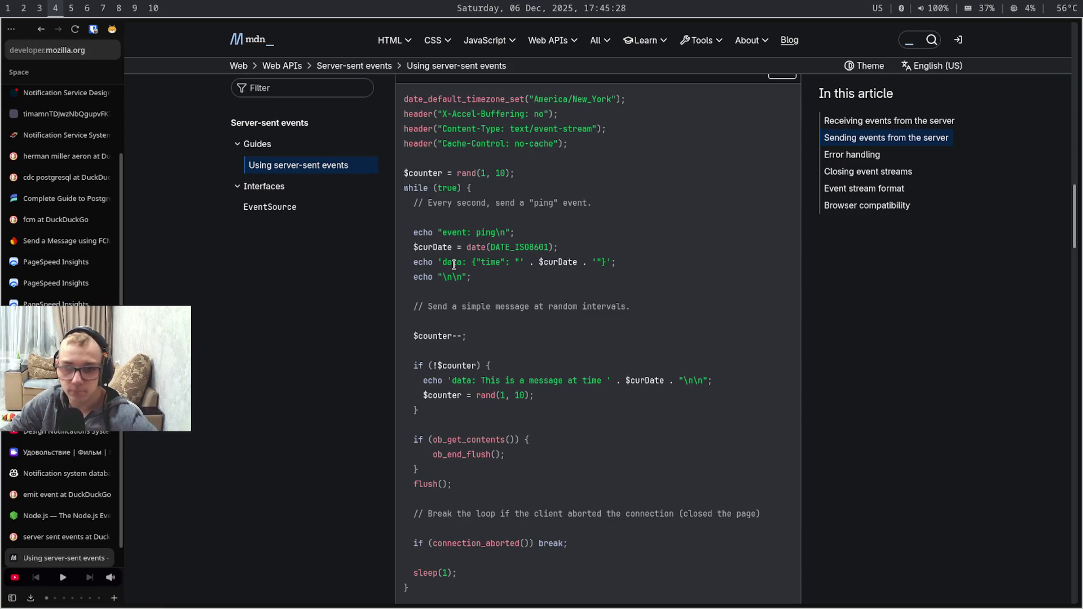
scroll(447, 292, "down", 5)
scroll(594, 315, "down", 5)
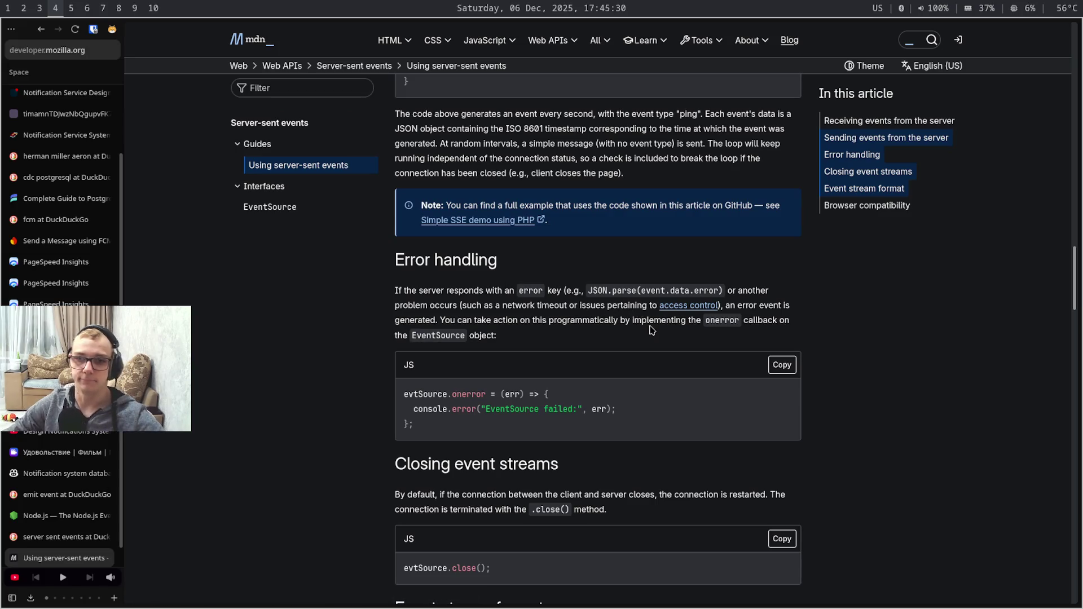
scroll(594, 315, "down", 5)
scroll(652, 330, "up", 5)
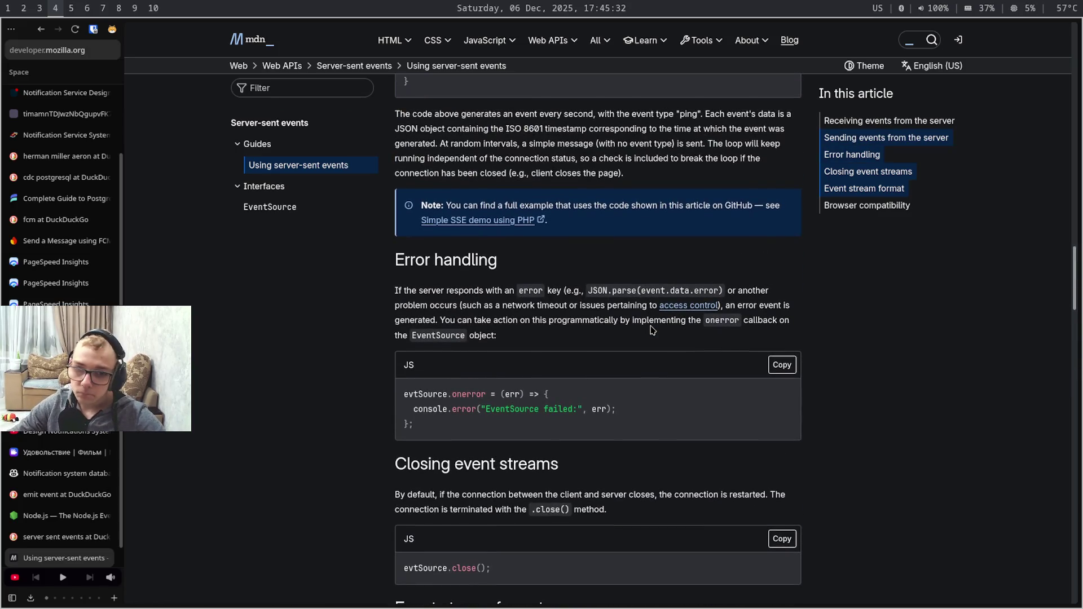
scroll(651, 330, "down", 5)
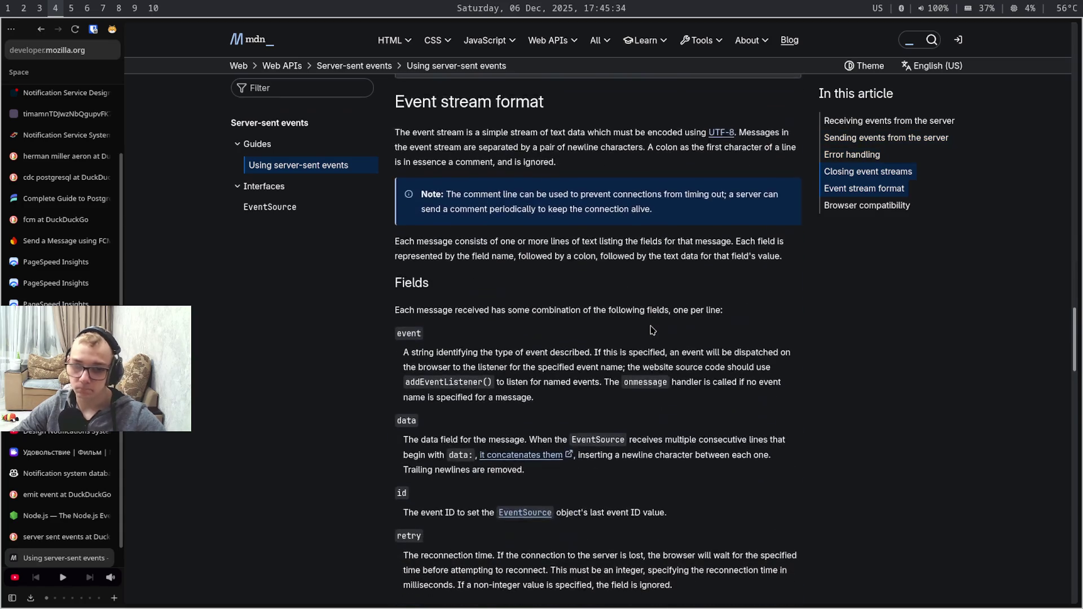
scroll(651, 331, "down", 5)
scroll(652, 329, "down", 5)
scroll(652, 331, "up", 5)
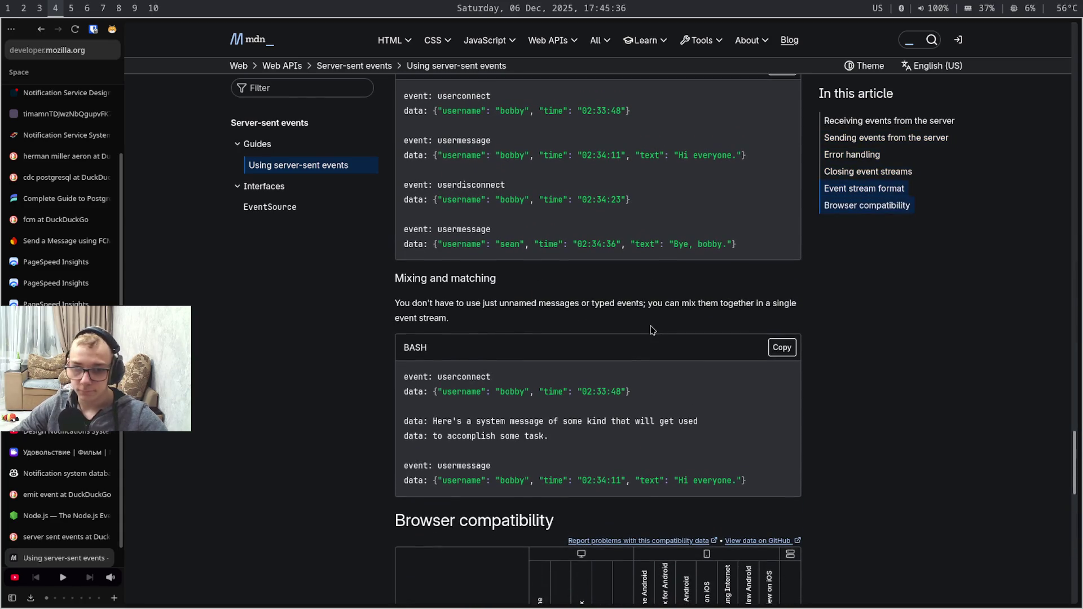
scroll(652, 330, "up", 3)
scroll(652, 330, "up", 5)
scroll(652, 330, "up", 10)
scroll(652, 330, "up", 2)
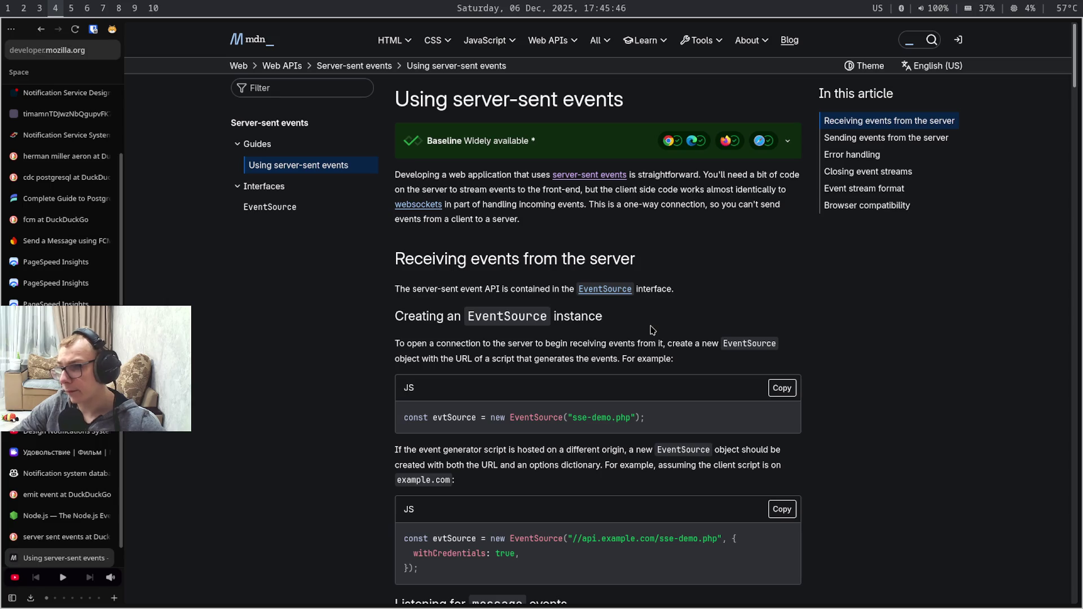
Finish the MDN server-sent events guide at 'Listening for custom events' and leave the browser workspace
key("super+7")
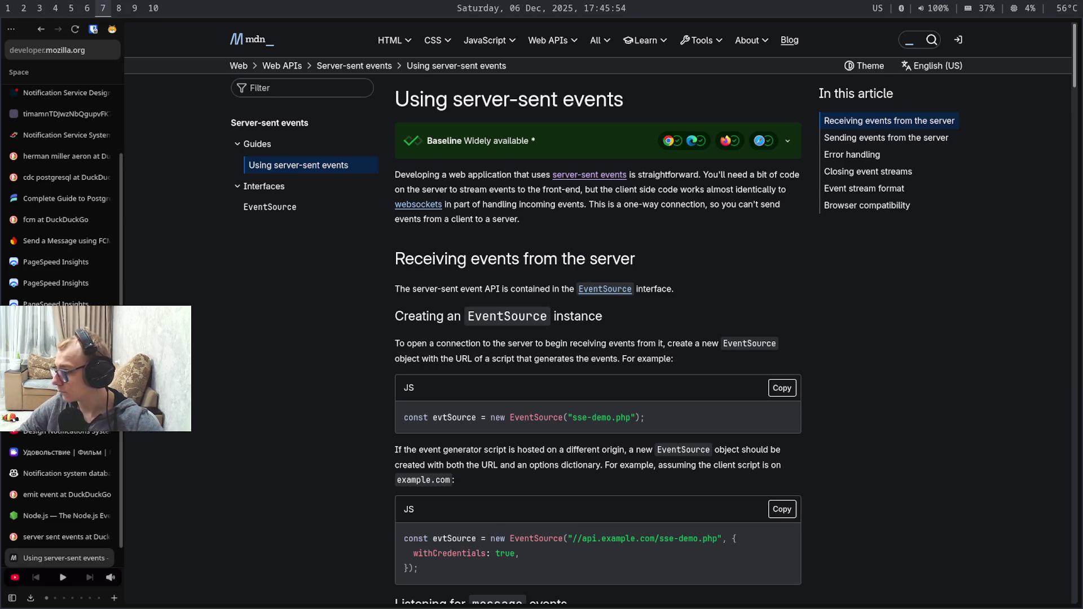
key("alt+shift")
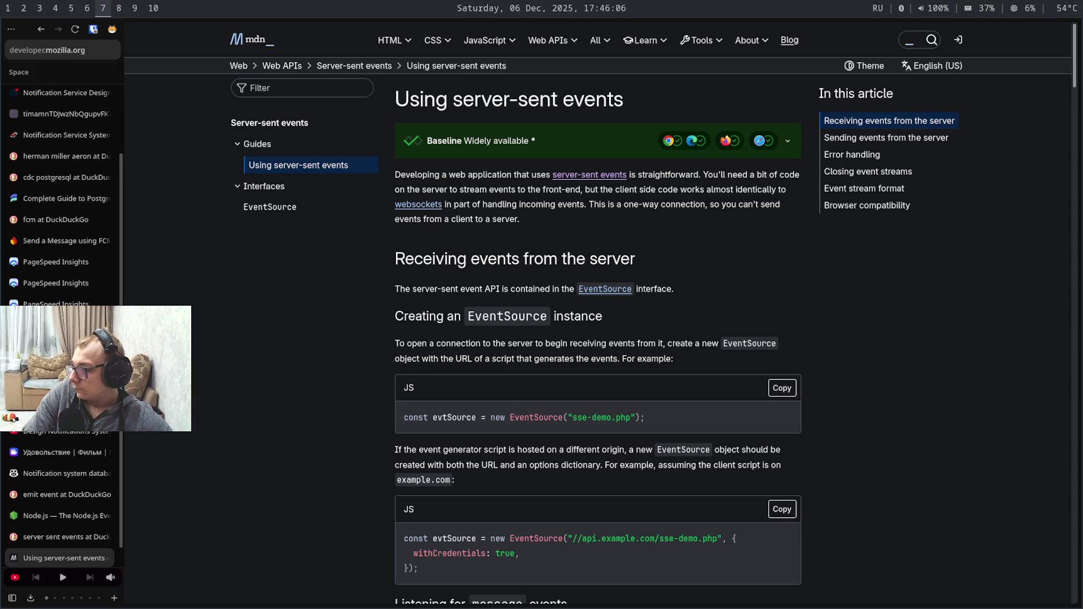
key("super+4")
scroll(542, 316, "down", 5)
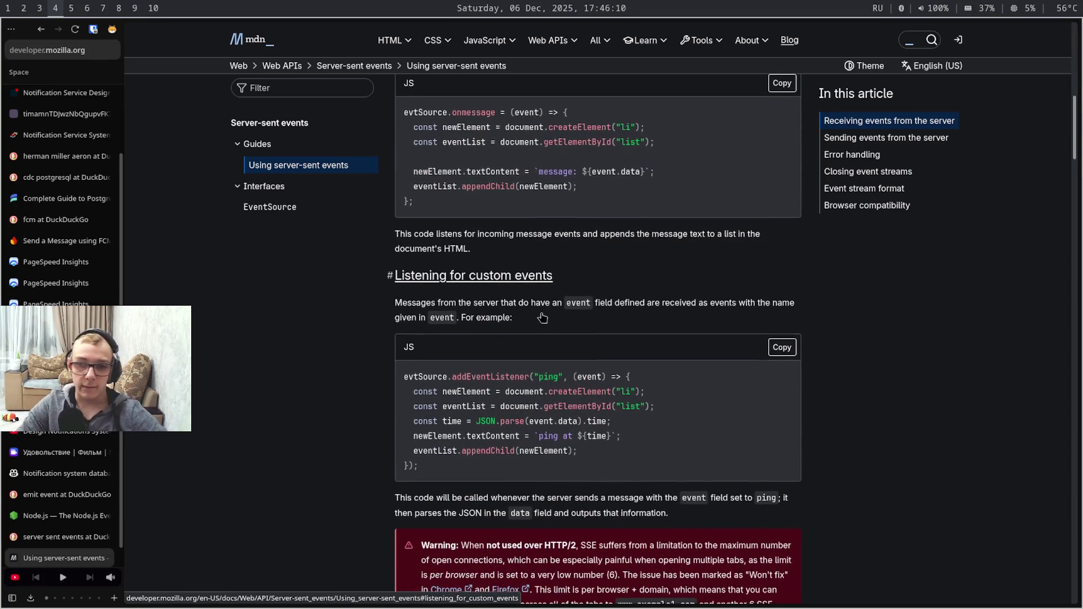
scroll(542, 316, "down", 1)
key("super+5")
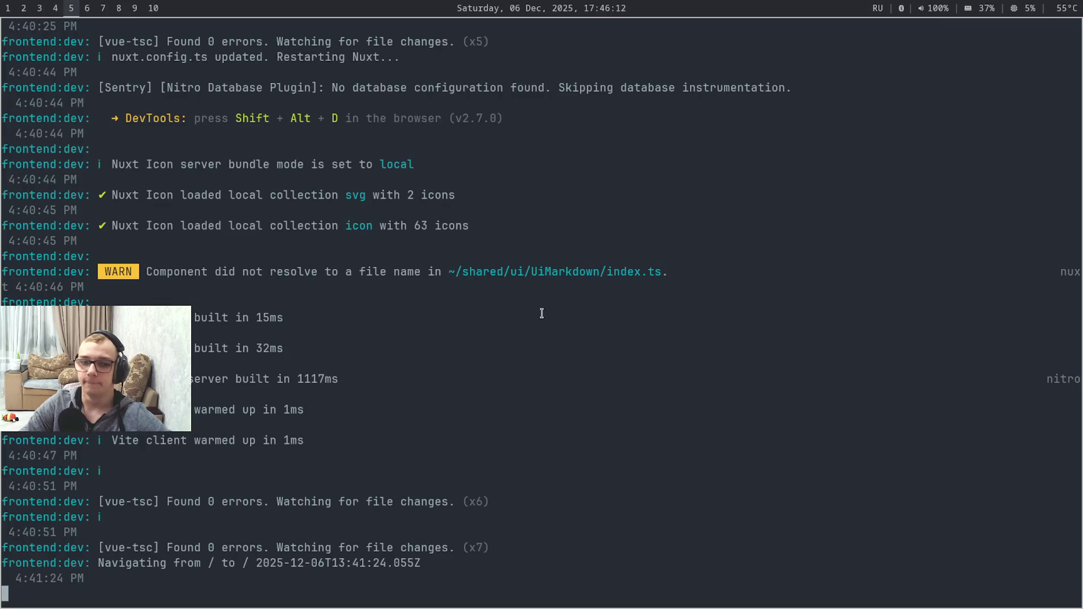
Bring the Notification system architecture note forward in place of the Excalidraw drawing
key("super+6")
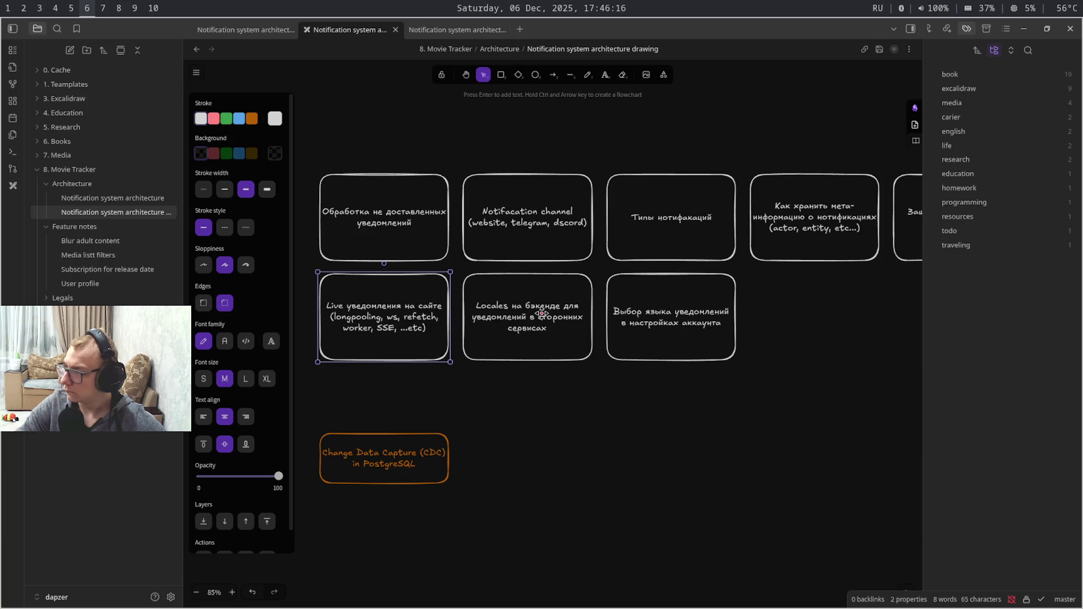
key("ctrl+Tab")
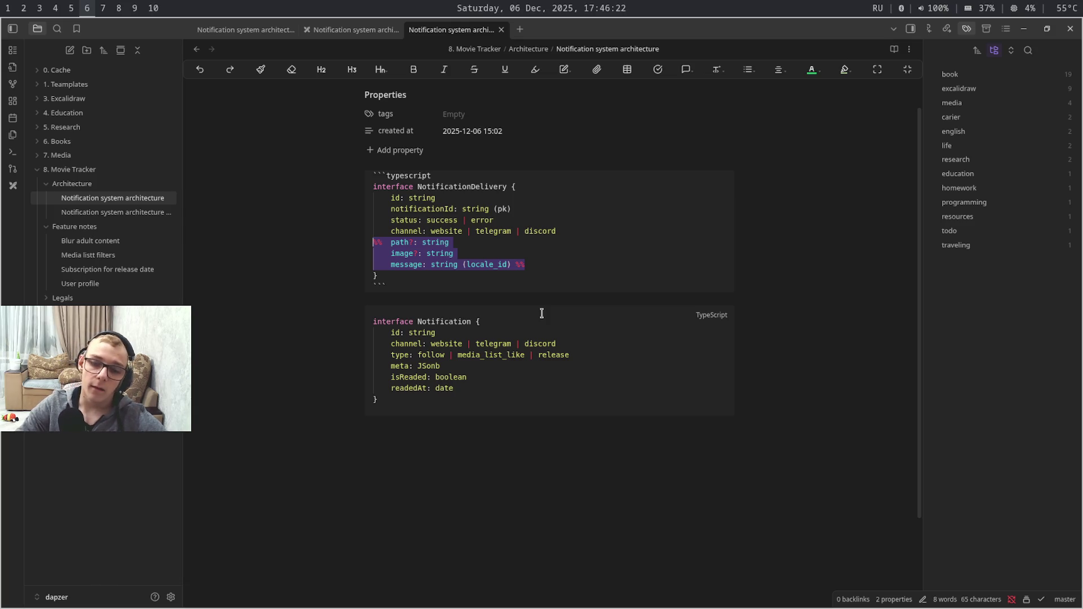
Return to the notes workspace and move down to the Notification interface block
key("super+7")
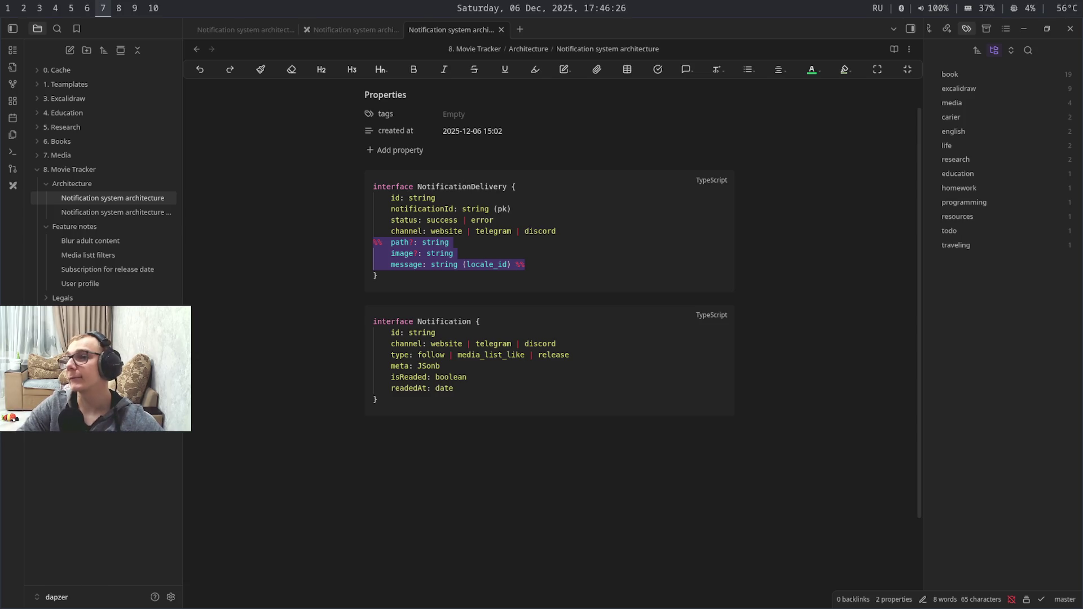
key("super+shift+9")
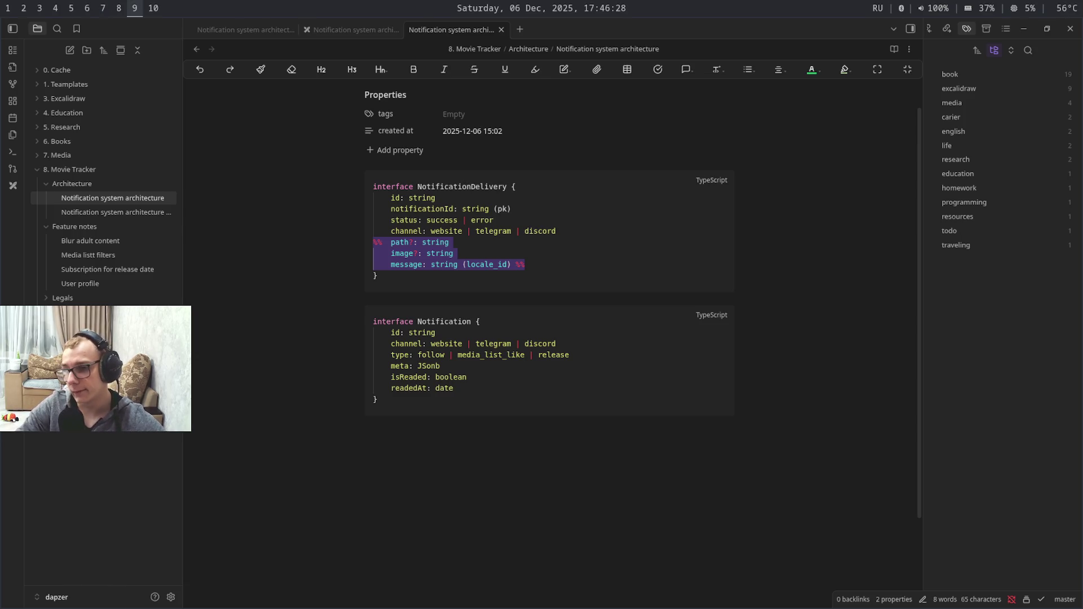
key("super+6")
key("Right")
key("Down")
key("Down")
key("Down")
key("Down")
key("Down")
key("Down")
key("Down")
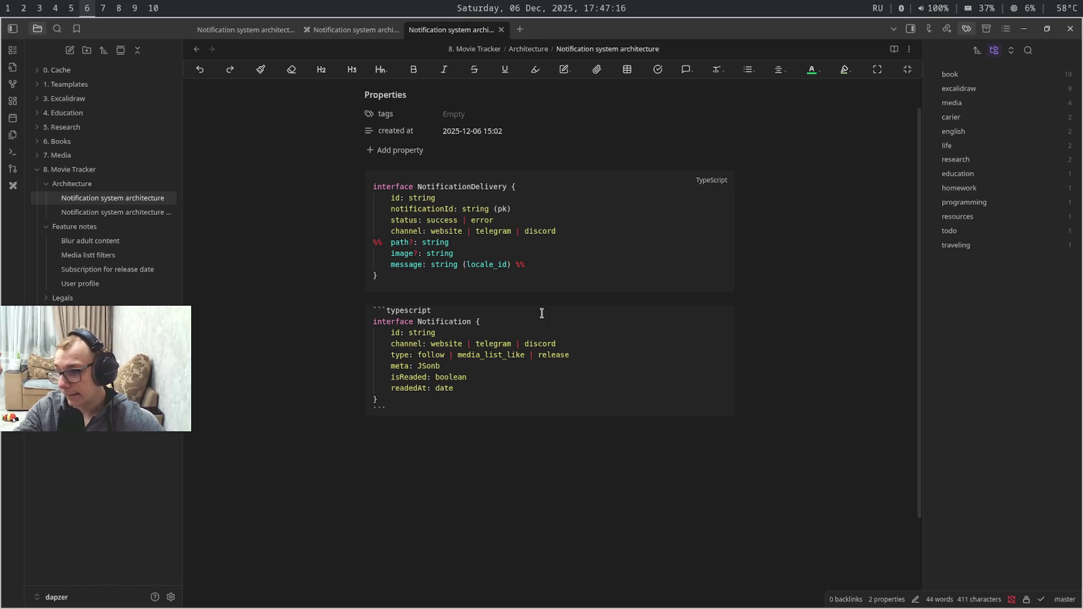
Cycle between the drawing and the note, then close the duplicate architecture note tab
key("super+7")
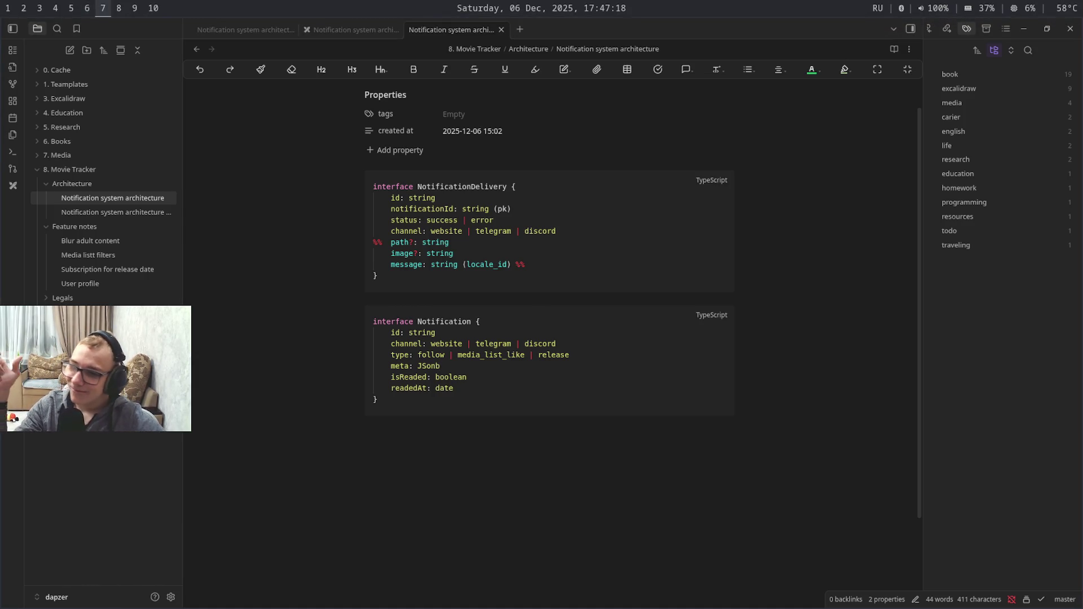
key("super+9")
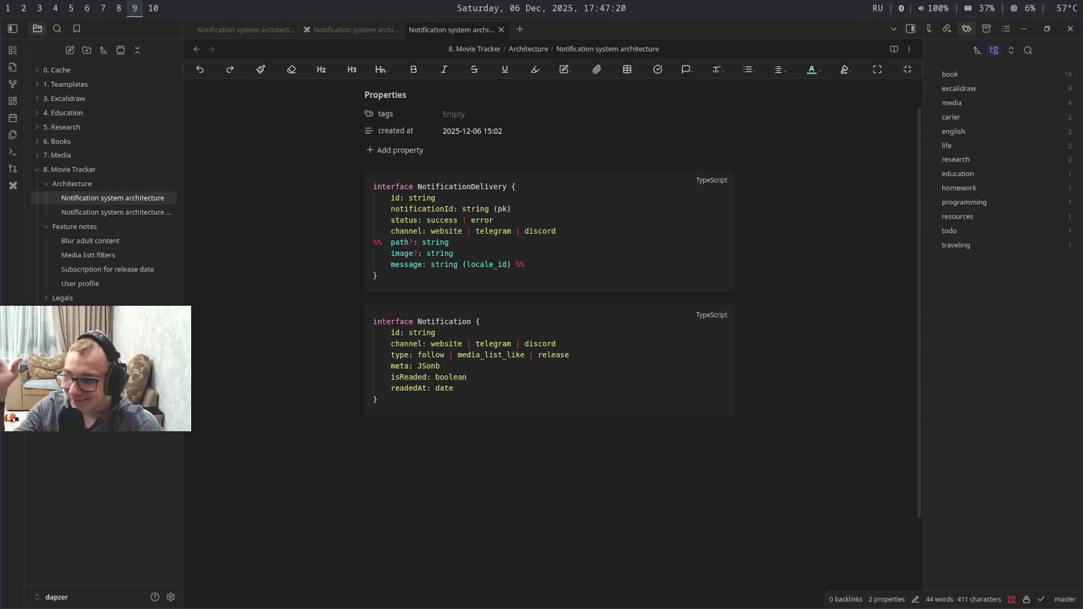
key("super+6")
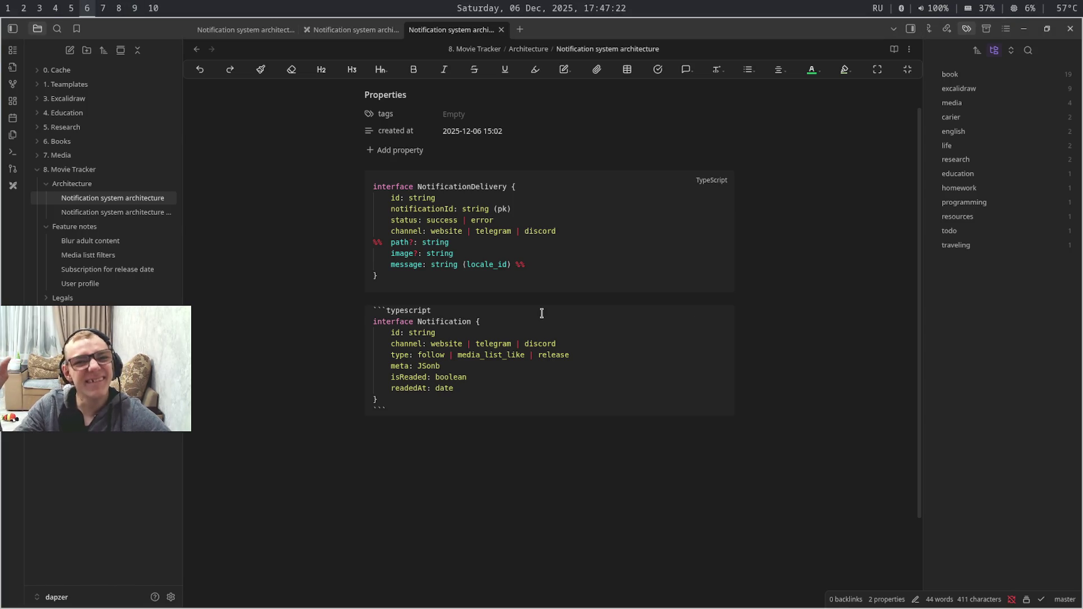
key("ctrl+shift+Tab")
key("ctrl+shift+Tab")
key("ctrl+Tab")
key("ctrl+shift+Tab")
key("ctrl+w")
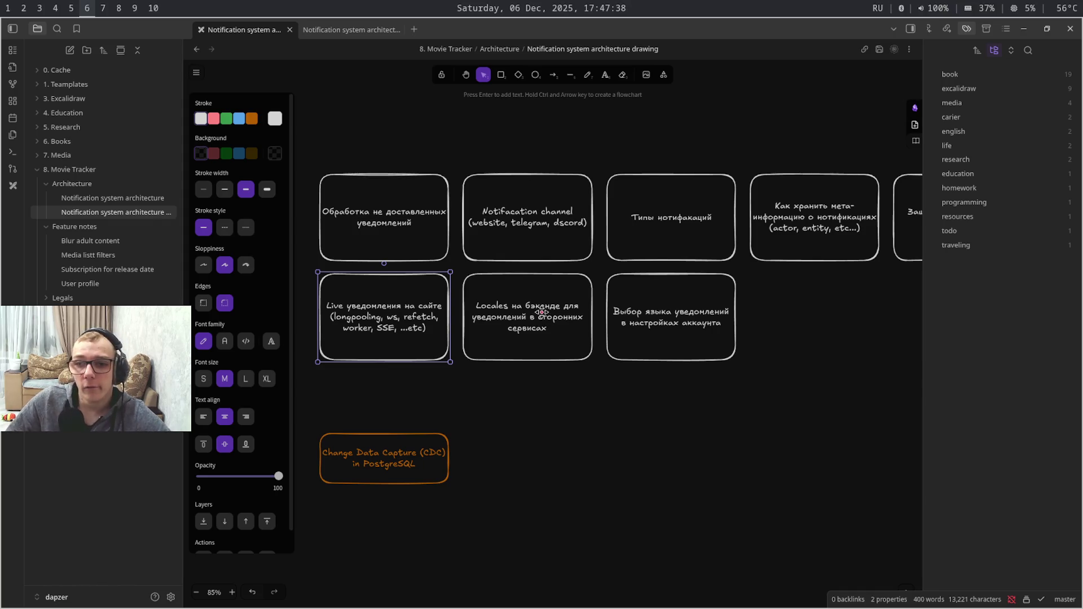
Pan the architecture drawing so all cards are visible, then move to the architecture note
left_click(820, 335)
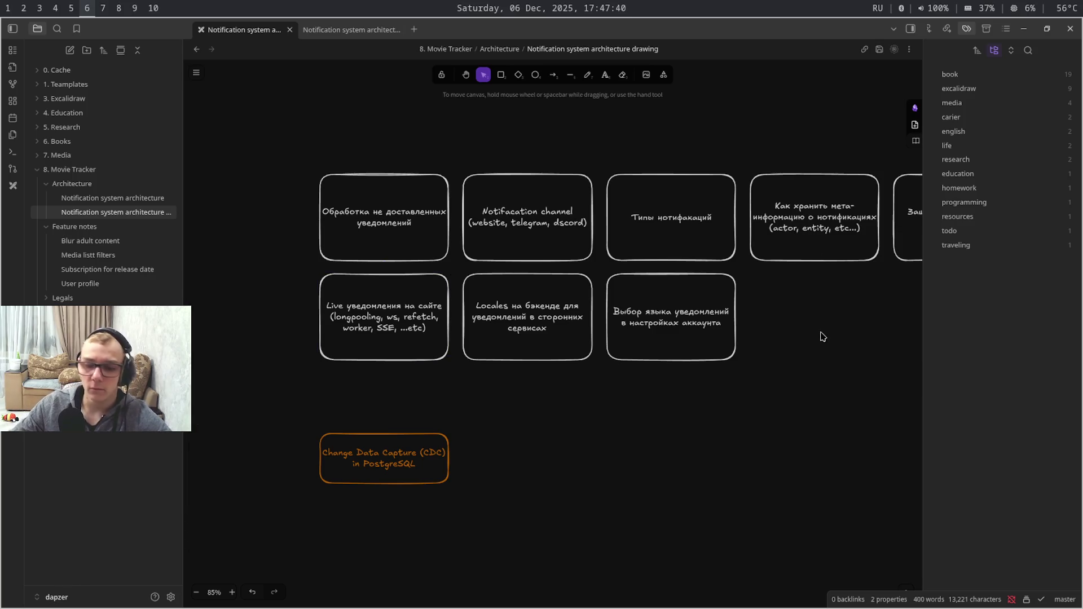
mouse_move(835, 363)
left_mouse_down()
mouse_move(395, 491)
mouse_move(290, 486)
mouse_move(225, 453)
mouse_move(394, 303)
mouse_move(534, 317)
mouse_move(749, 373)
mouse_move(718, 381)
left_mouse_up()
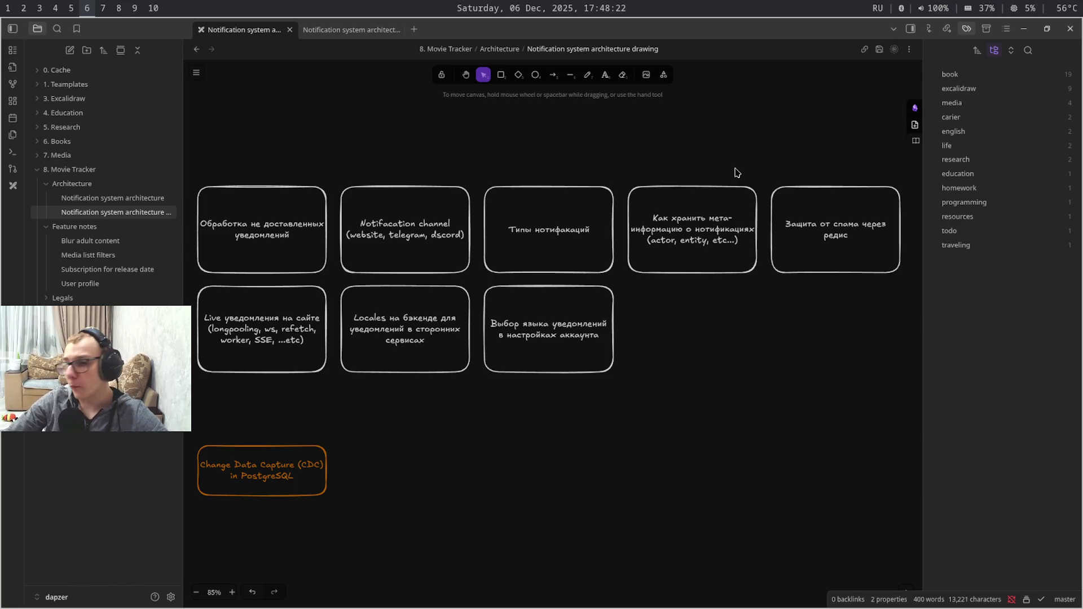
key("ctrl+Tab")
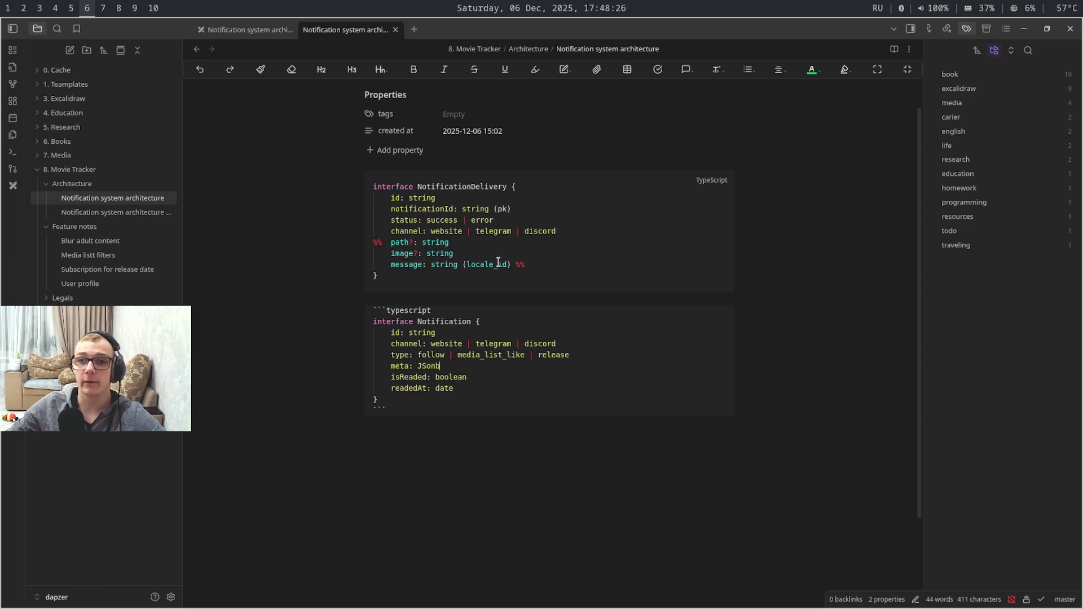
Select both interface code blocks to review them, clear the selection and return to the drawing
mouse_move(447, 407)
left_mouse_down()
mouse_move(389, 186)
mouse_move(373, 187)
left_mouse_up()
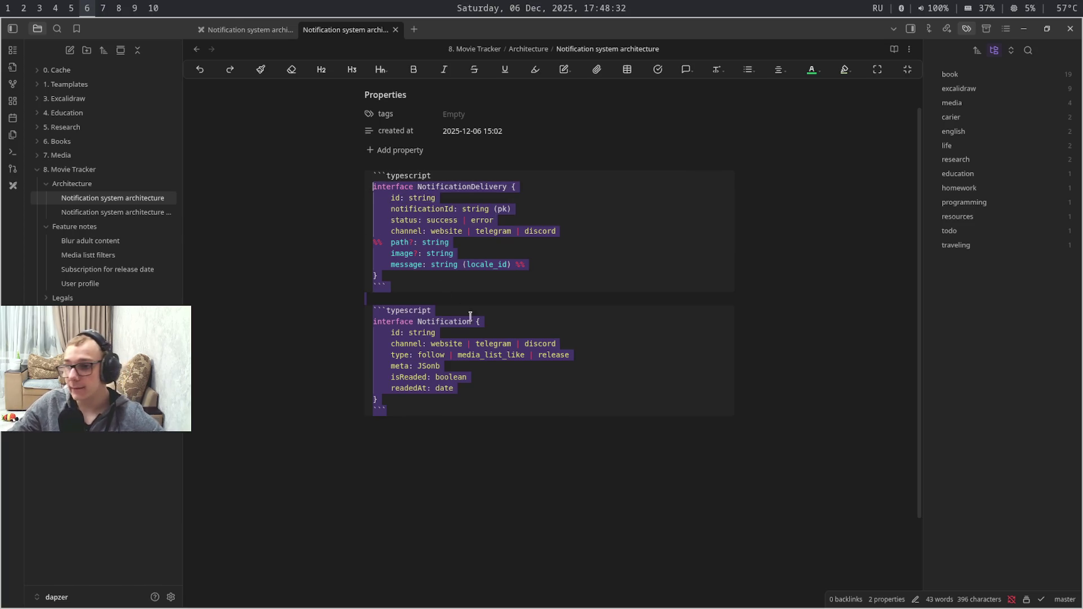
left_click(547, 414)
key("super+7")
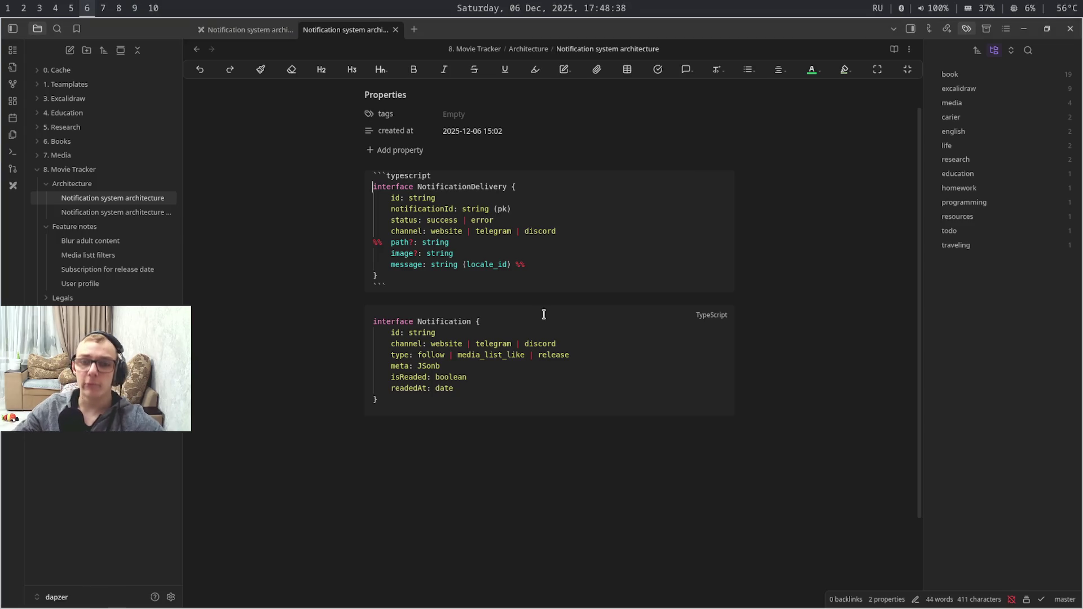
key("super+6")
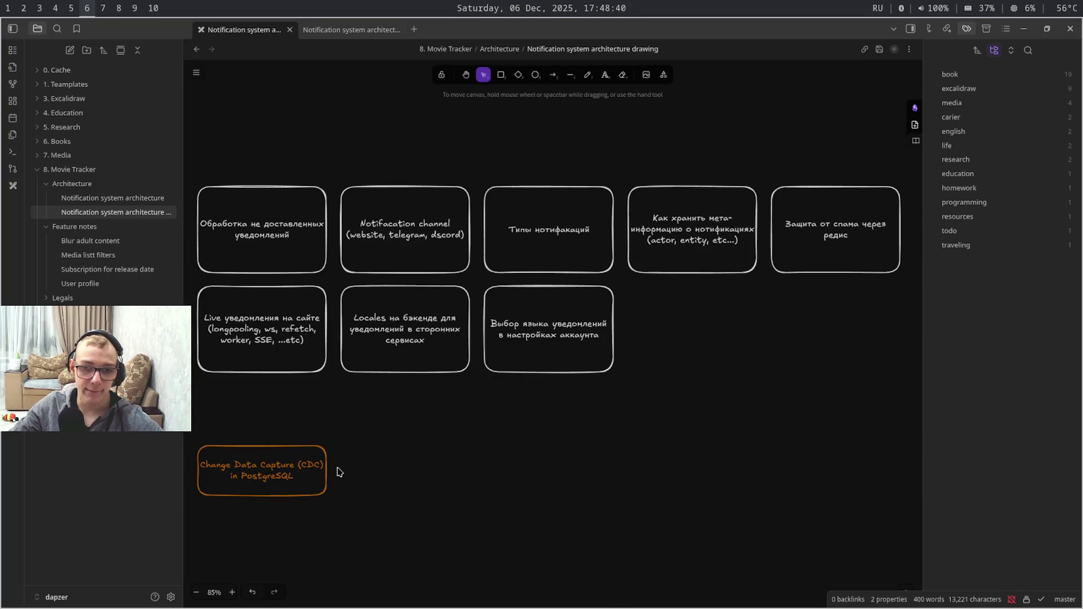
left_click(291, 468)
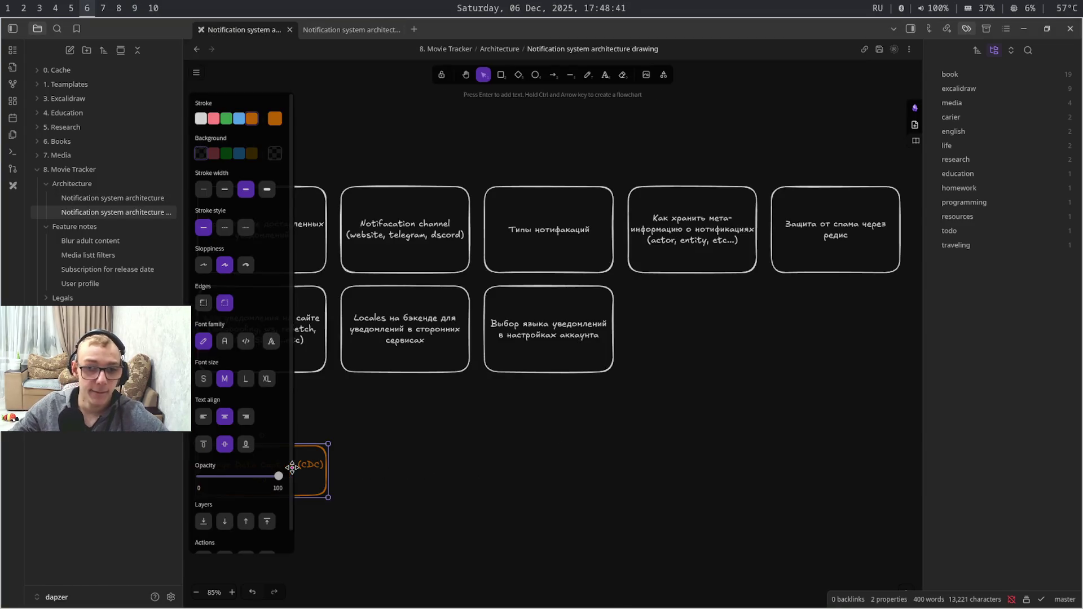
left_click(389, 476)
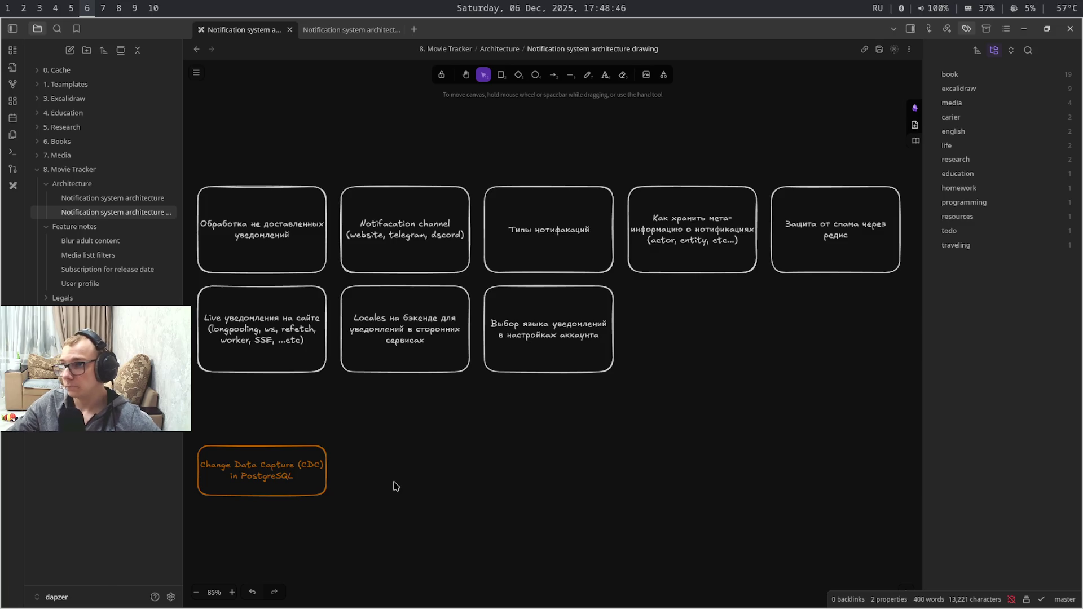
key("super+shift+7")
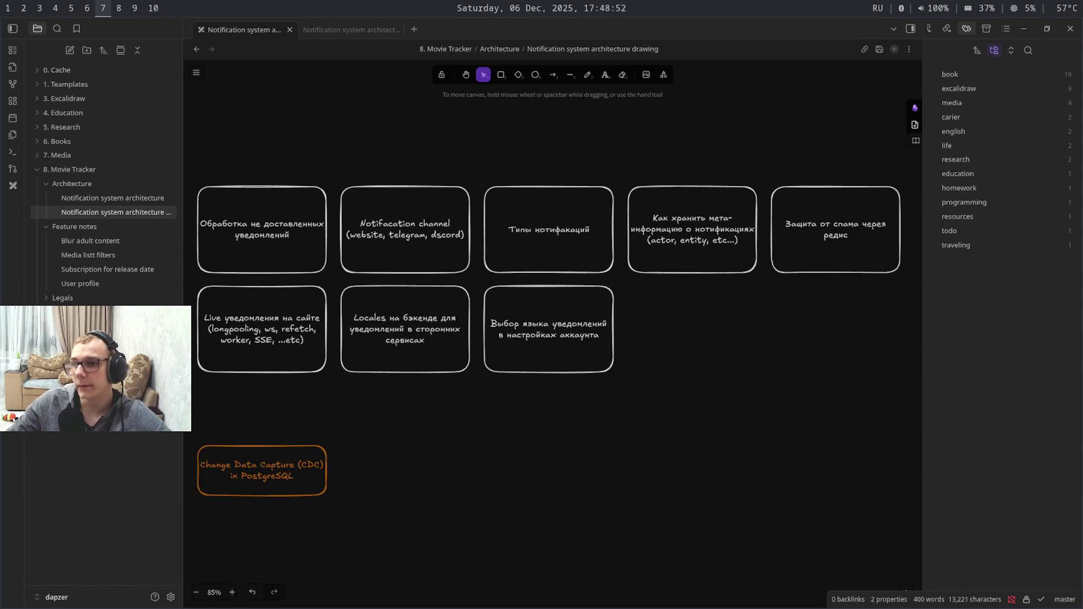
key("super+shift+9")
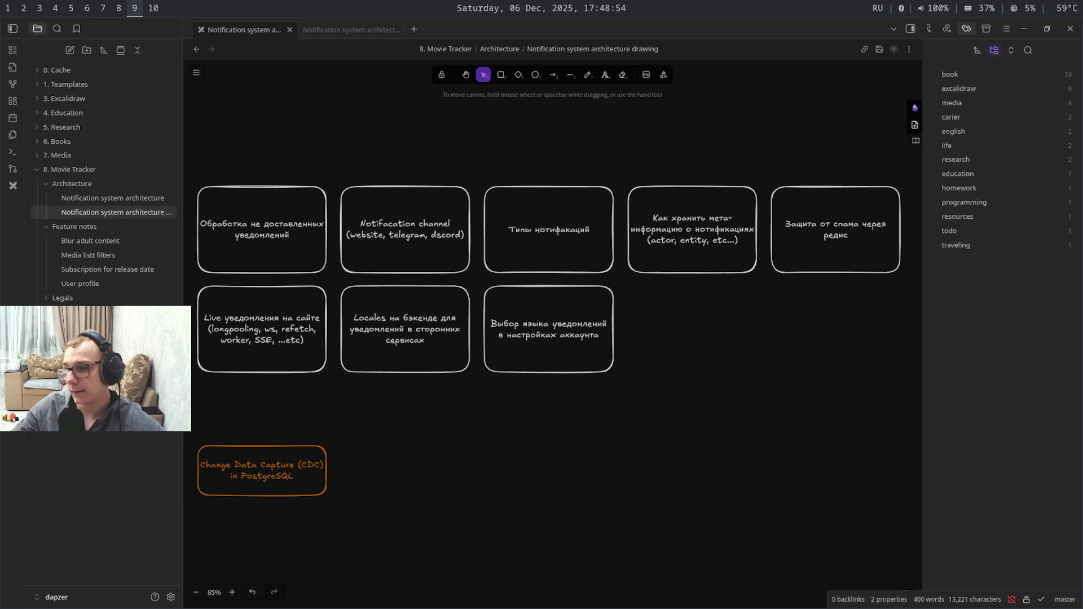
key("super+shift+6")
left_click_drag(588, 441, 728, 606)
mouse_move(823, 479)
left_mouse_down()
mouse_move(726, 480)
mouse_move(616, 565)
left_mouse_up()
left_click_drag(742, 468, 832, 416)
mouse_move(901, 378)
left_mouse_down()
mouse_move(575, 546)
mouse_move(764, 354)
left_mouse_up()
mouse_move(746, 432)
left_mouse_down()
mouse_move(582, 568)
mouse_move(863, 378)
left_mouse_up()
left_click_drag(831, 433, 499, 578)
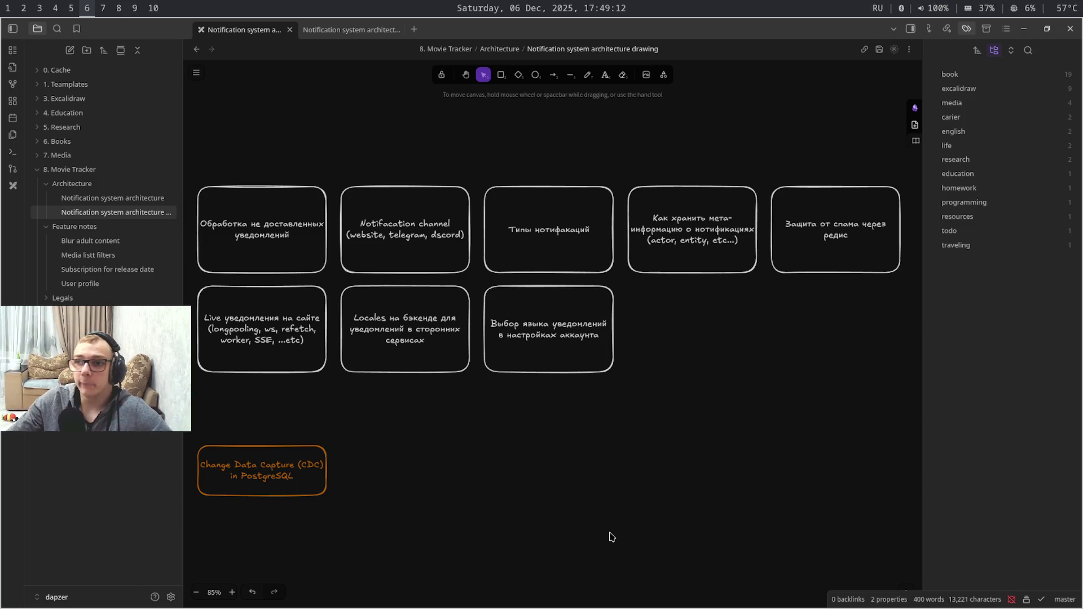
key("super+4")
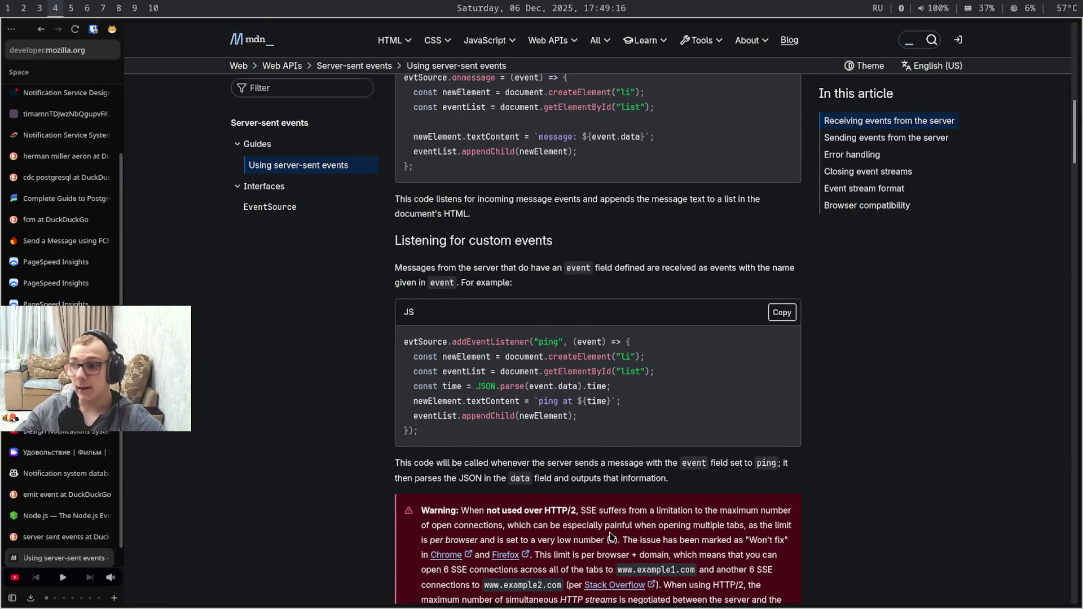
scroll(610, 537, "up", 5)
scroll(611, 537, "up", 3)
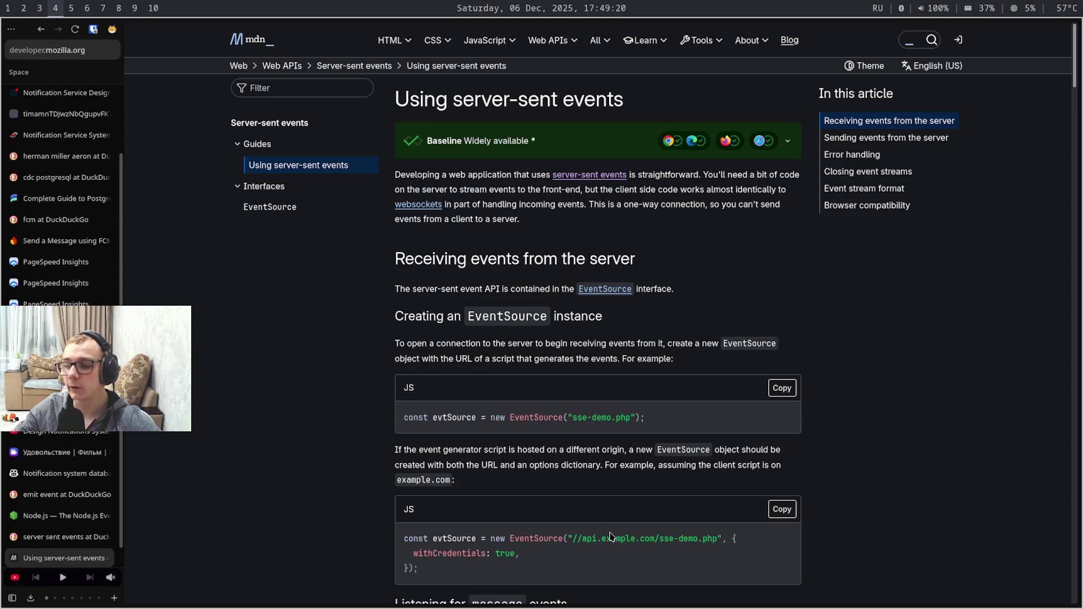
key("super+6")
key("super+7")
key("super+9")
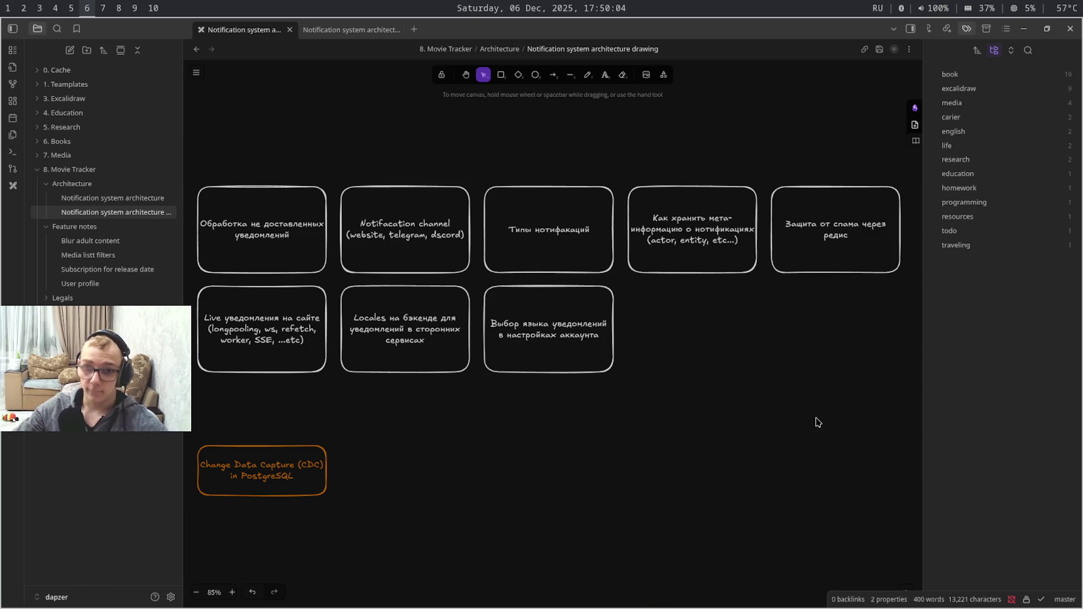
Drag selection boxes over the canvas, then select the 'Защита от спама через редис' card
left_click_drag(673, 584, 612, 516)
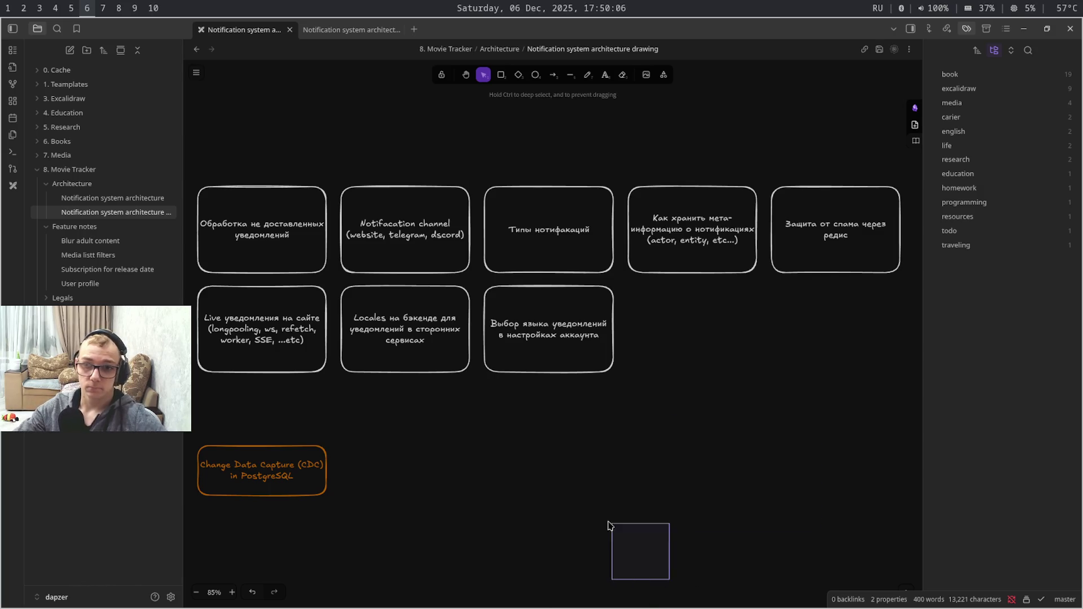
mouse_move(520, 539)
left_mouse_down()
mouse_move(659, 466)
mouse_move(581, 498)
left_mouse_up()
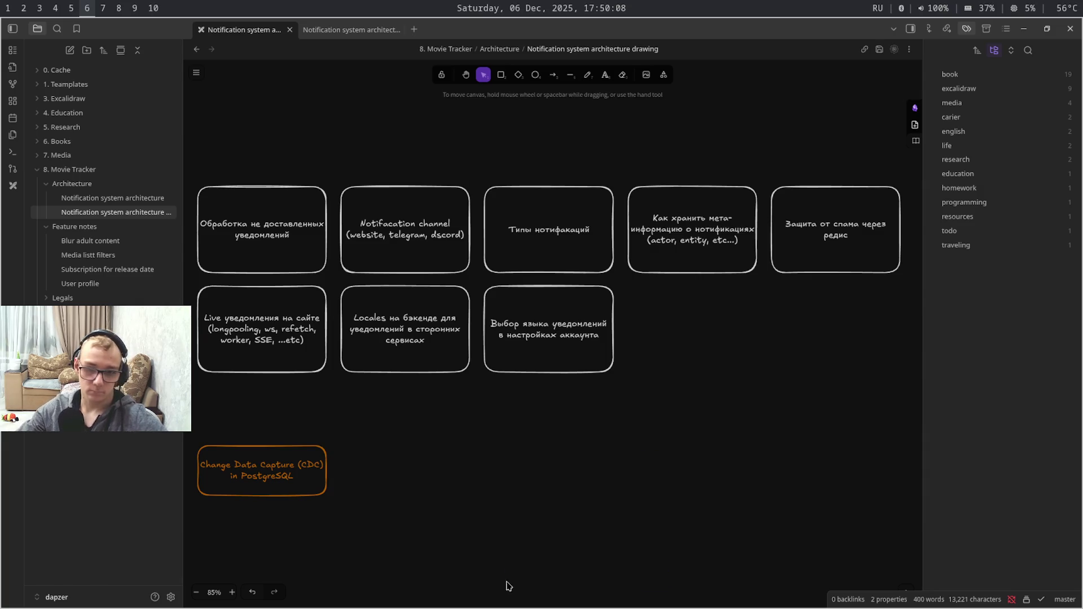
mouse_move(750, 486)
left_mouse_down()
mouse_move(669, 560)
mouse_move(870, 425)
mouse_move(614, 482)
mouse_move(558, 529)
left_mouse_up()
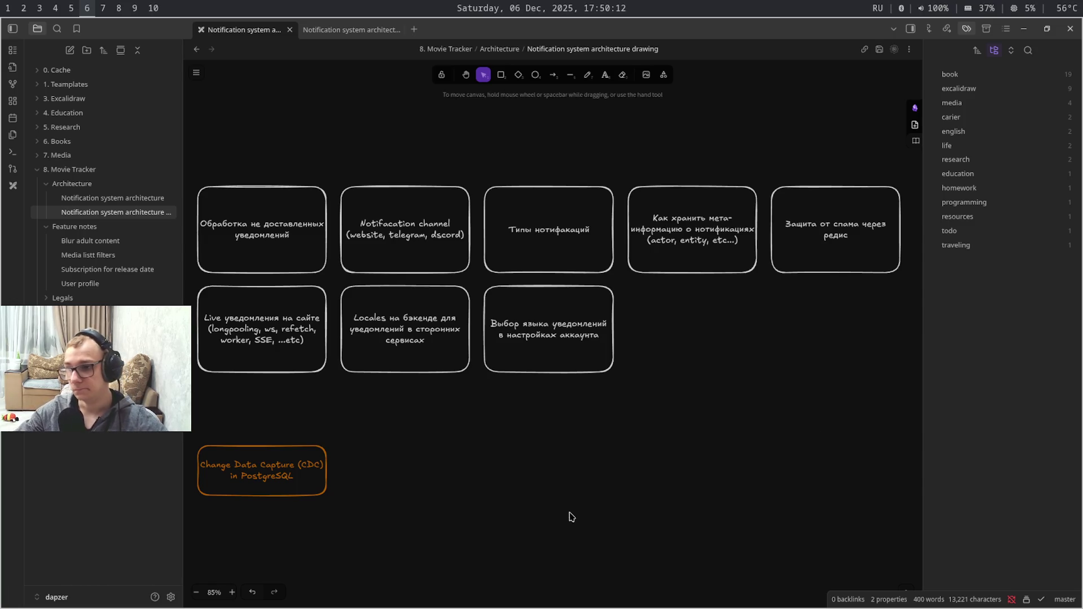
mouse_move(682, 406)
left_mouse_down()
mouse_move(733, 362)
mouse_move(643, 453)
left_mouse_up()
mouse_move(674, 517)
left_mouse_down()
mouse_move(851, 371)
mouse_move(654, 476)
mouse_move(777, 428)
left_mouse_up()
mouse_move(872, 317)
left_mouse_down()
mouse_move(650, 474)
mouse_move(851, 357)
mouse_move(596, 489)
left_mouse_up()
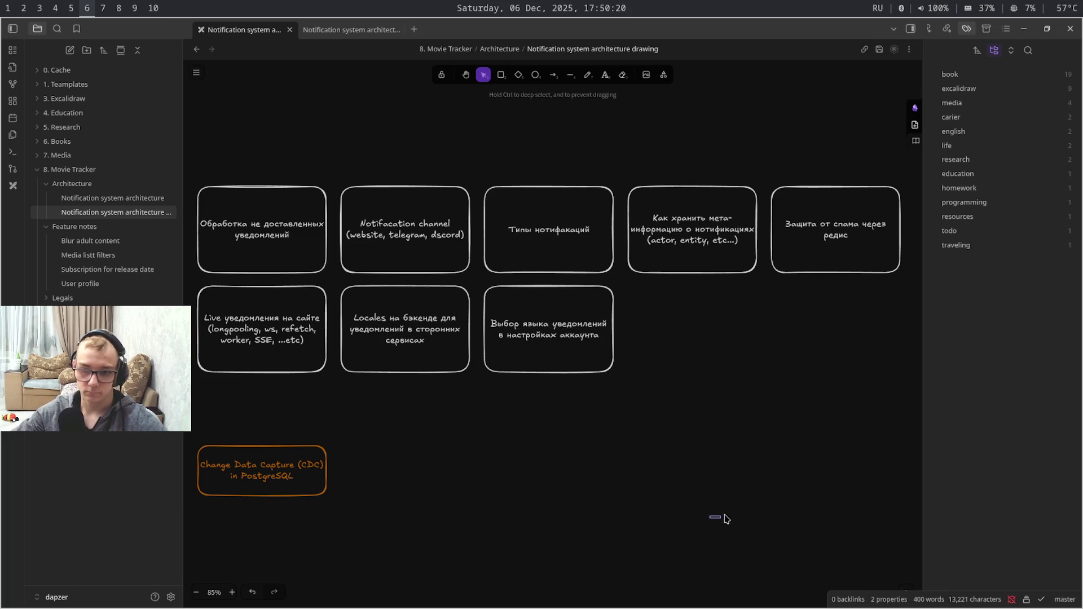
mouse_move(900, 399)
left_mouse_down()
mouse_move(619, 427)
mouse_move(325, 547)
left_mouse_up()
left_click_drag(465, 489, 511, 457)
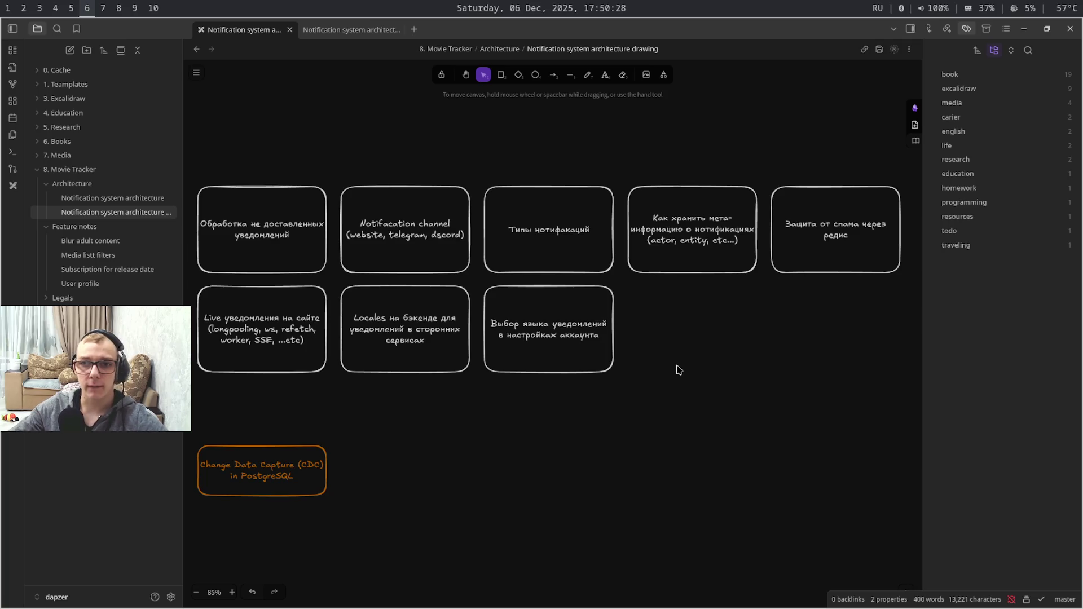
left_click(857, 254)
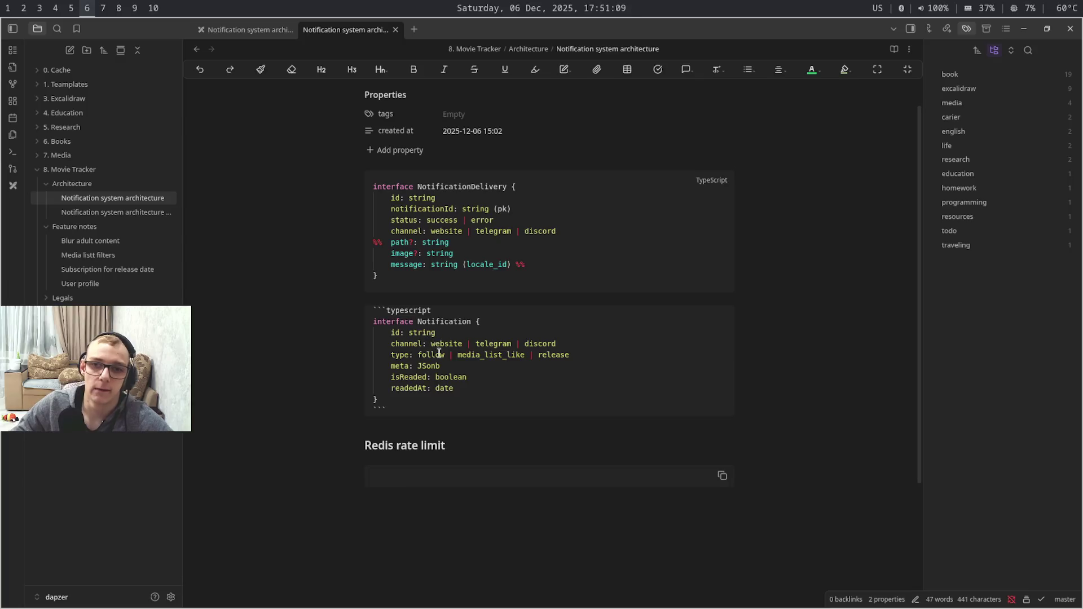
Paste the Notification interface into the empty code fence under the Redis rate limit heading
key("ctrl+a")
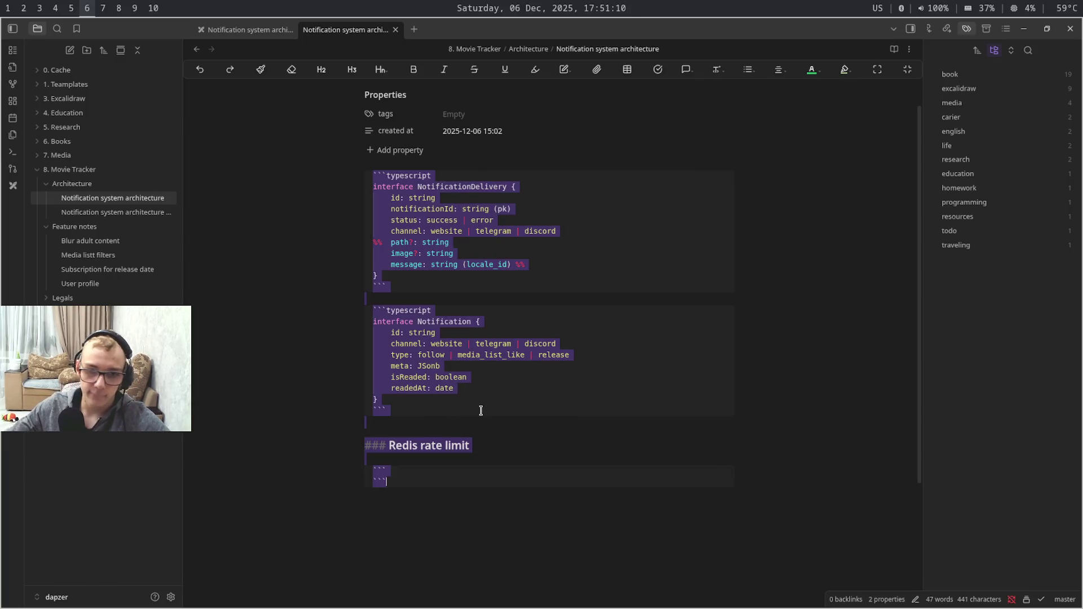
left_click(479, 411)
key("shift+Up")
key("shift+Up")
key("shift+Up")
key("shift+Up")
key("shift+Up")
key("shift+Up")
key("ctrl+c")
left_click(447, 467)
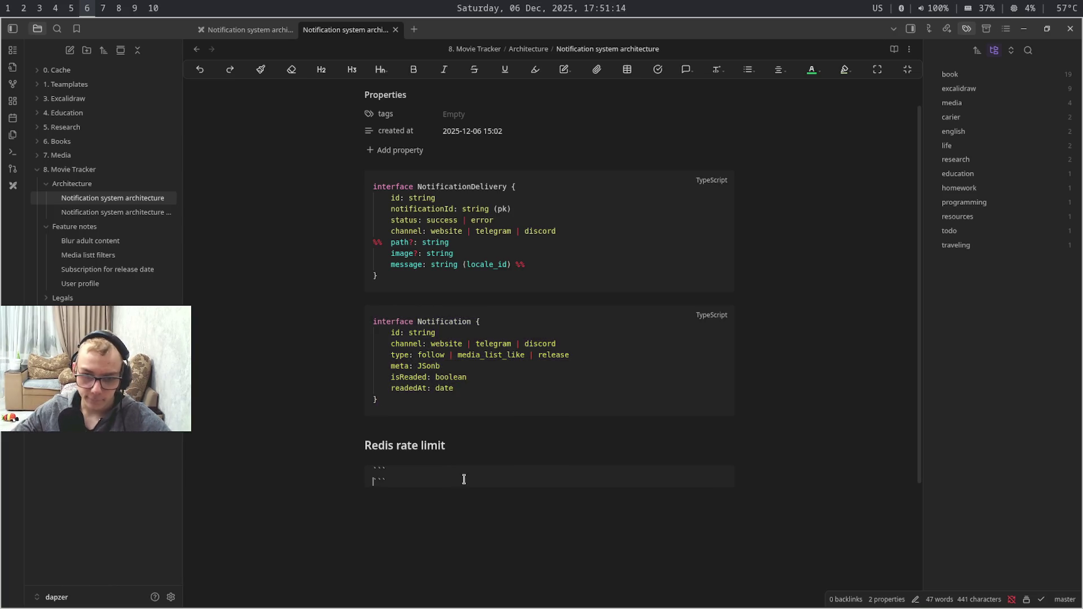
key("ctrl+a")
left_click_drag(469, 478, 357, 469)
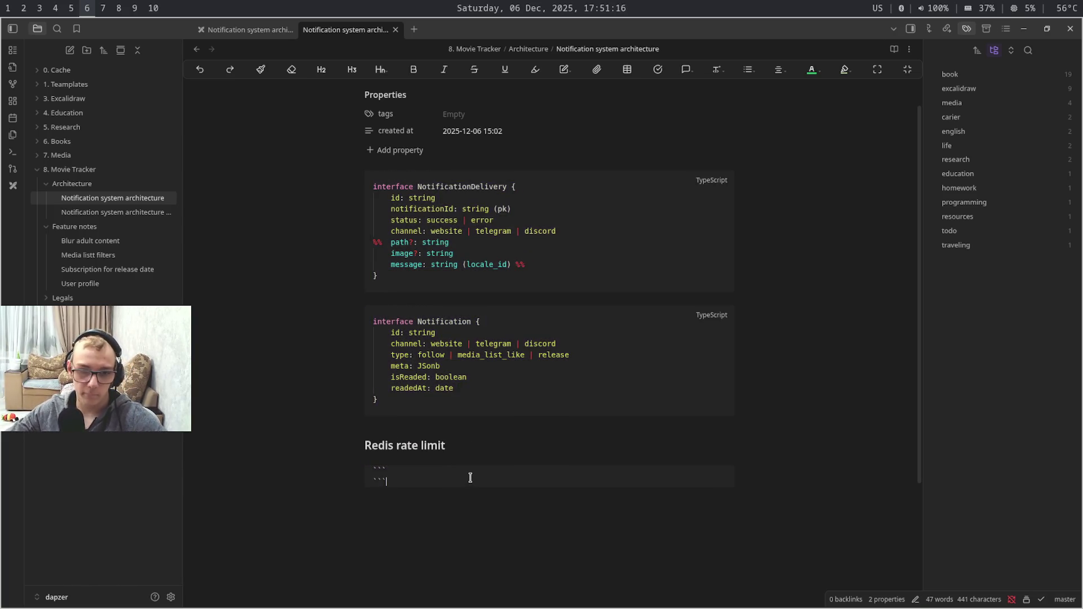
key("ctrl+v")
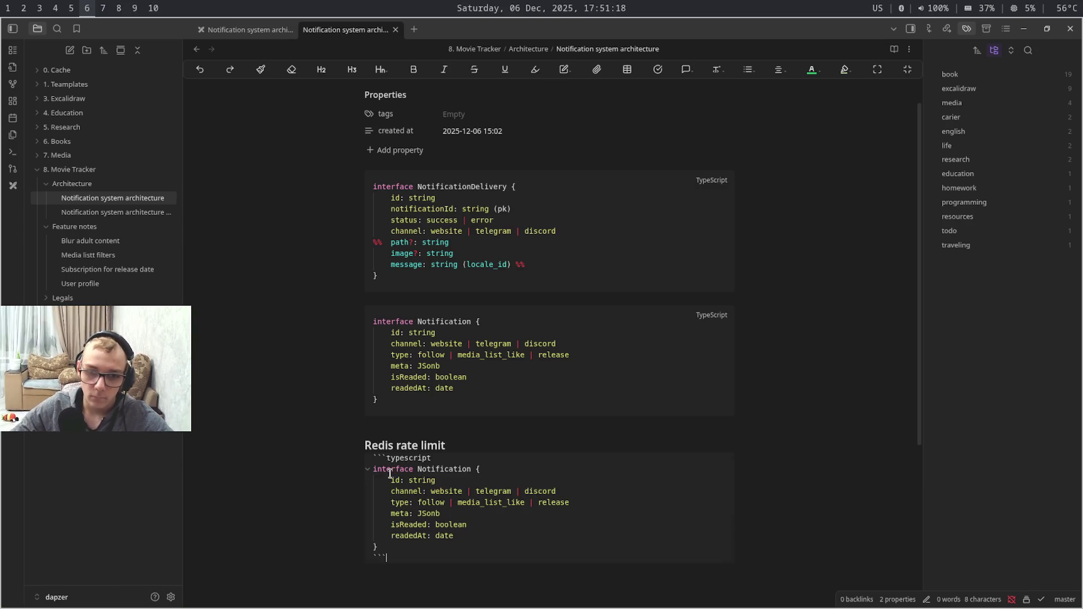
left_click(513, 446)
key("Return")
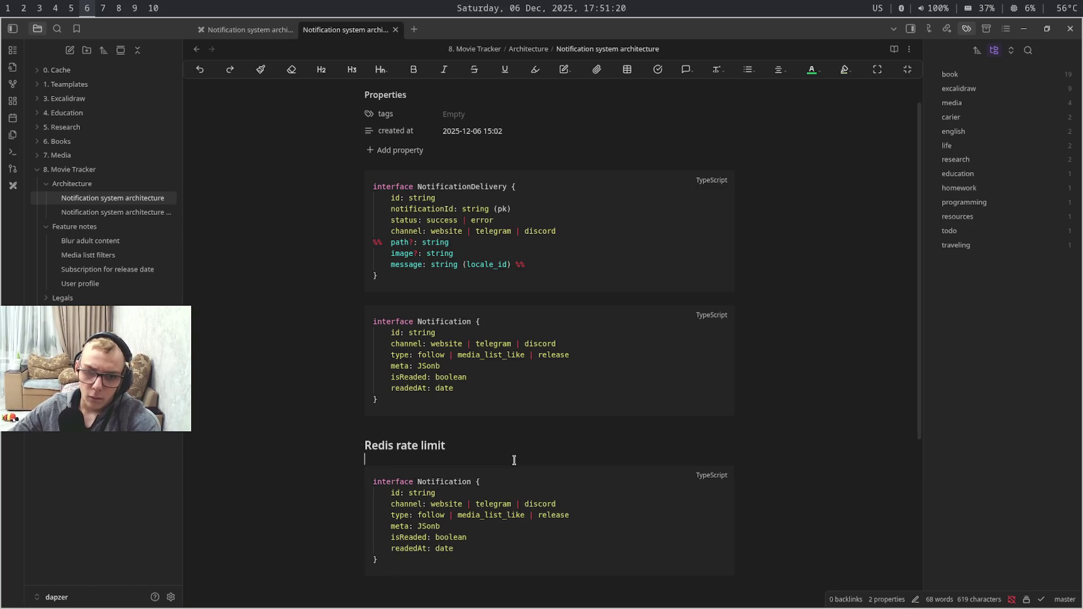
Rename the pasted interface to Limit, drop its copied fields, keep actorUserId and receiwer
double_click(444, 482)
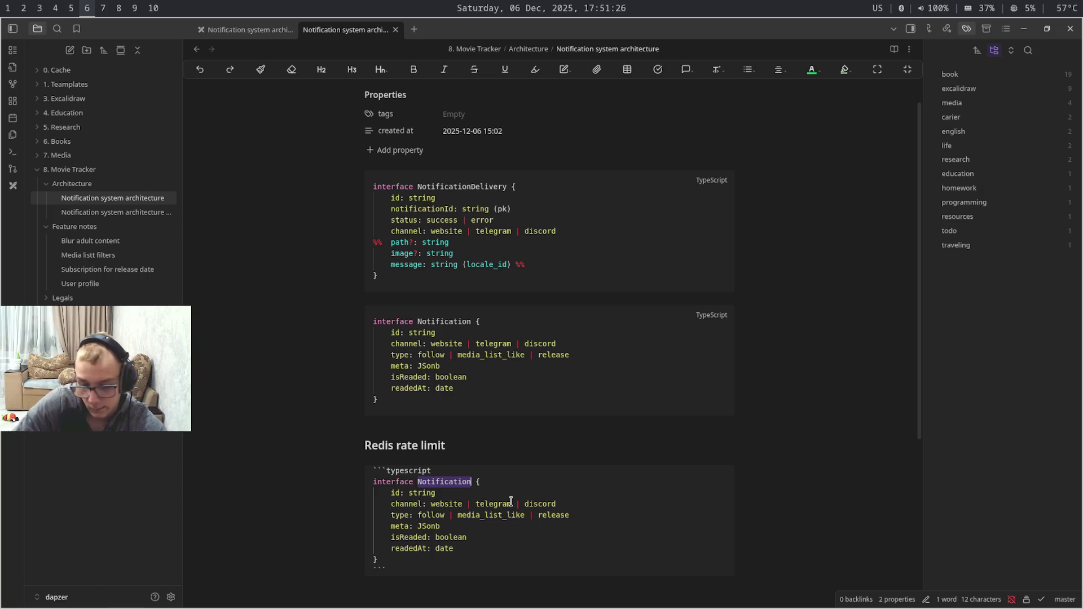
type("Li")
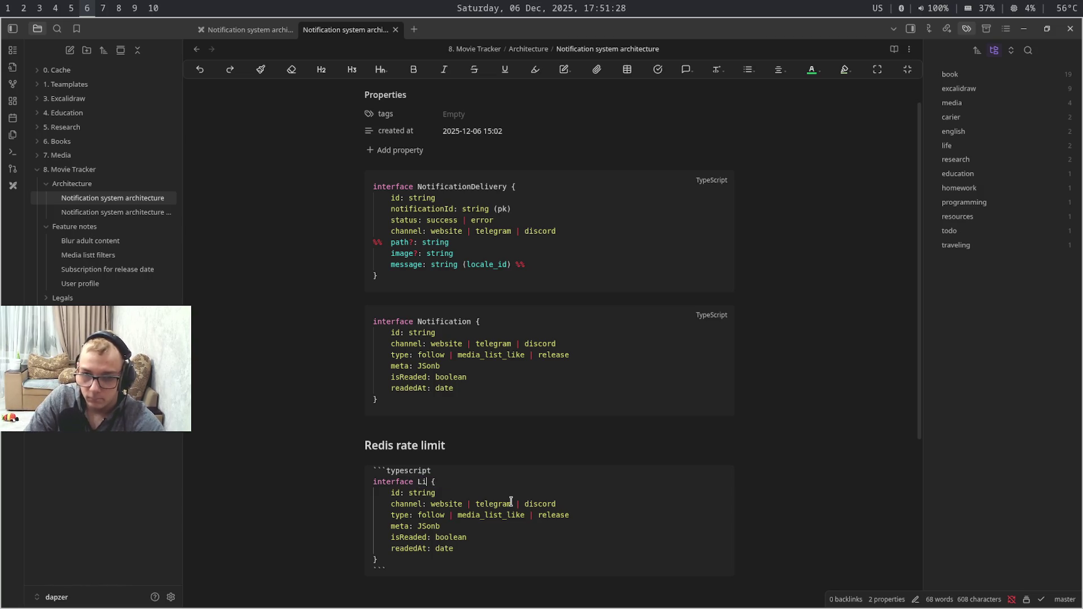
type("mity")
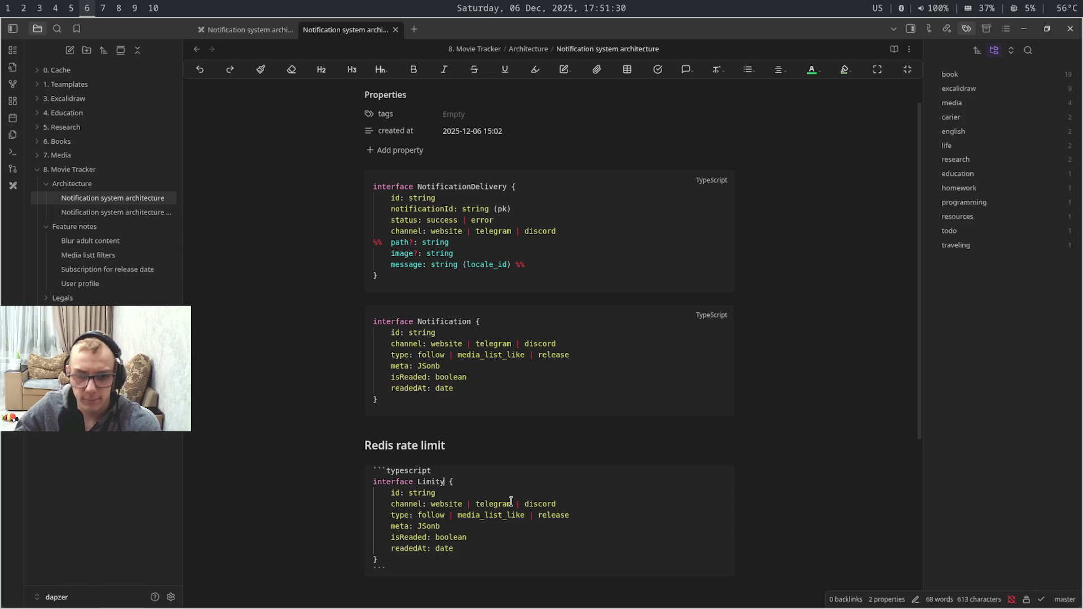
key("BackSpace")
mouse_move(473, 556)
left_mouse_down()
mouse_move(476, 538)
mouse_move(391, 493)
left_mouse_up()
key("BackSpace")
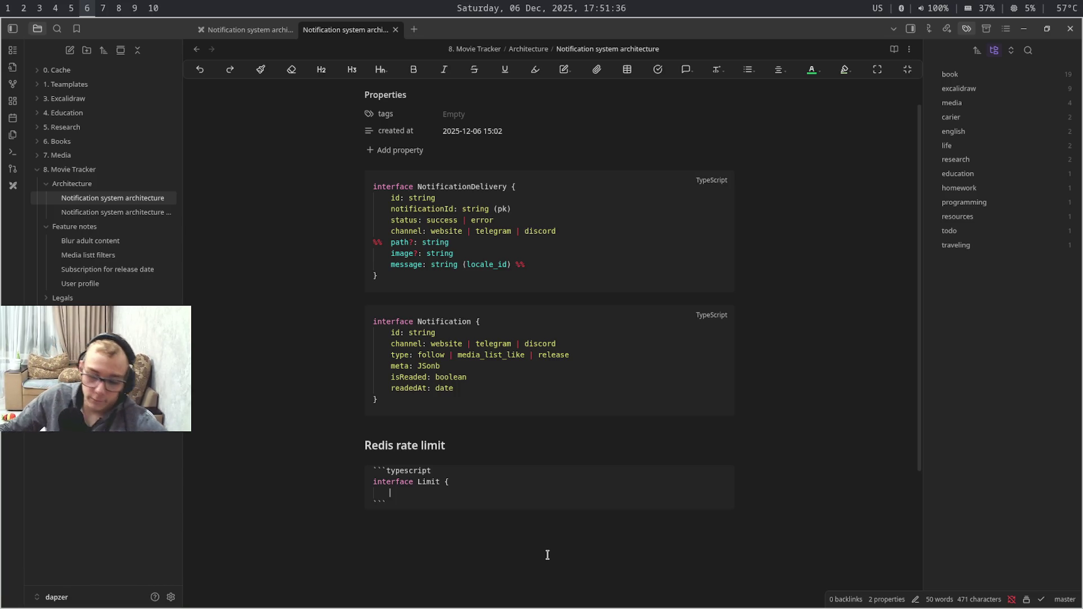
type("actorUserId: st")
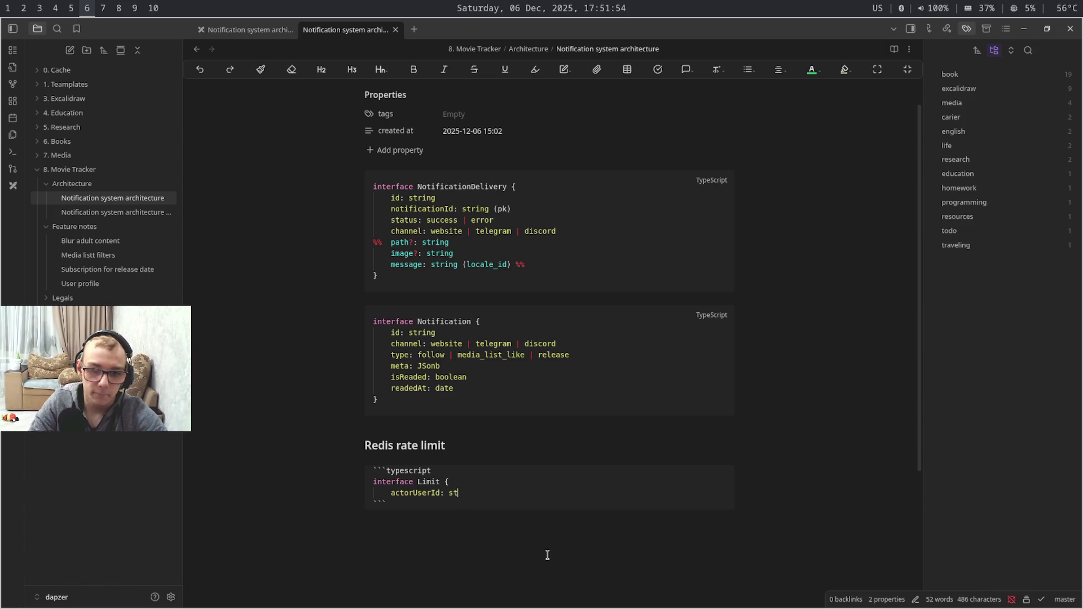
type("ing")
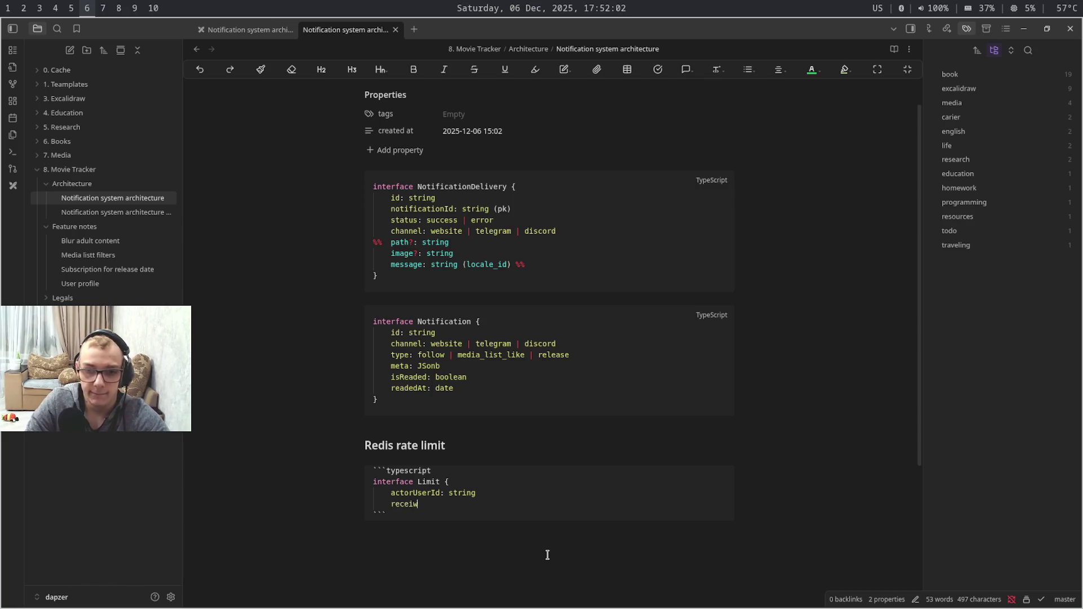
type("receiwer")
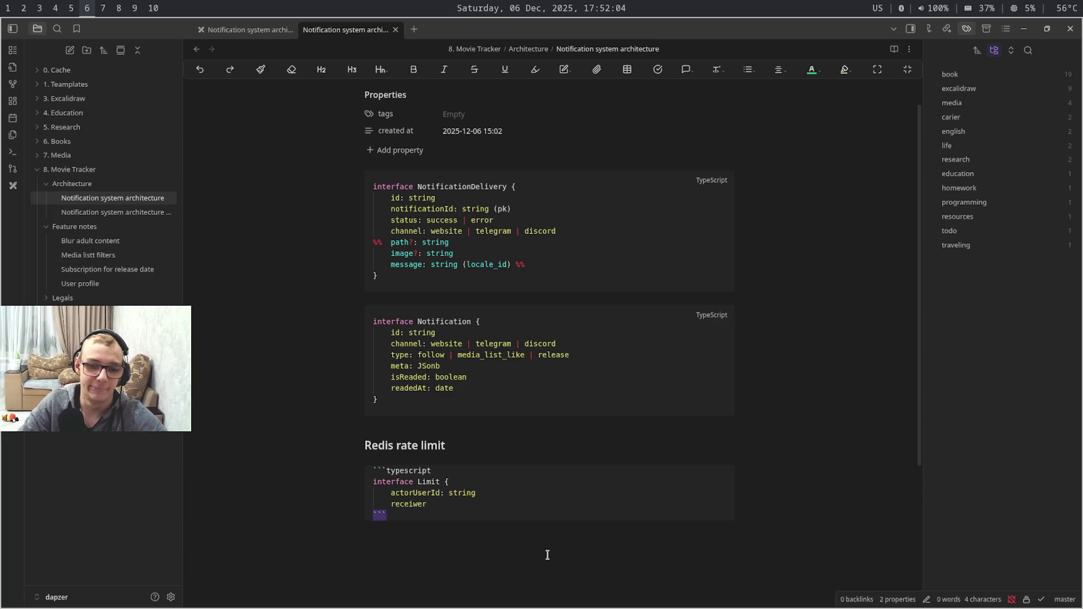
key("ctrl+shift+Left")
key("ctrl+c")
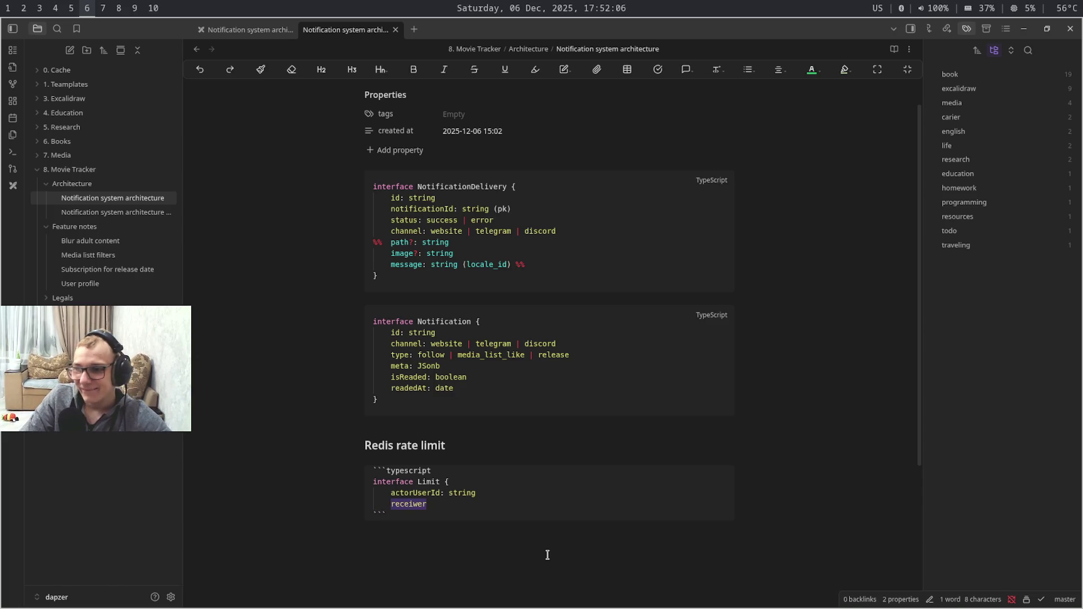
Run a web search for the word receiwer in a new browser tab, then head to the terminal
key("super+4")
key("ctrl+t")
key("ctrl+v")
key("Return")
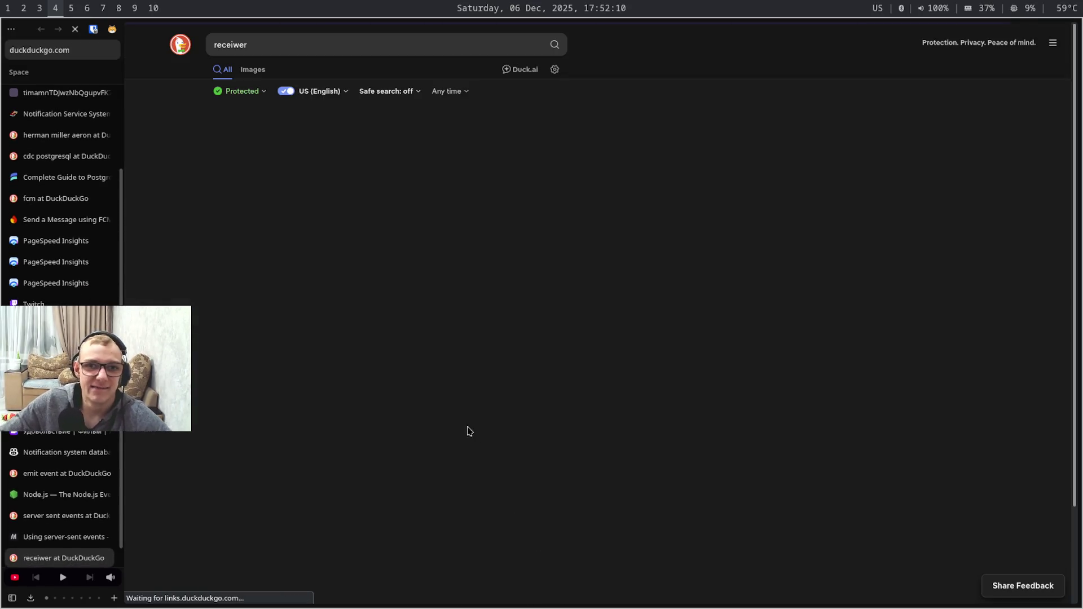
key("super+5")
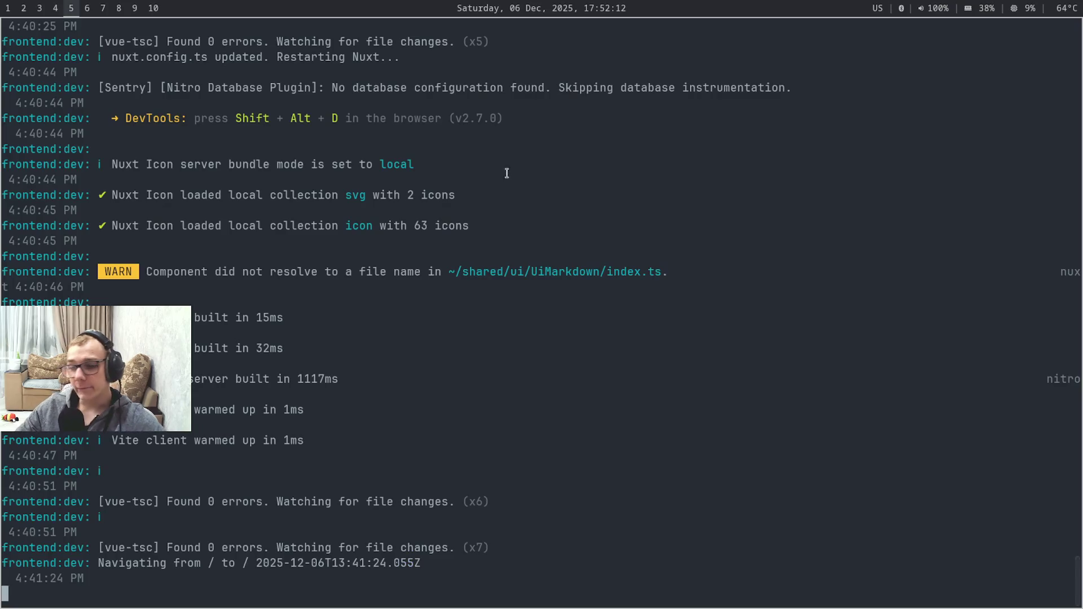
In a new terminal pane, ssh into movietracker and launch the dsu frontend redeploy
key("super+6")
key("super+5")
key("super+Return")
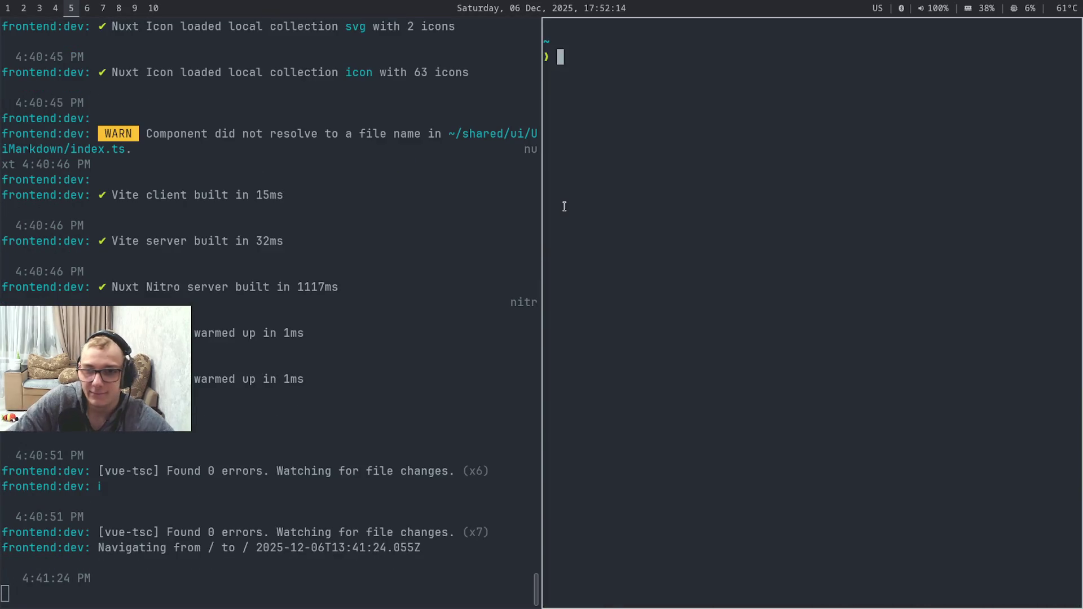
type("ssh")
key("Right")
key("Return")
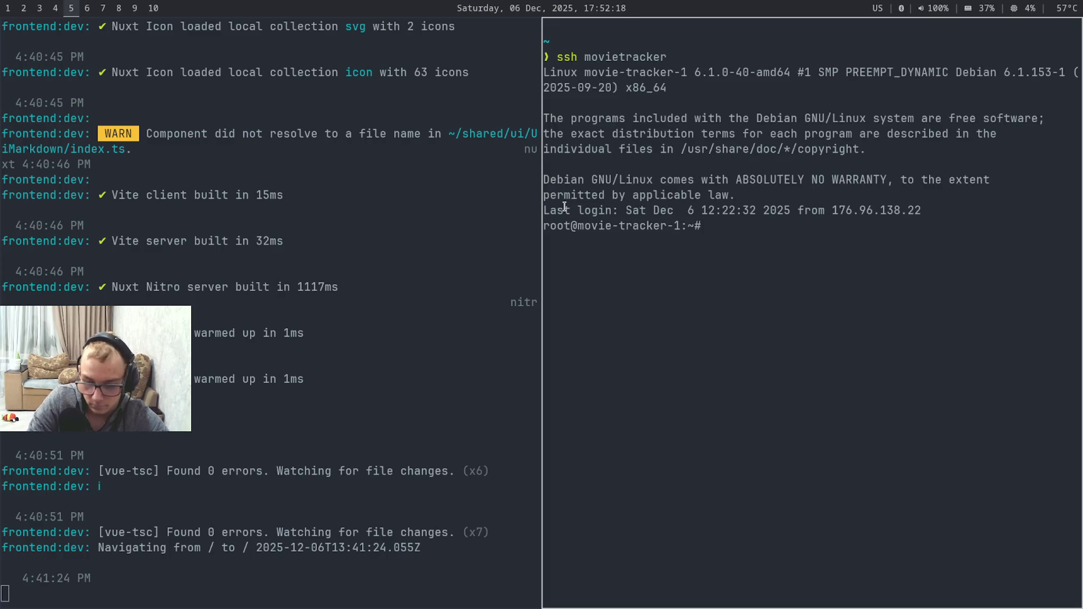
type("ds")
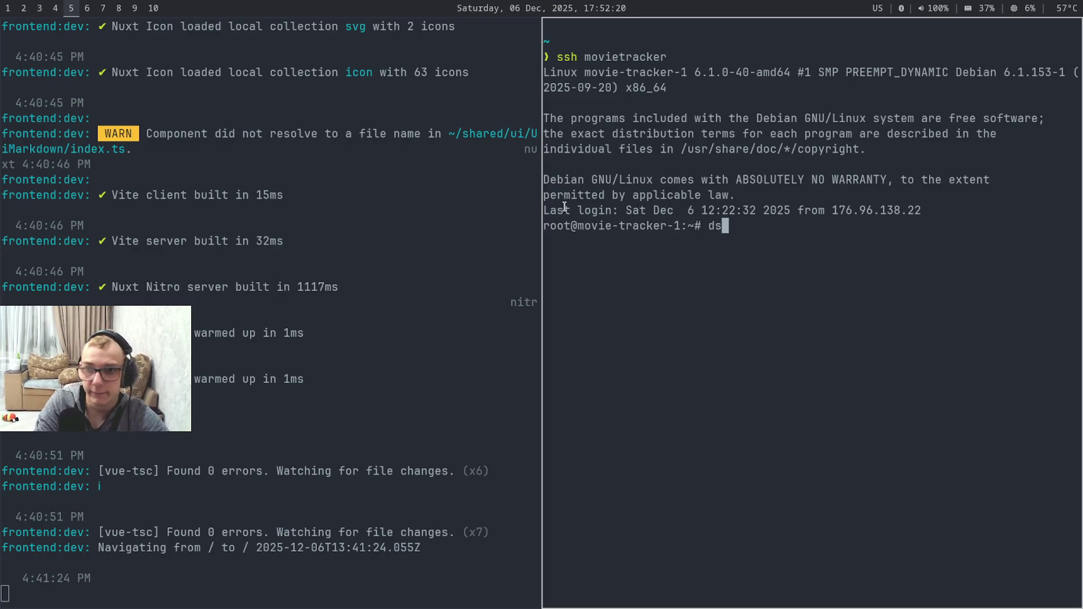
type("u fr")
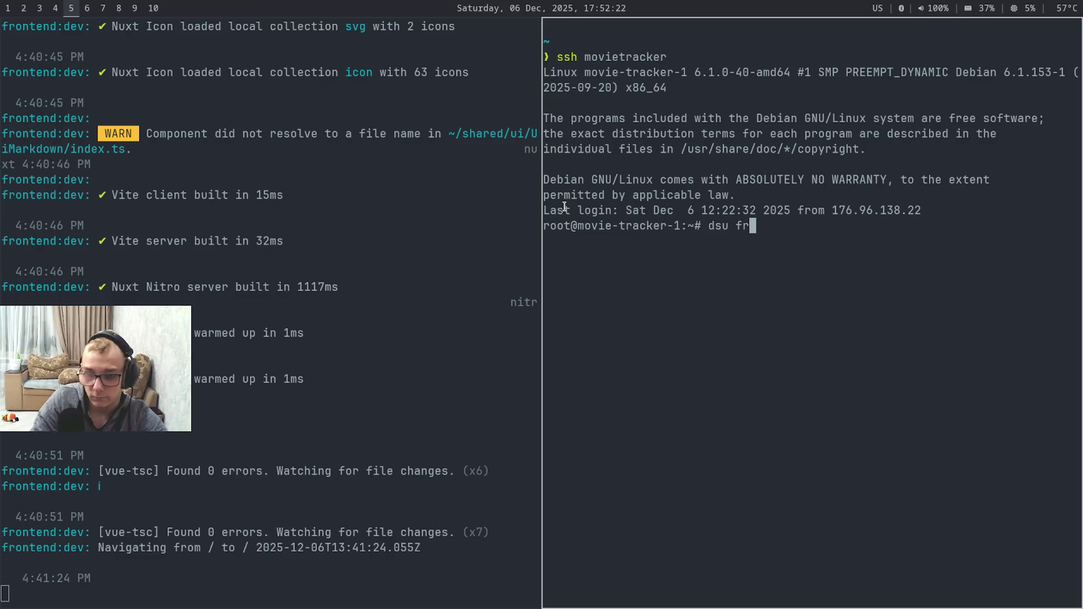
type("ontend")
key("Return")
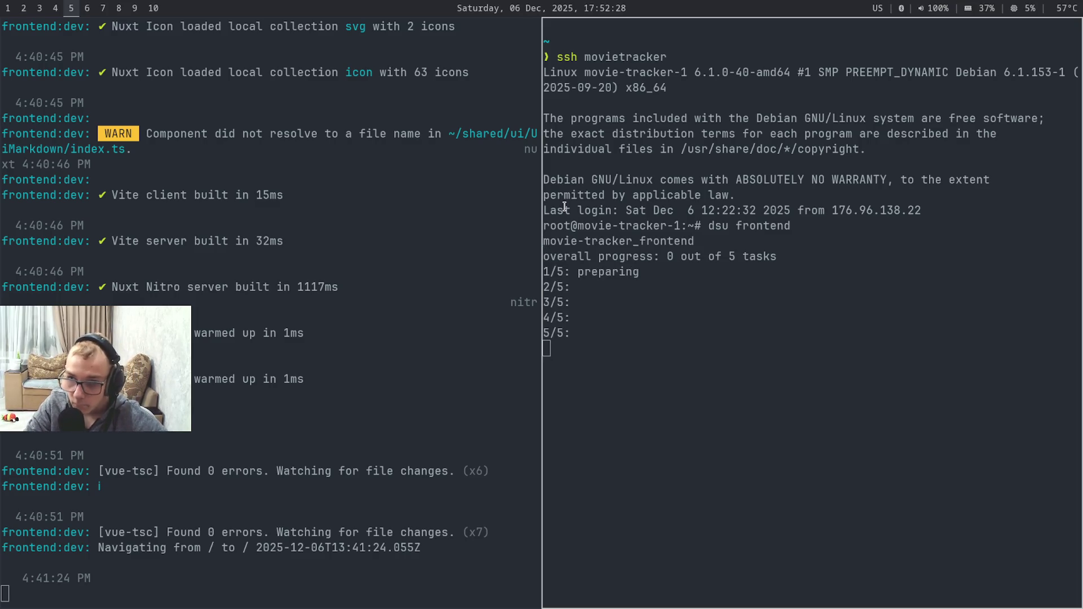
Hop between IDE, terminal, browser and notes workspaces while the redeploy progresses
key("super+1")
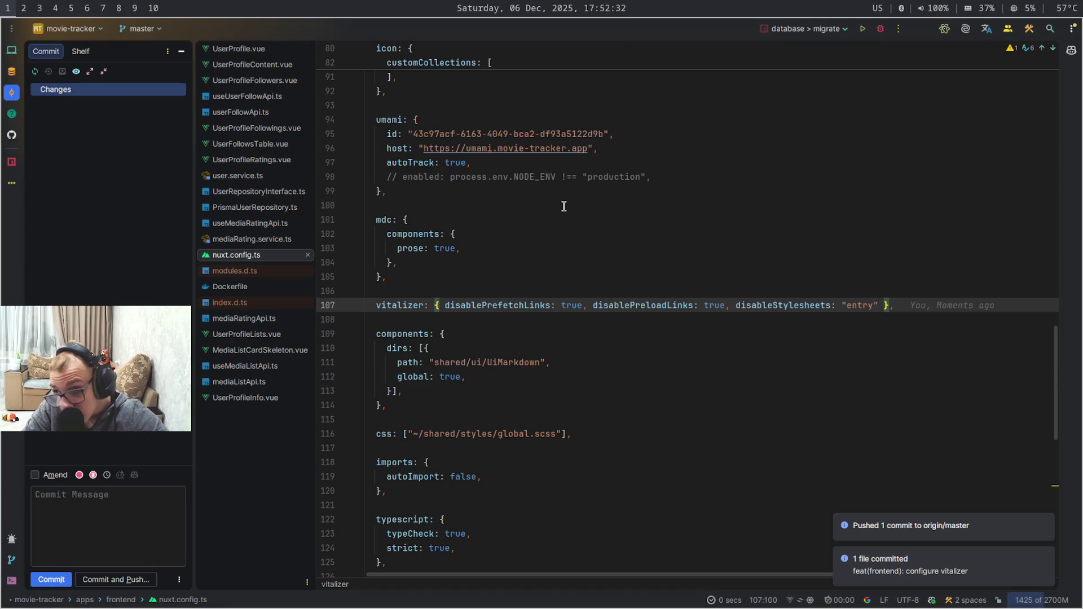
key("super+5")
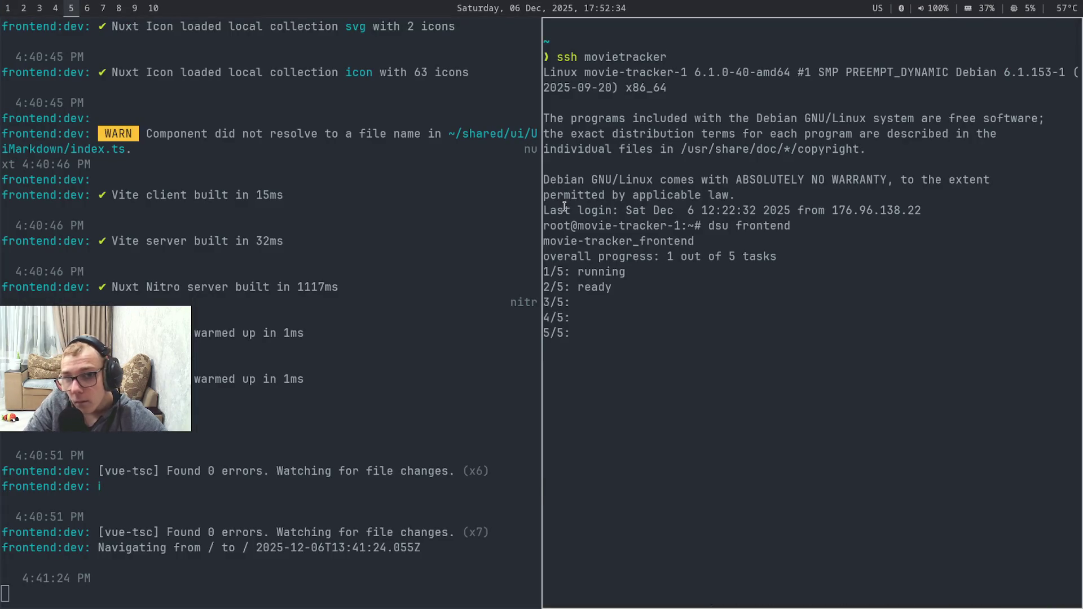
key("super+6")
key("super+5")
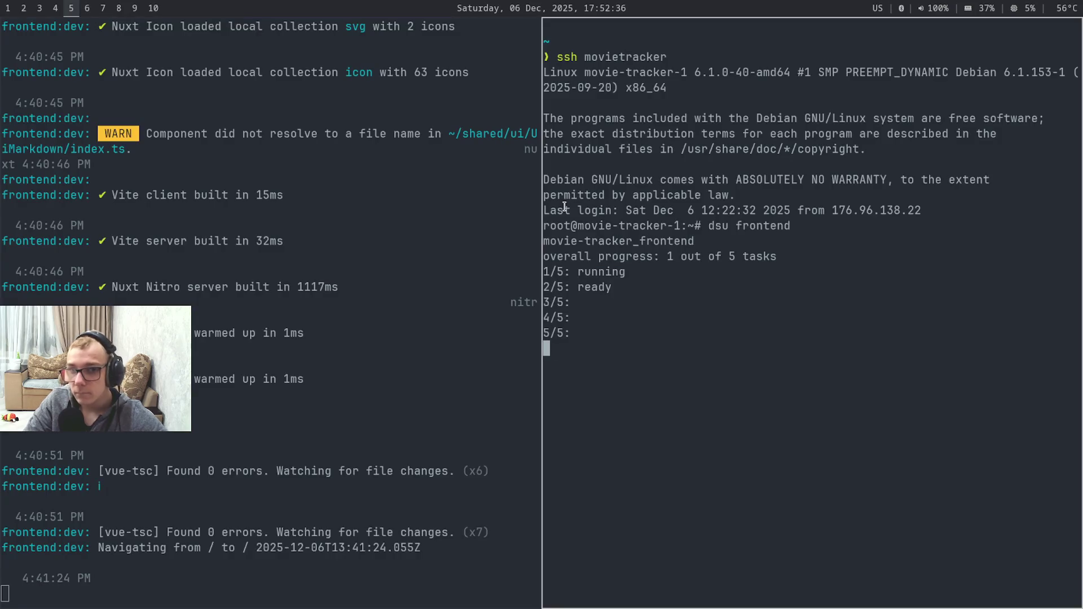
key("super+4")
key("super+5")
key("super+6")
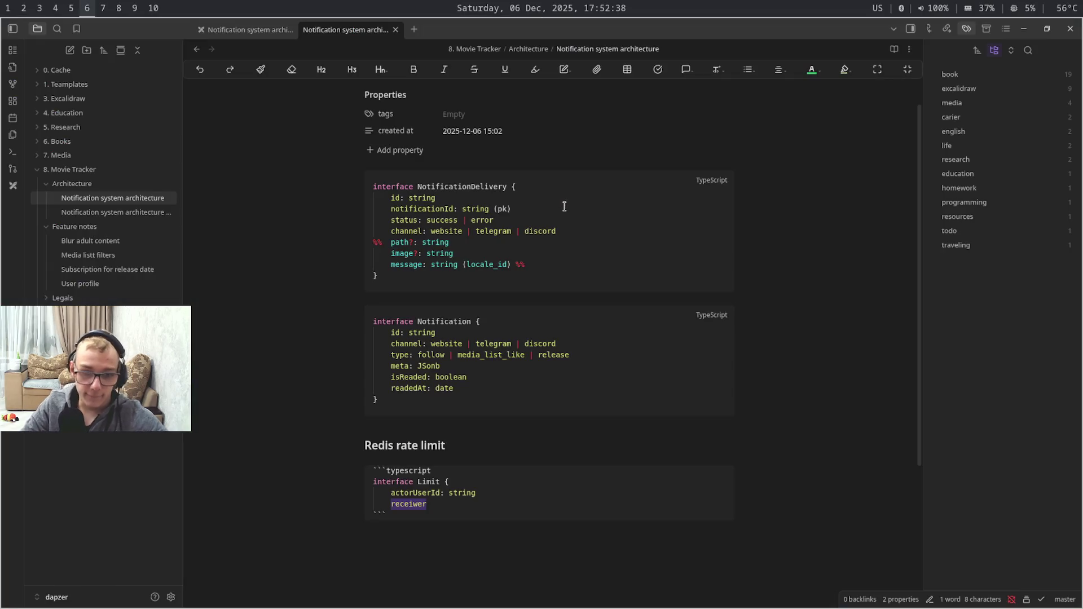
Deselect receiwer in the Limit note and go to the DuckDuckGo results in the browser
key("Right")
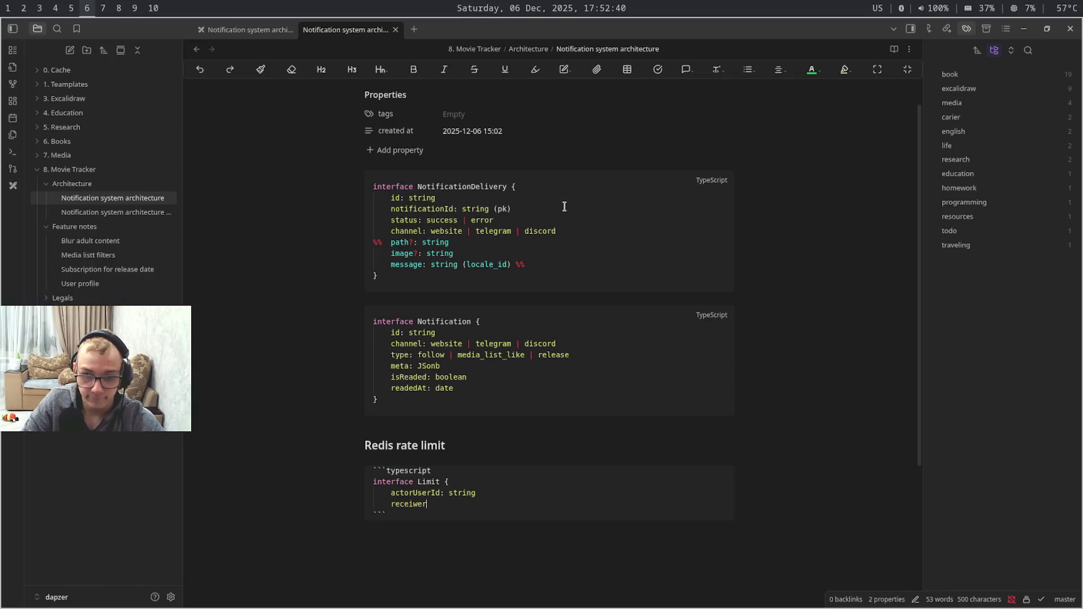
key("super+4")
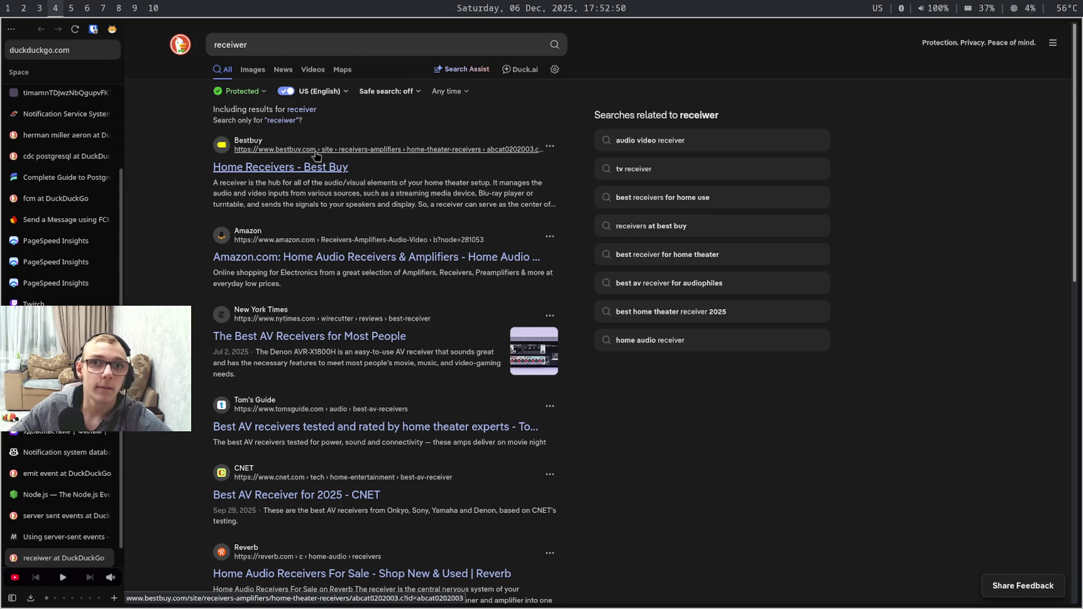
Compare DuckDuckGo results for receiwer and the corrected receiver, then return to the note
left_click(284, 121)
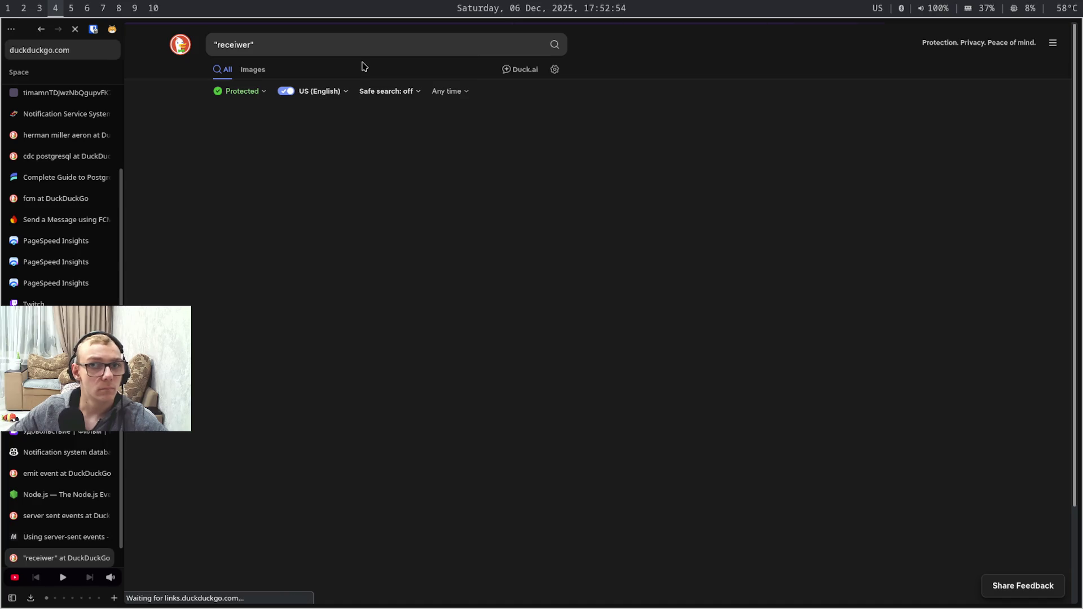
left_click(41, 29)
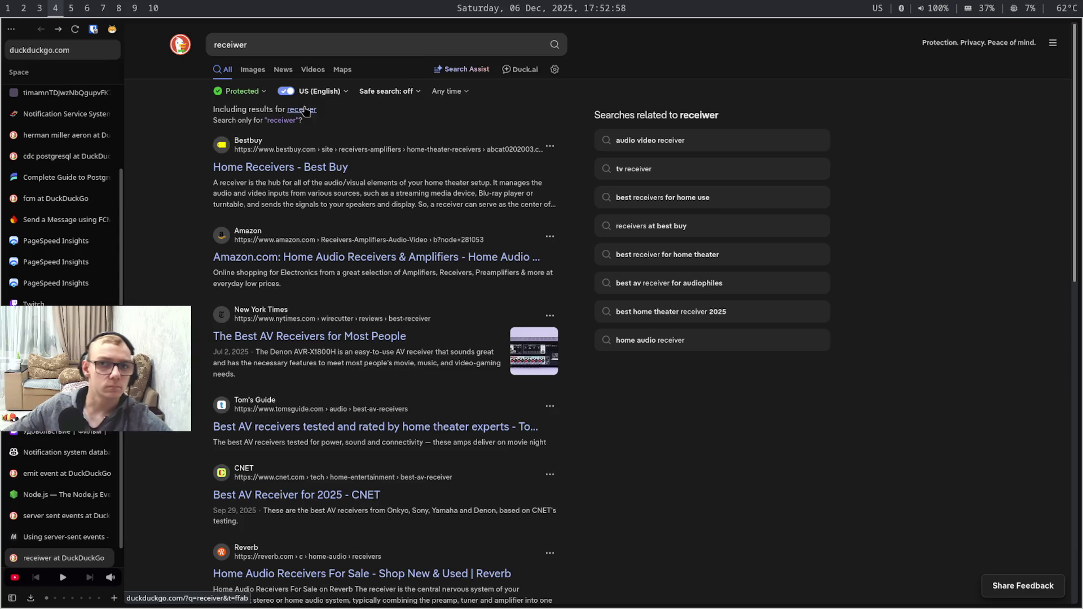
left_click(300, 113)
left_click(404, 39)
key("ctrl+a")
key("ctrl+c")
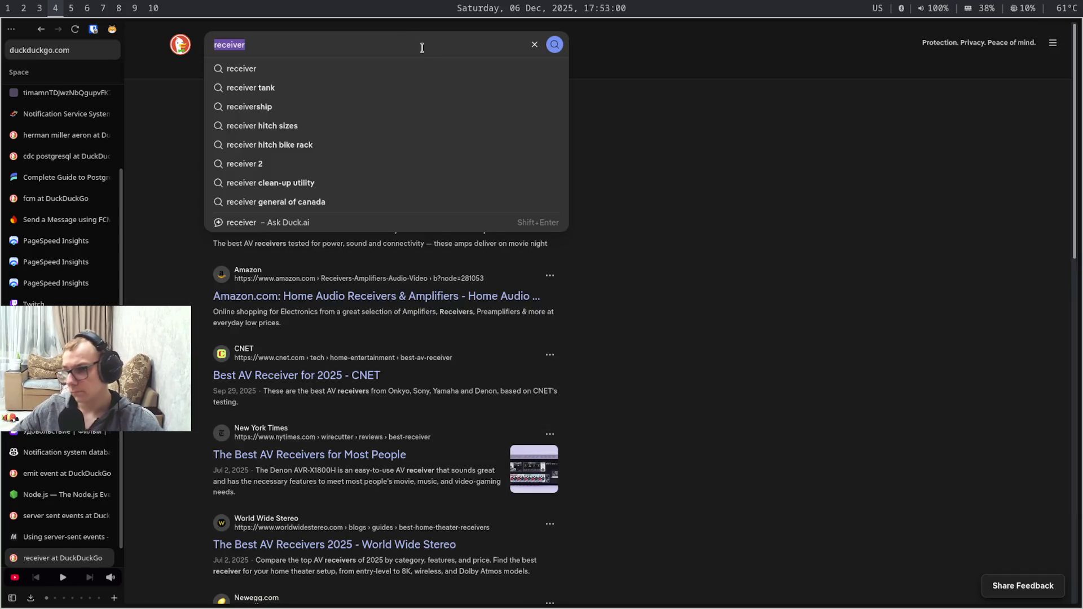
left_click(602, 183)
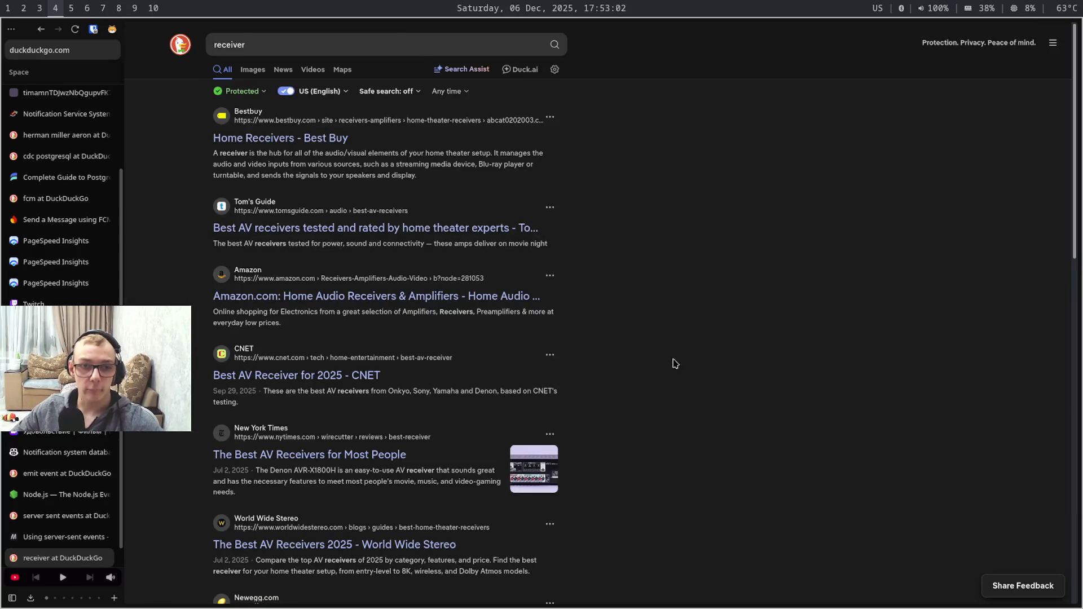
key("super+6")
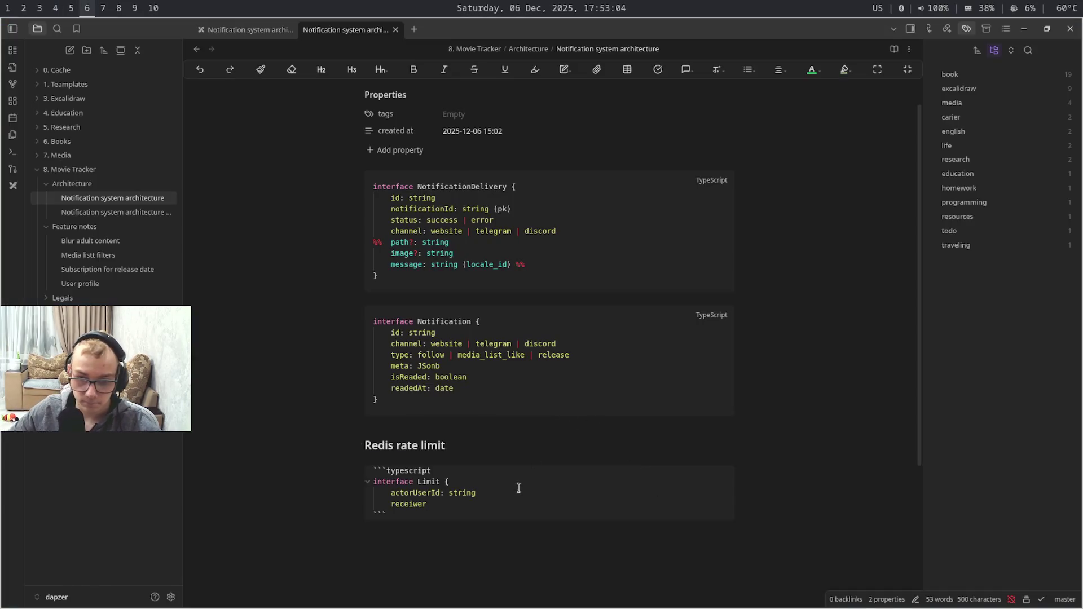
Correct the Limit interface field to receiverUserId: string
double_click(406, 504)
key("ctrl+v")
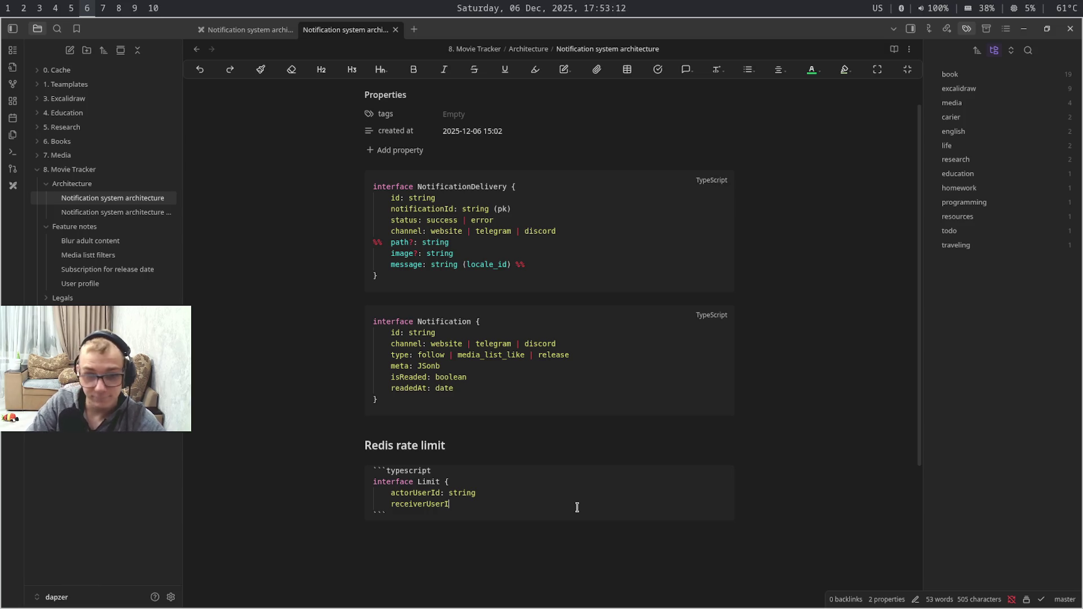
key("Caps_Lock")
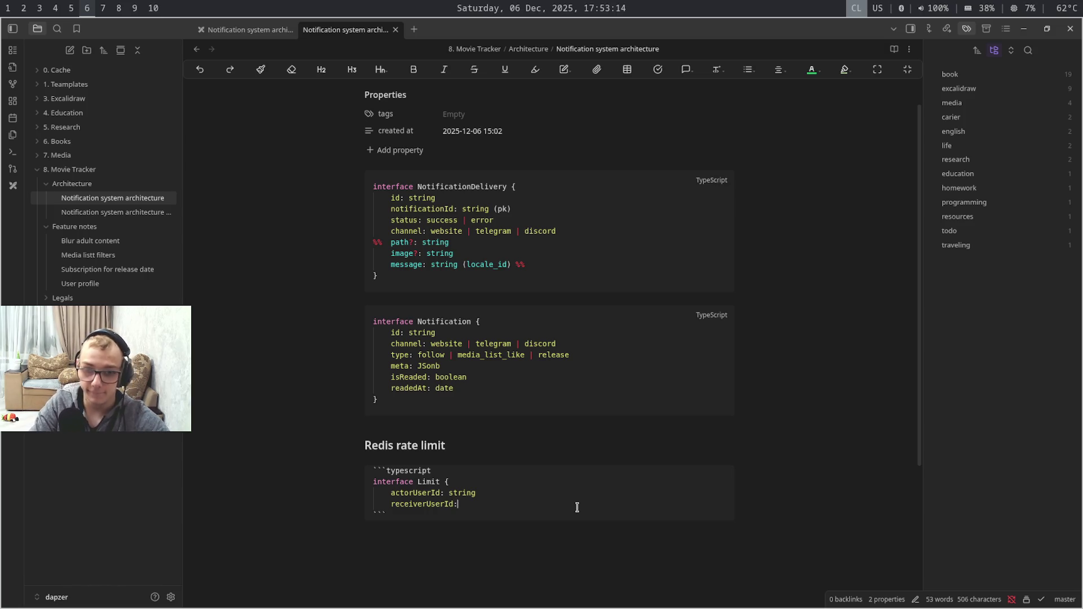
key("Caps_Lock")
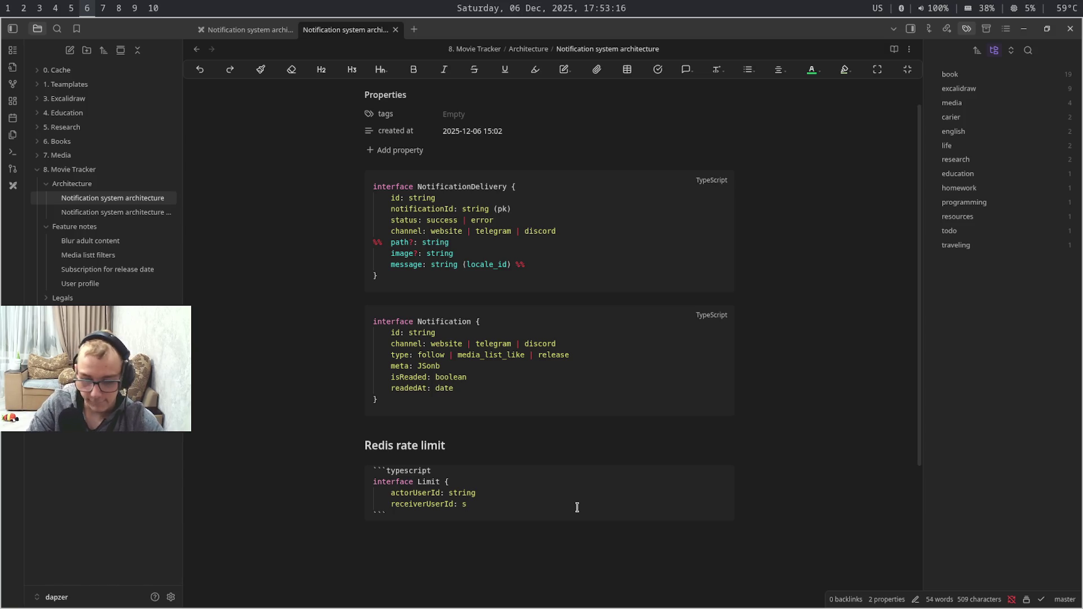
type("ng")
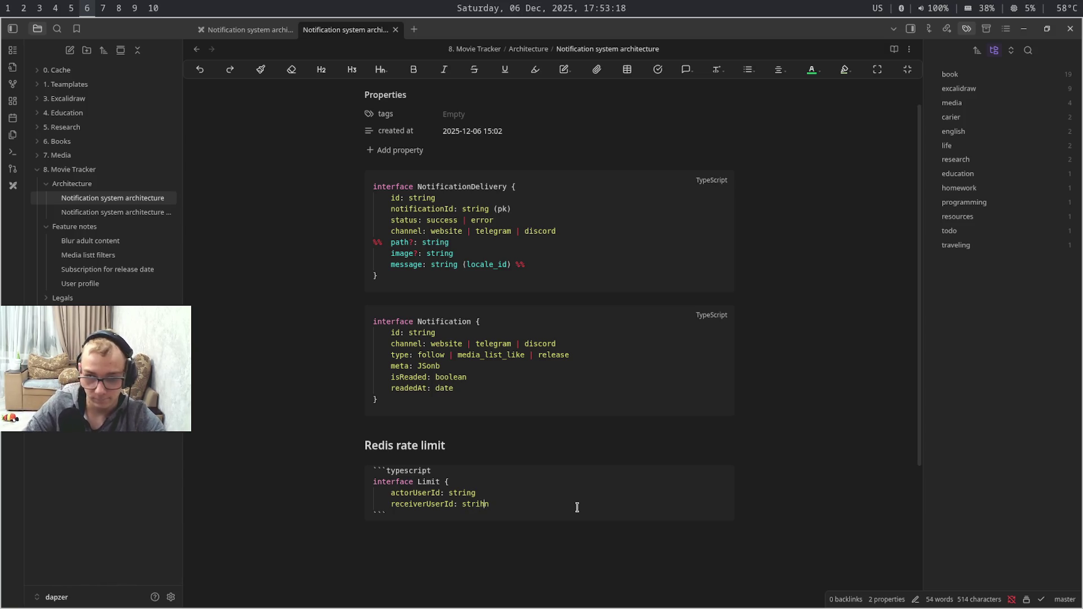
type("g")
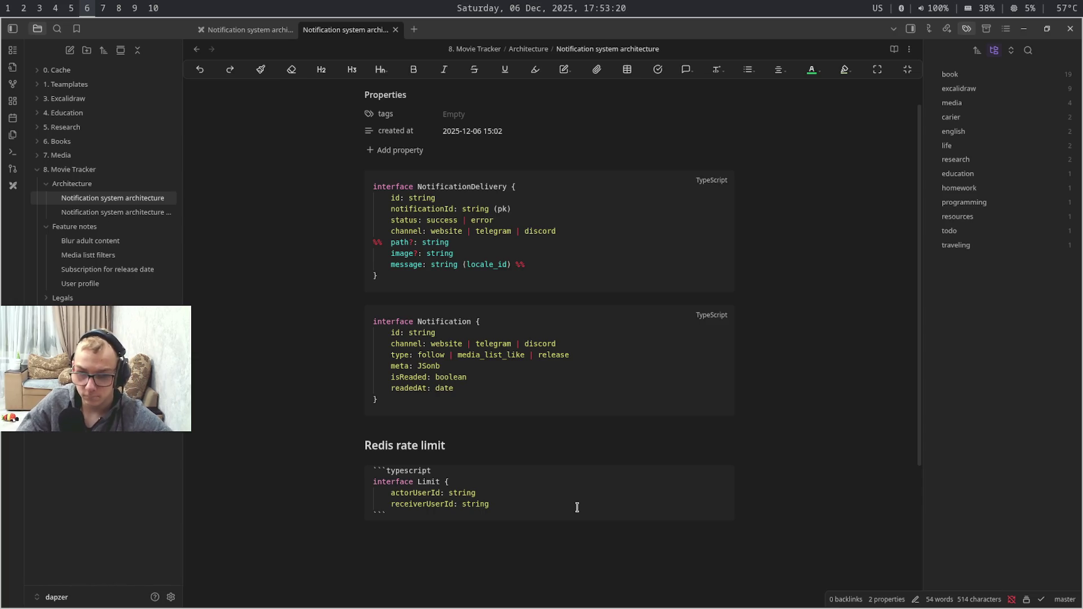
Move across workspaces back toward the browser with the Figma mockup
key("super+5")
key("super+4")
key("super+3")
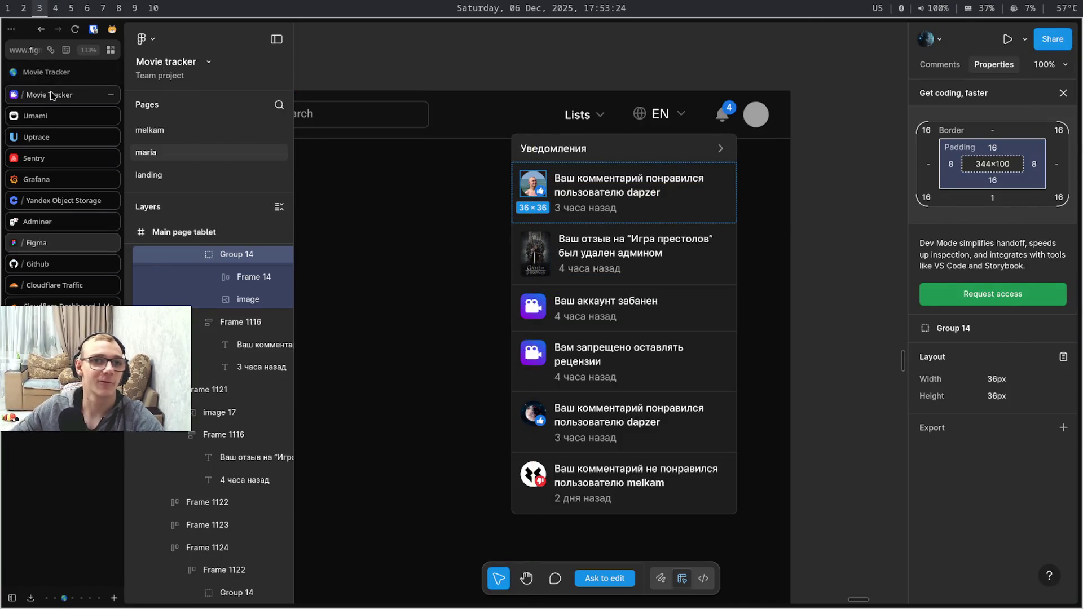
Bring up the Бумажный дом series page with its Network panel, then return to the IDE
left_click(66, 96)
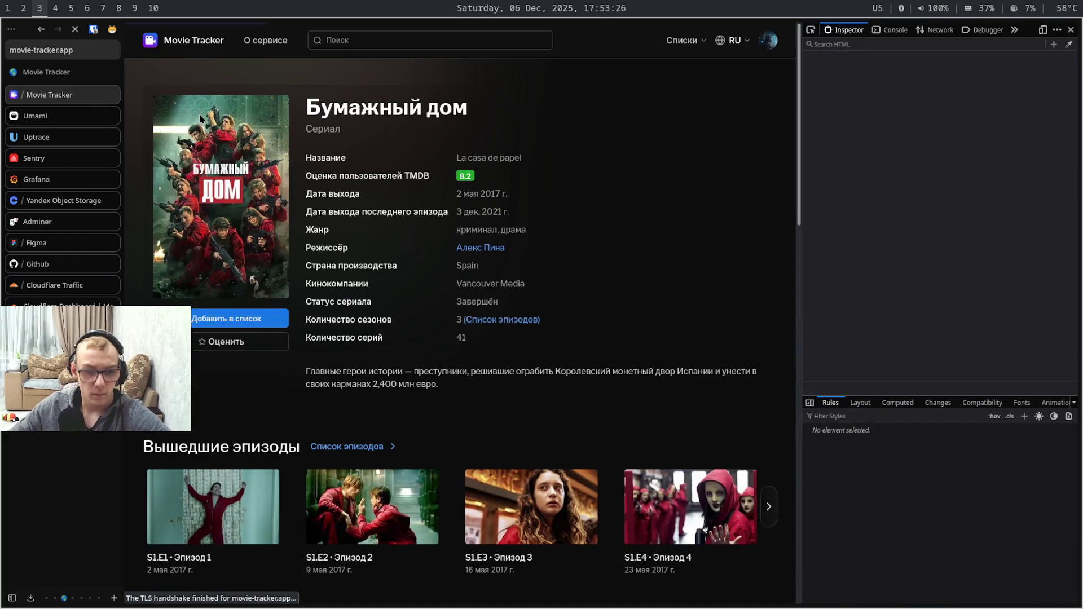
key("ctrl+shift+e")
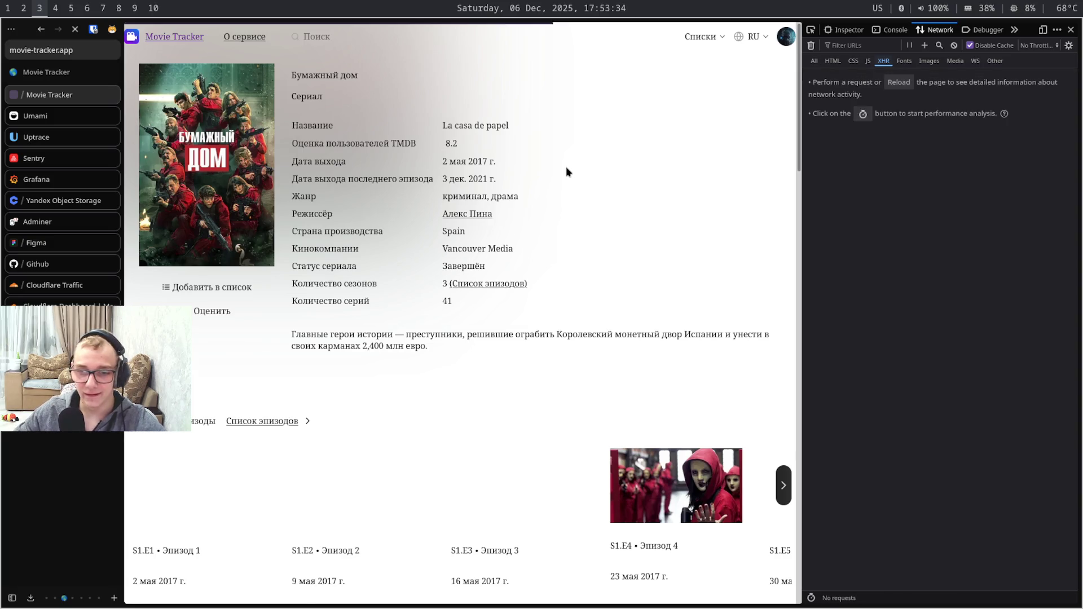
key("super+1")
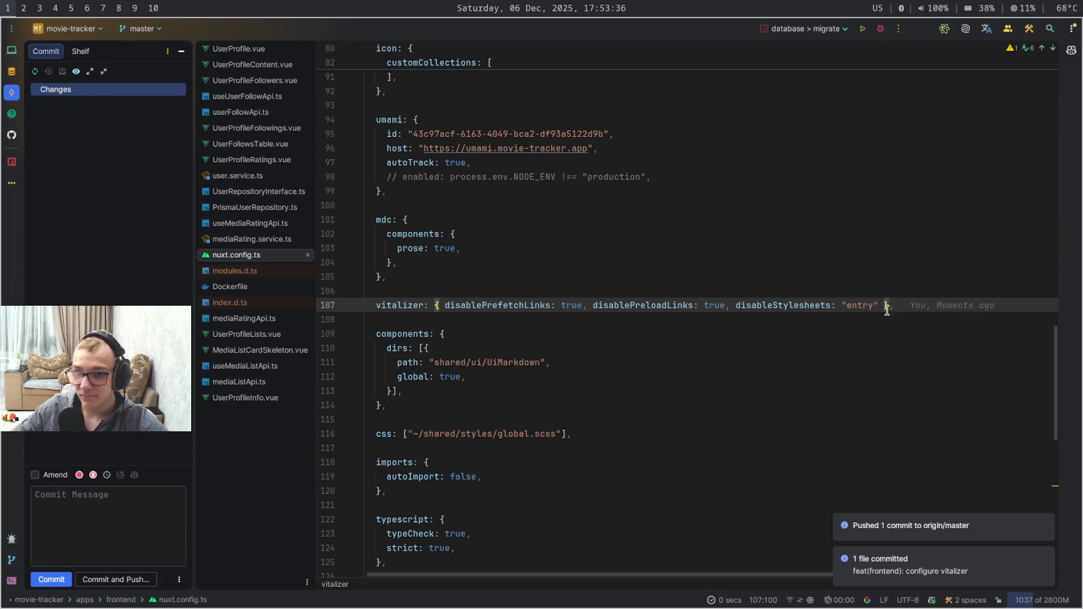
Delete the disableStylesheets: "entry" option from the vitalizer config on line 107
left_click_drag(882, 305, 725, 306)
key("BackSpace")
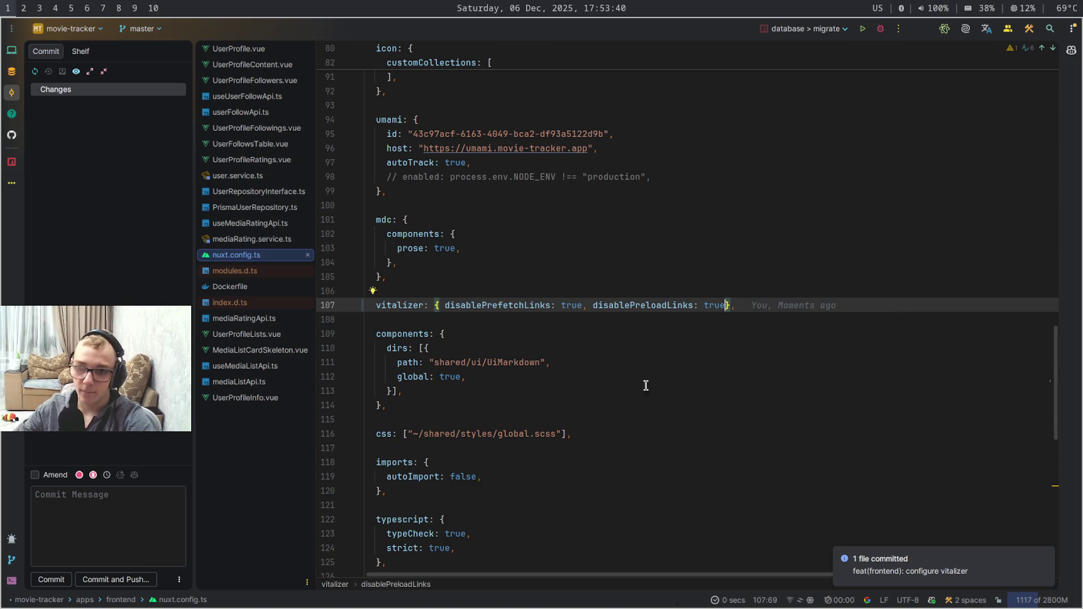
left_click(734, 322)
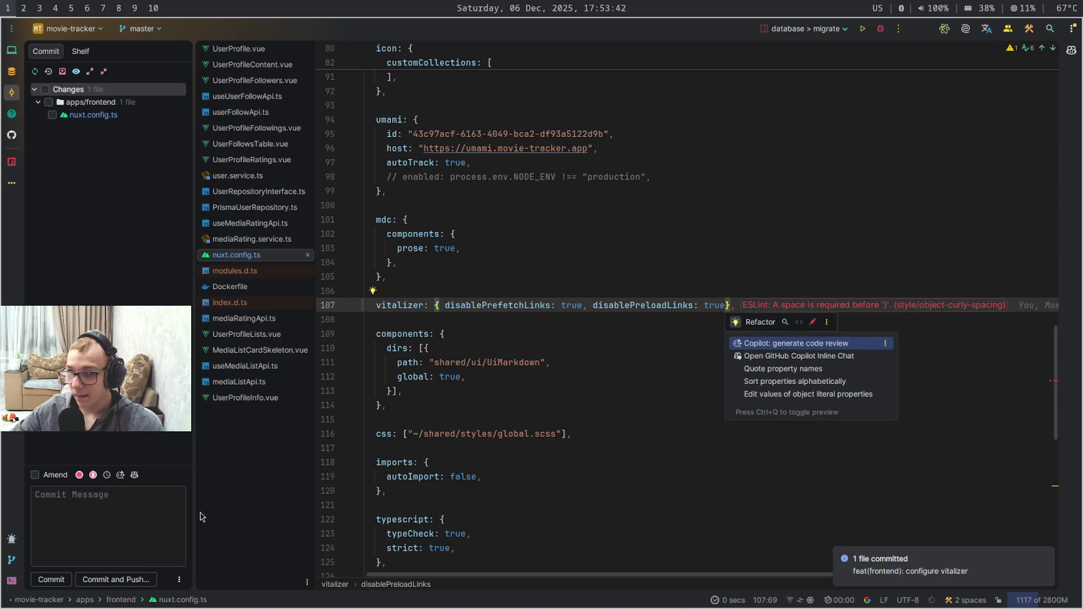
Commit nuxt.config.ts as 'feat(frontend): configure vitalizer' and push to origin master
left_click(112, 477)
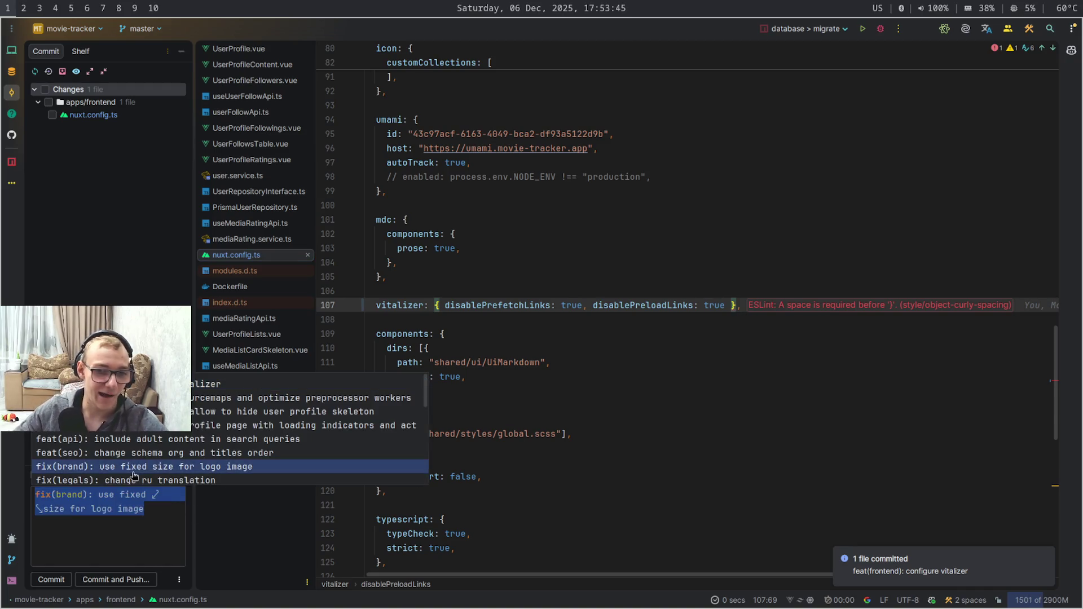
left_click(233, 383)
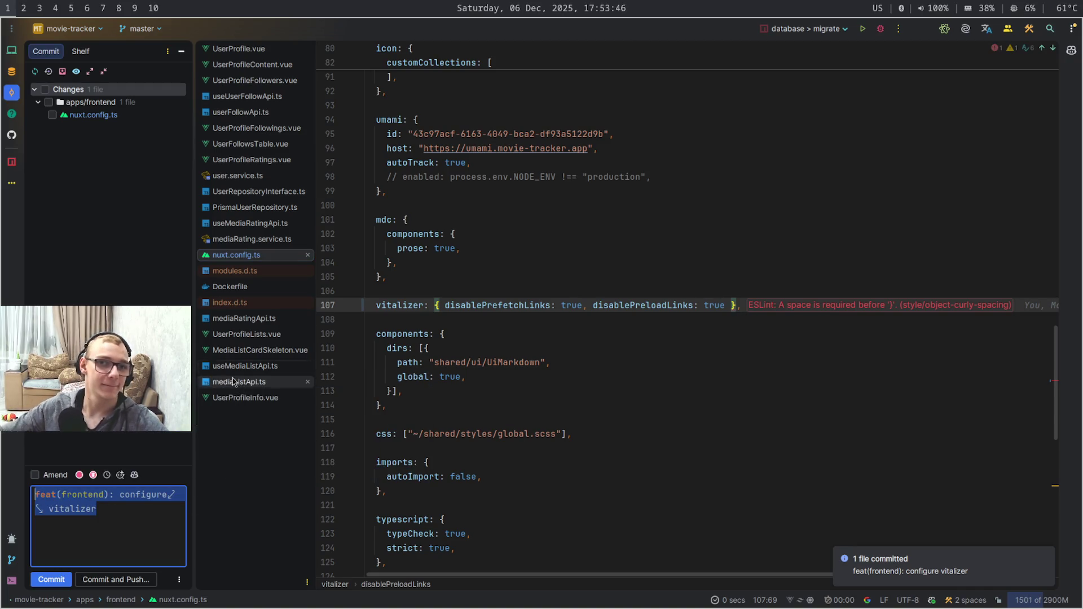
left_click(52, 115)
mouse_move(354, 351)
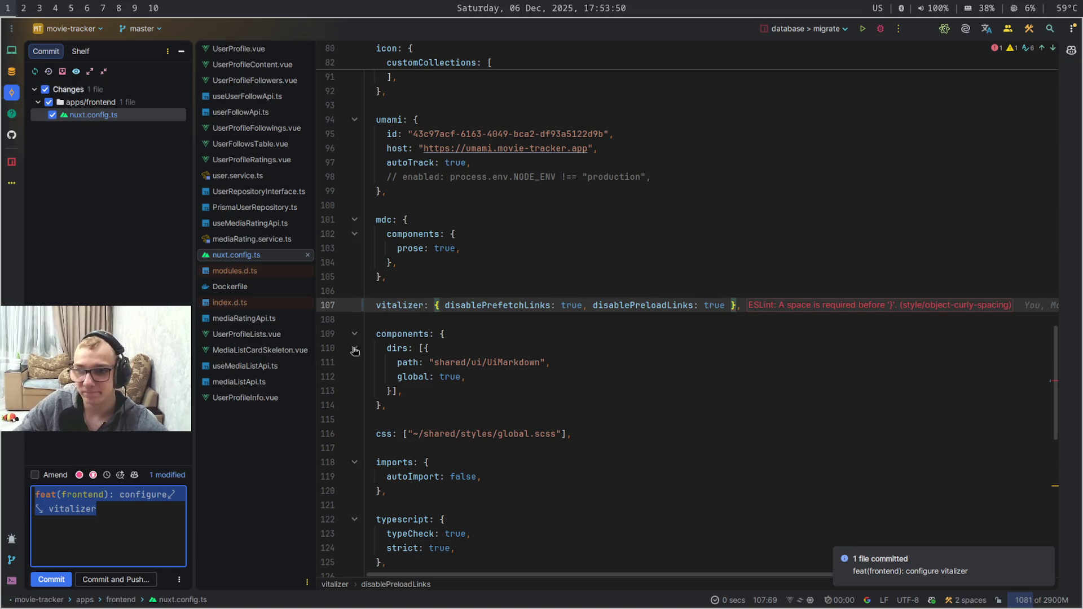
left_click(536, 361)
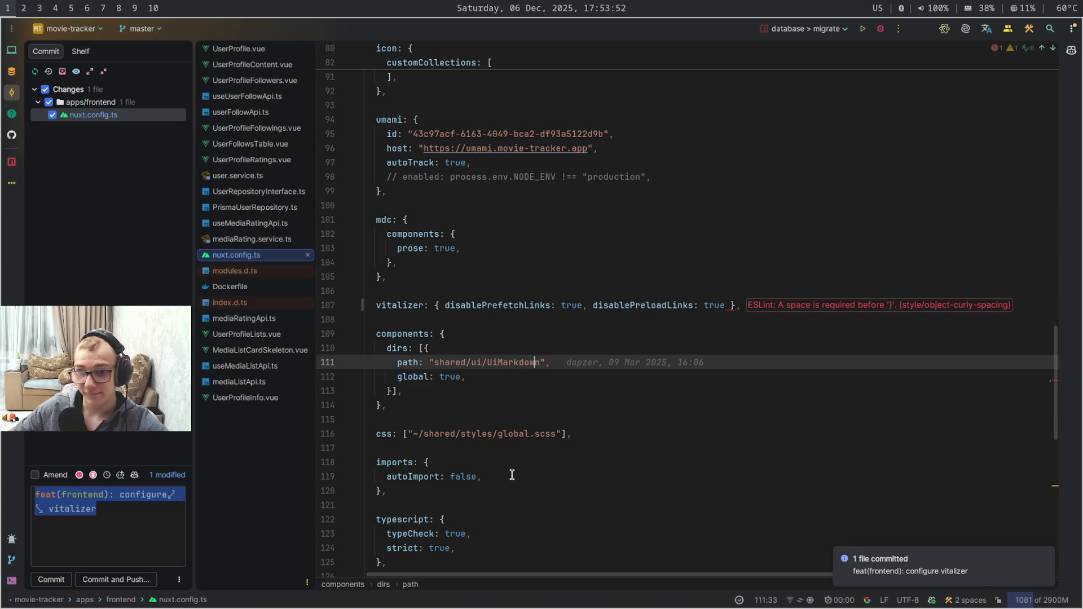
left_click(116, 579)
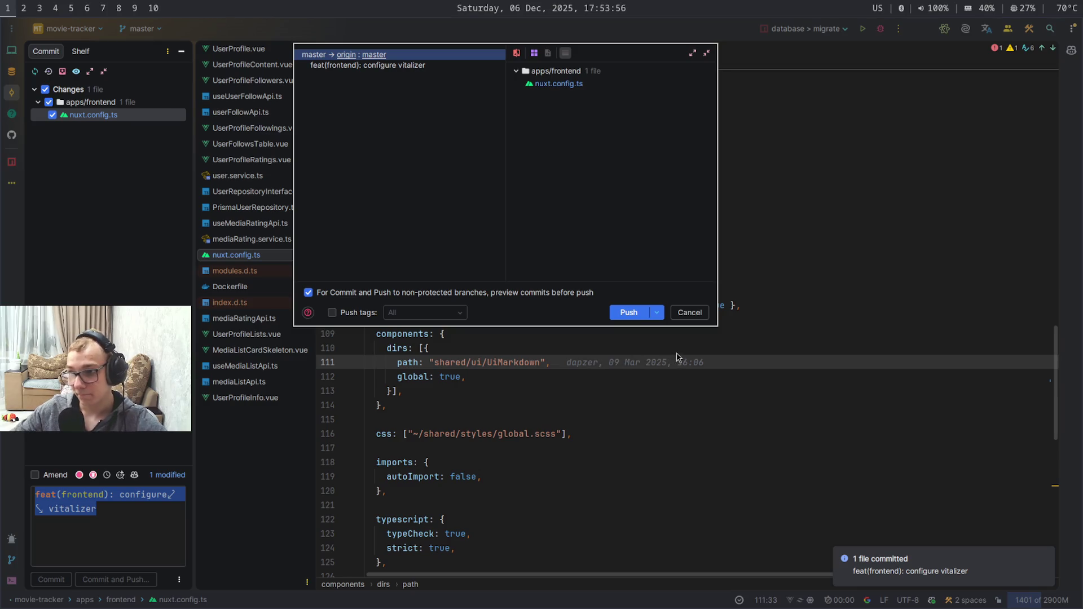
left_click(629, 312)
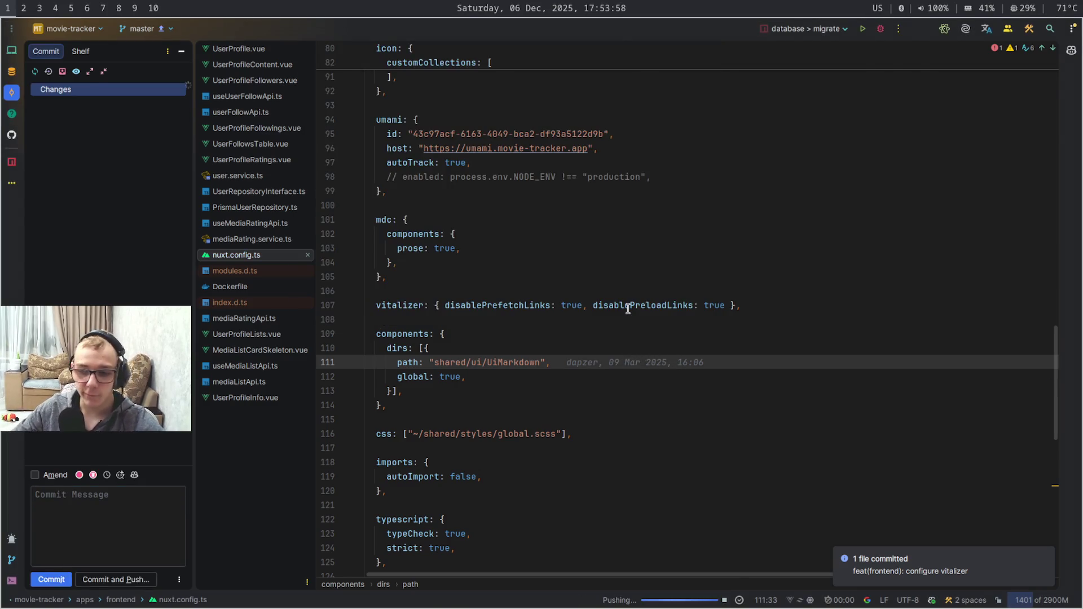
key("super+3")
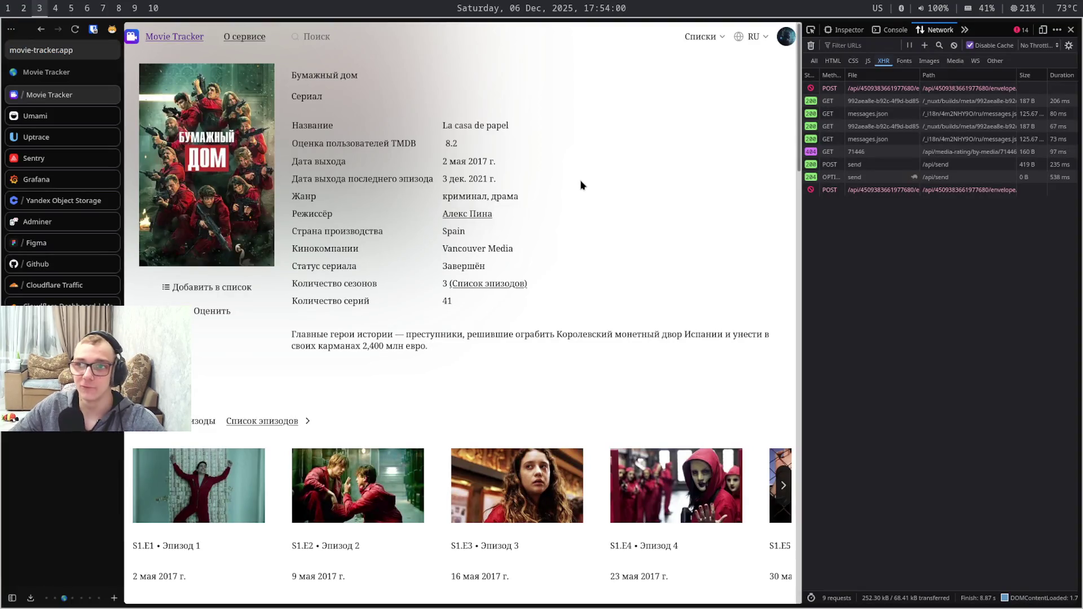
scroll(583, 180, "down", 5)
scroll(652, 142, "up", 5)
scroll(657, 140, "down", 1)
scroll(657, 140, "down", 5)
scroll(658, 141, "down", 5)
scroll(658, 141, "down", 5)
scroll(666, 148, "down", 3)
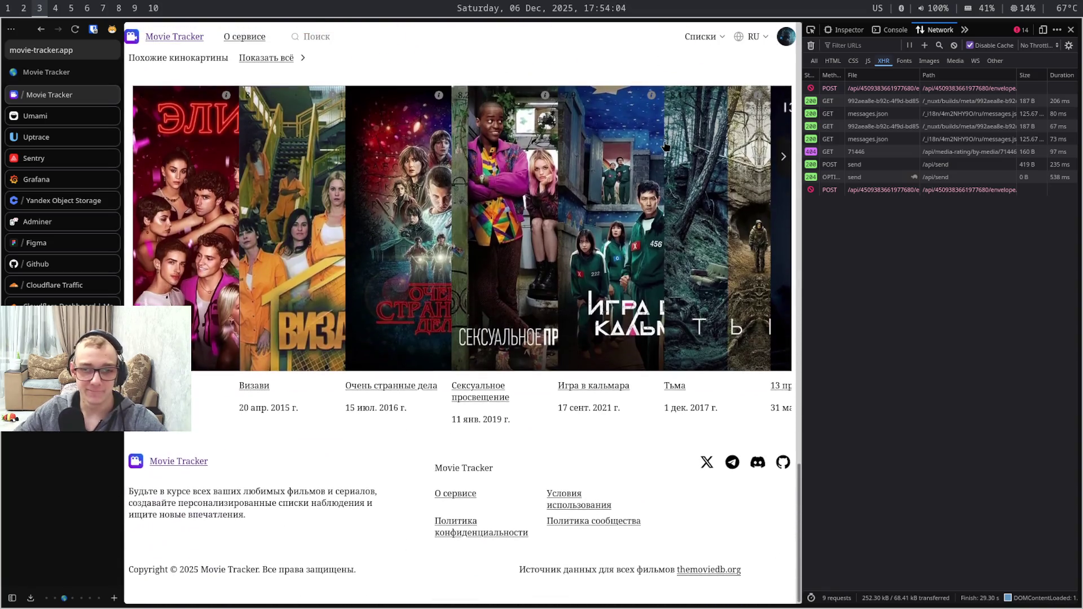
scroll(669, 145, "up", 5)
scroll(677, 145, "up", 5)
scroll(703, 145, "up", 5)
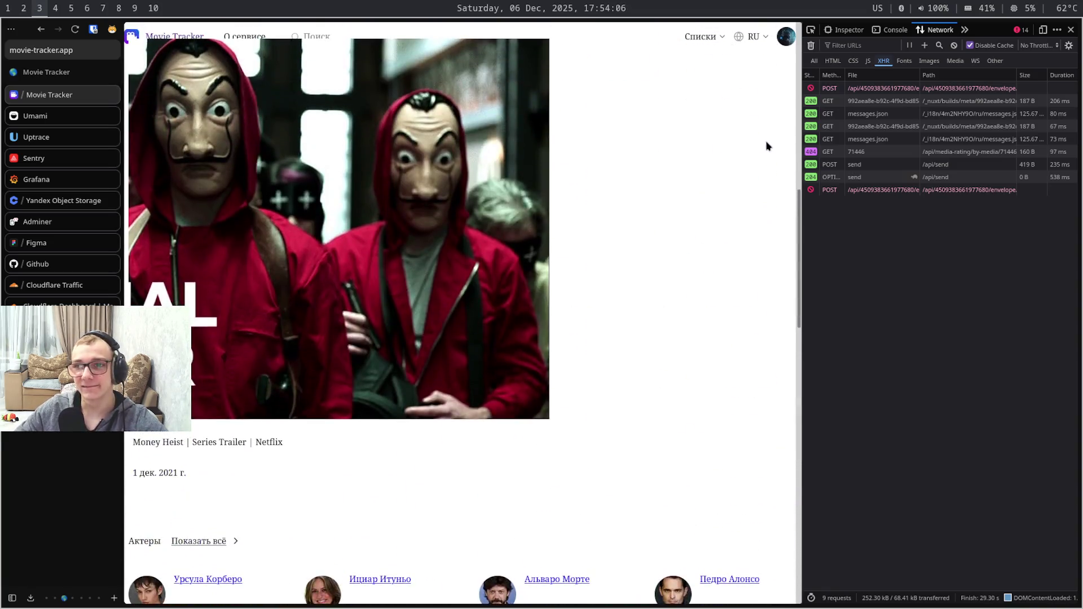
scroll(764, 145, "up", 3)
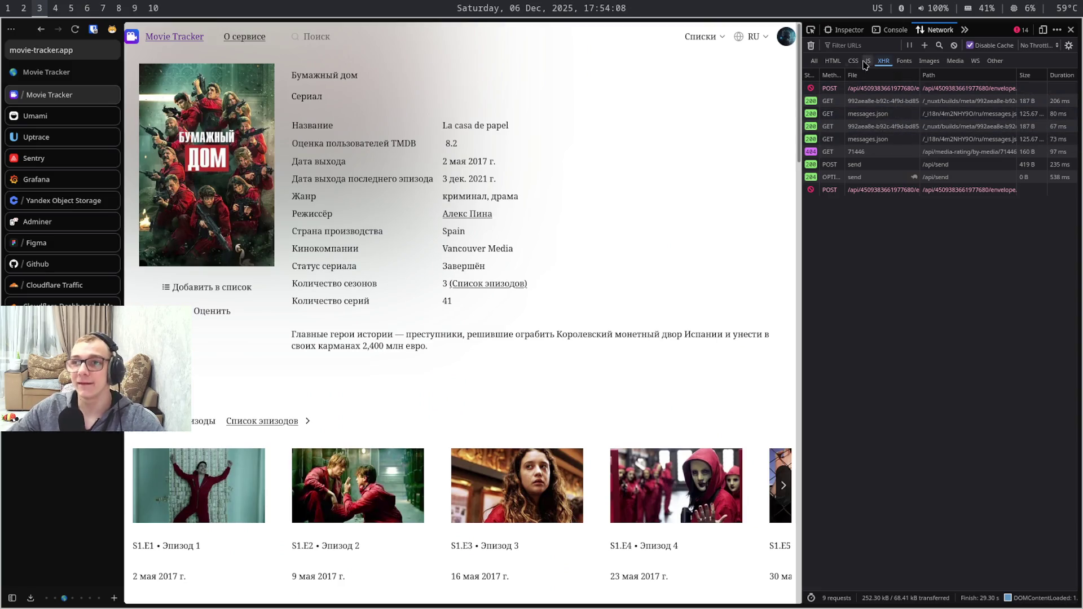
Filter the network log to CSS requests and reload the series page
left_click(854, 63, "ctrl")
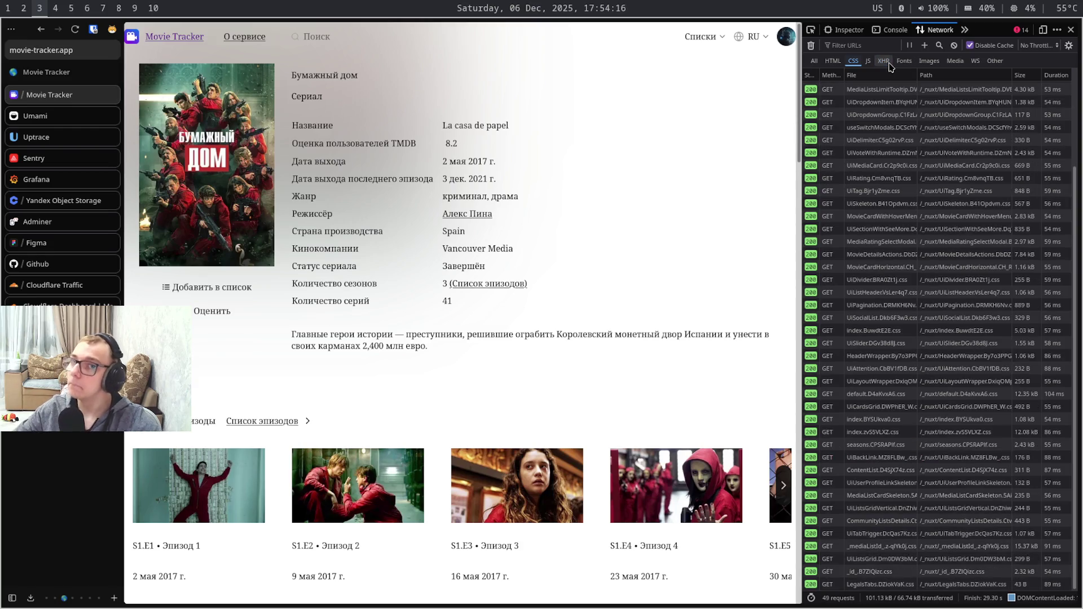
key("ctrl+r")
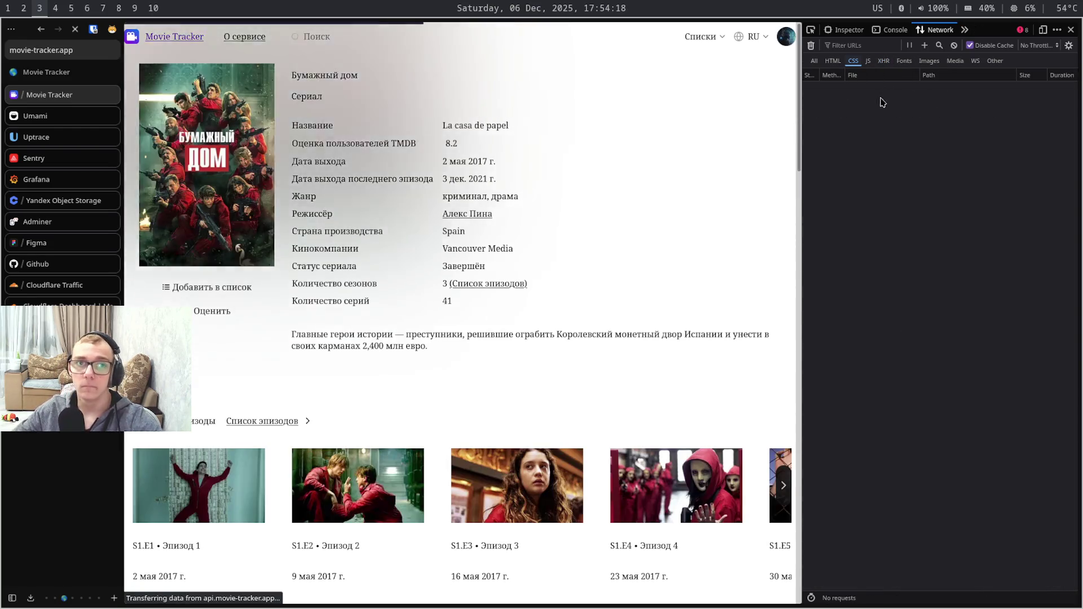
key("super+4")
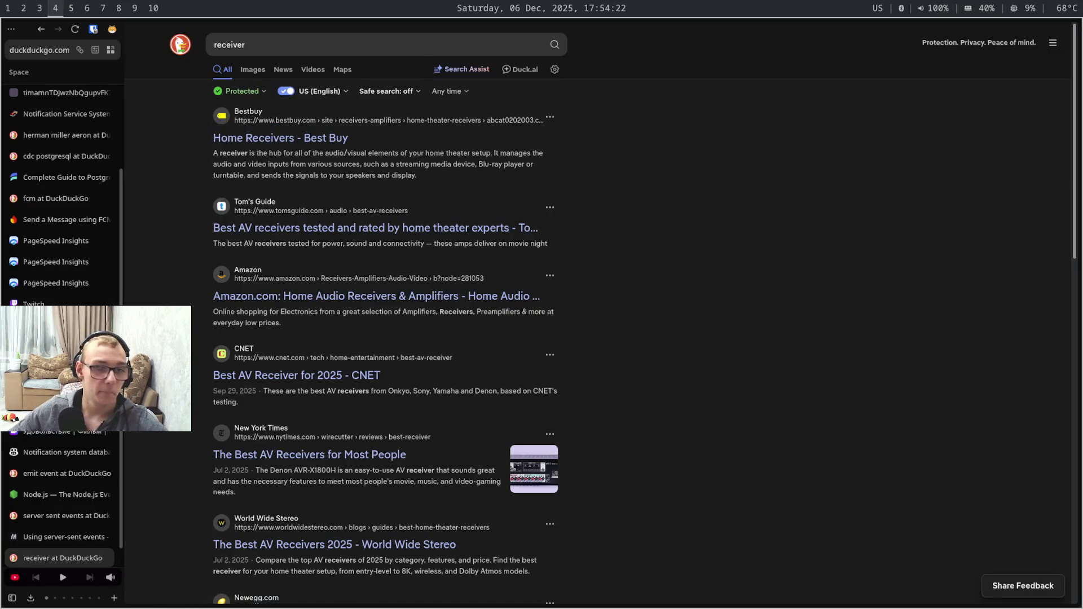
Start a fresh PageSpeed analysis of the movie-tracker TV page URL in a new tab
left_click(55, 339)
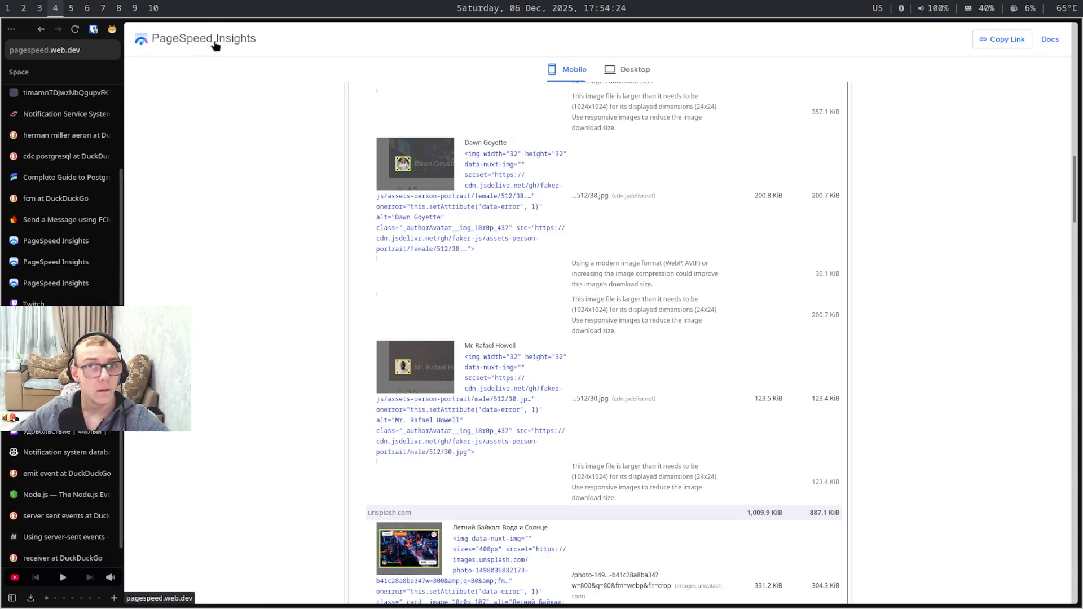
key("ctrl+shift+Tab")
key("ctrl+shift+Tab")
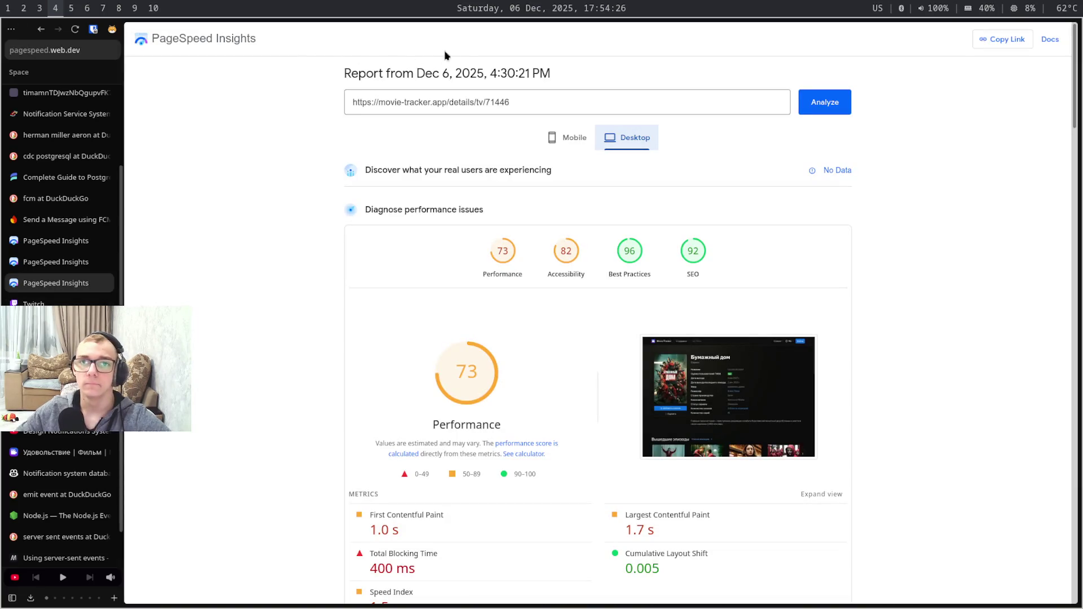
left_click(600, 100)
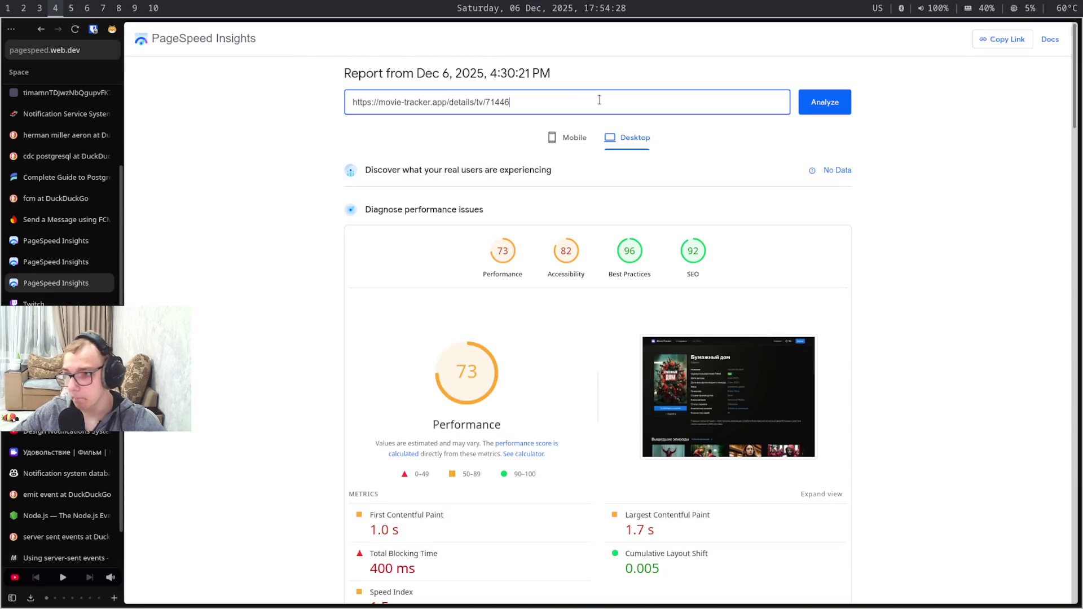
key("ctrl+a")
key("ctrl+c")
key("ctrl+Tab")
key("ctrl+Tab")
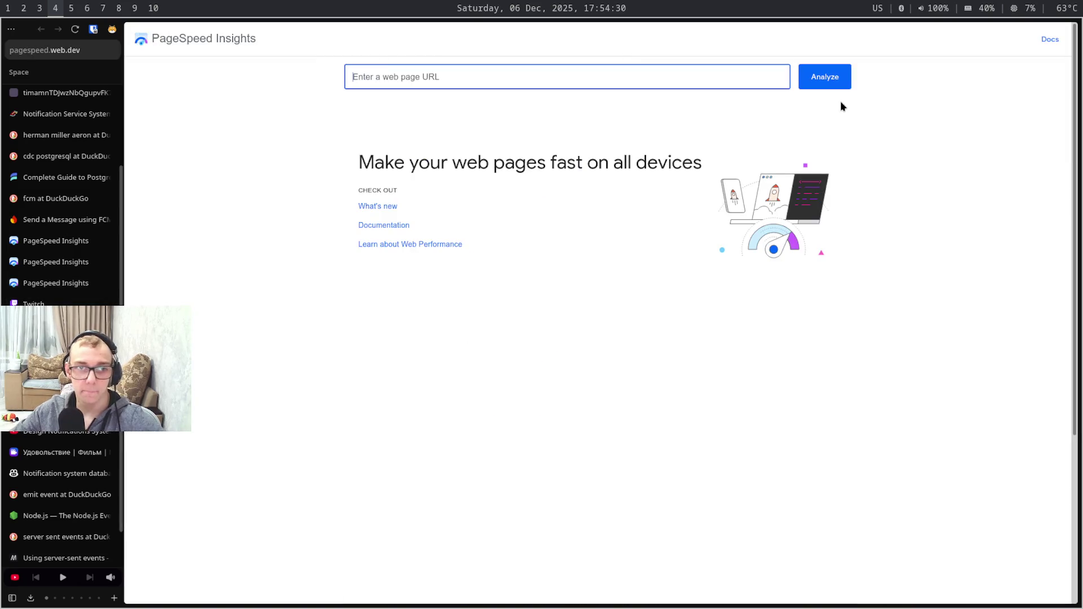
key("ctrl+v")
left_click(837, 74)
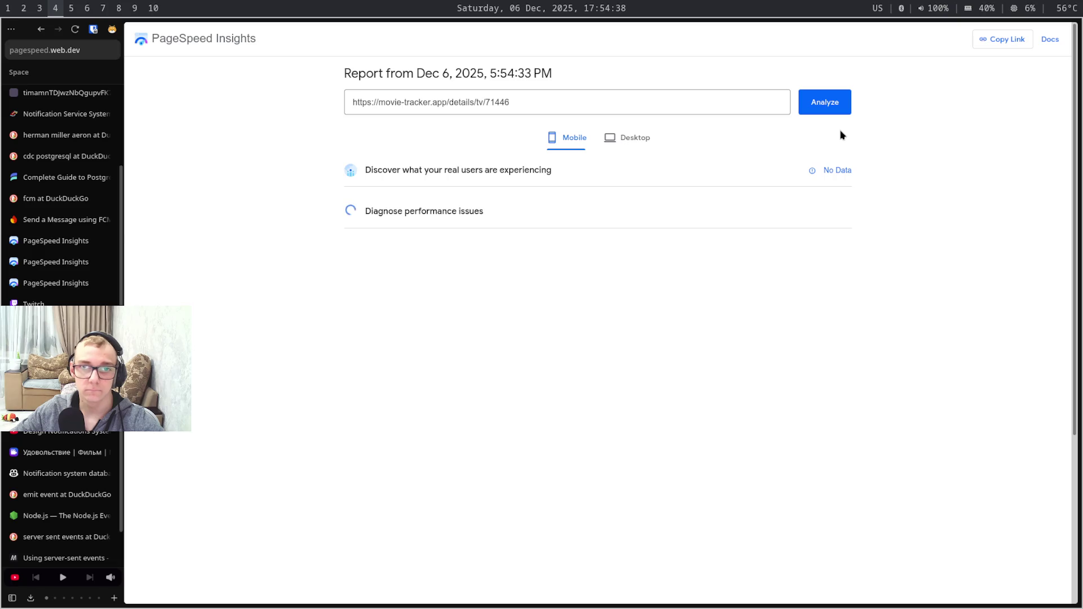
Check the terminal, then bring up the GitHub Notification system issue in the Movie Tracker browser
key("super+5")
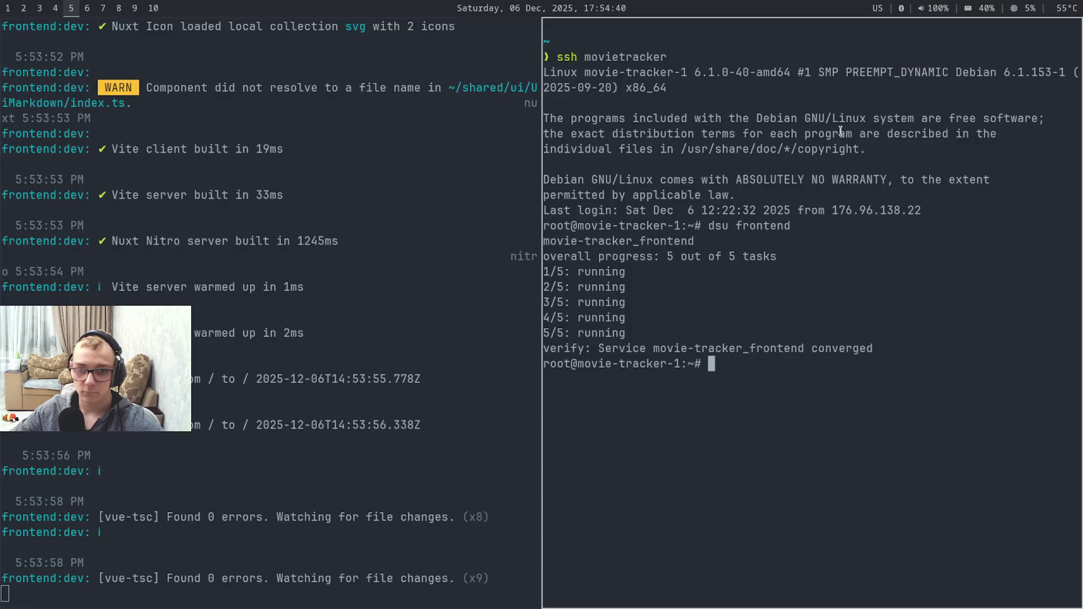
key("super+6")
key("super+5")
key("super+4")
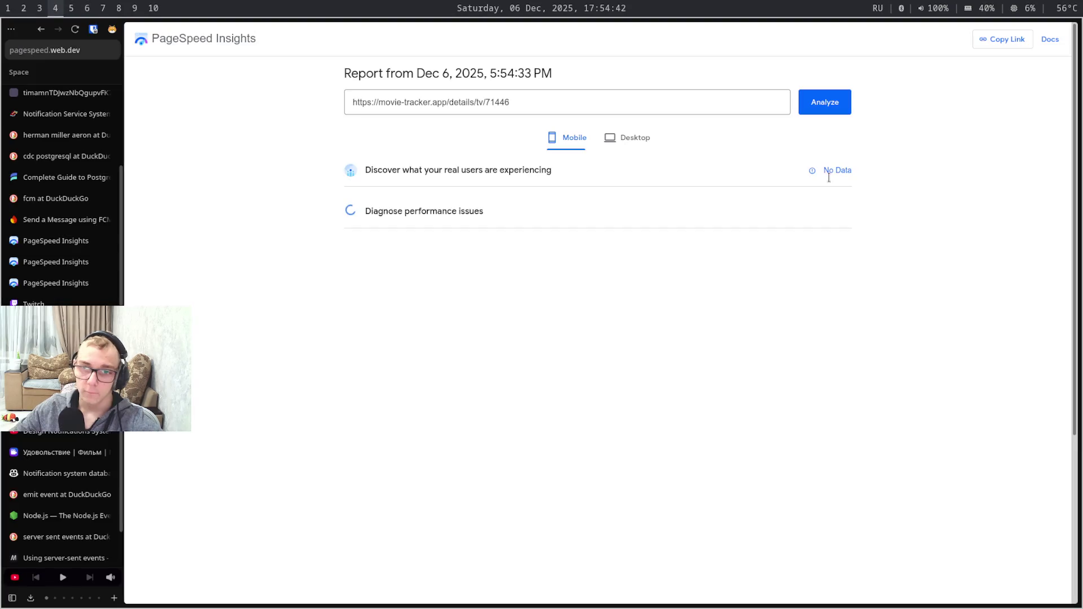
key("super+3")
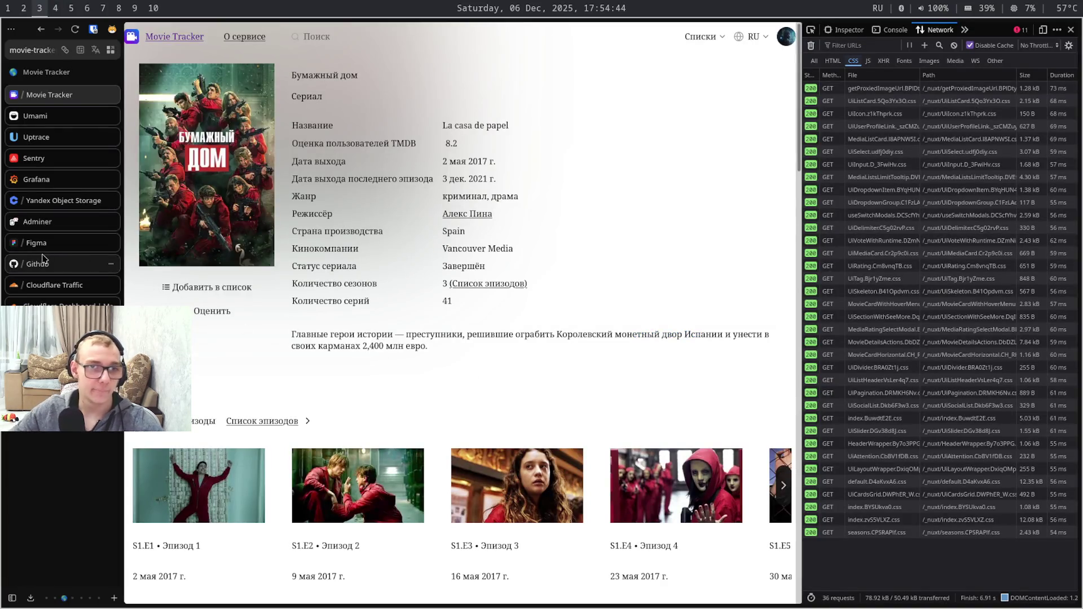
left_click(47, 261)
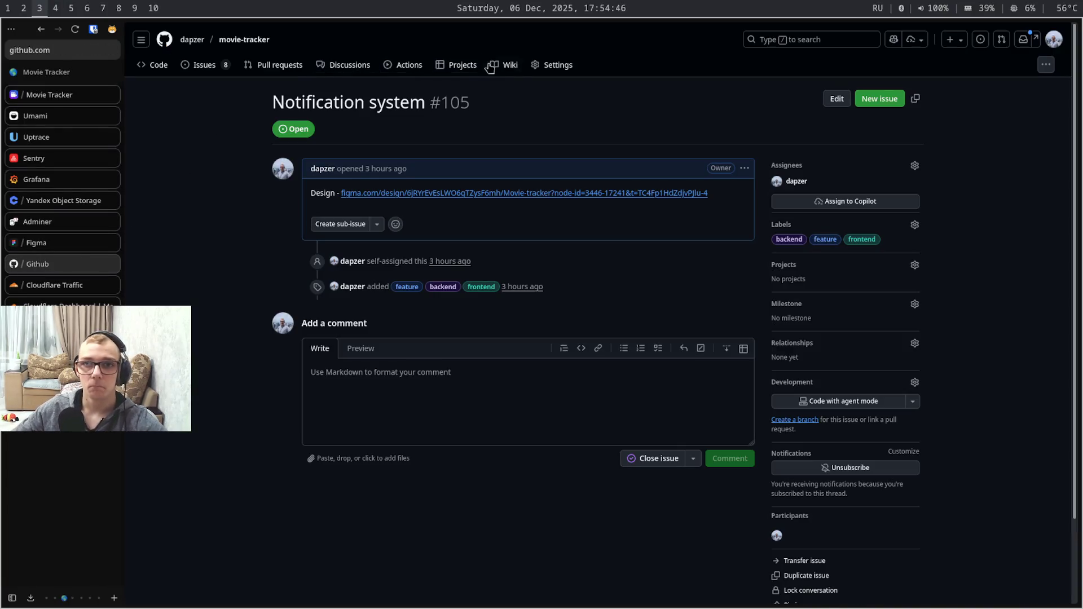
Open the latest Actions workflow run of movie-tracker, then return to the PageSpeed report
left_click(411, 66)
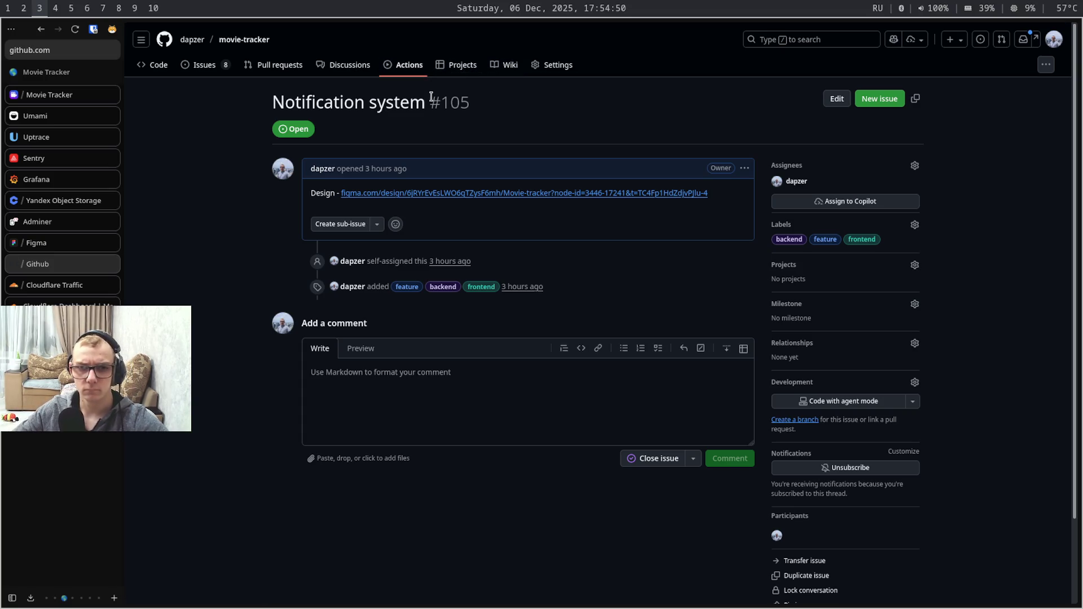
left_click(431, 226)
key("super+4")
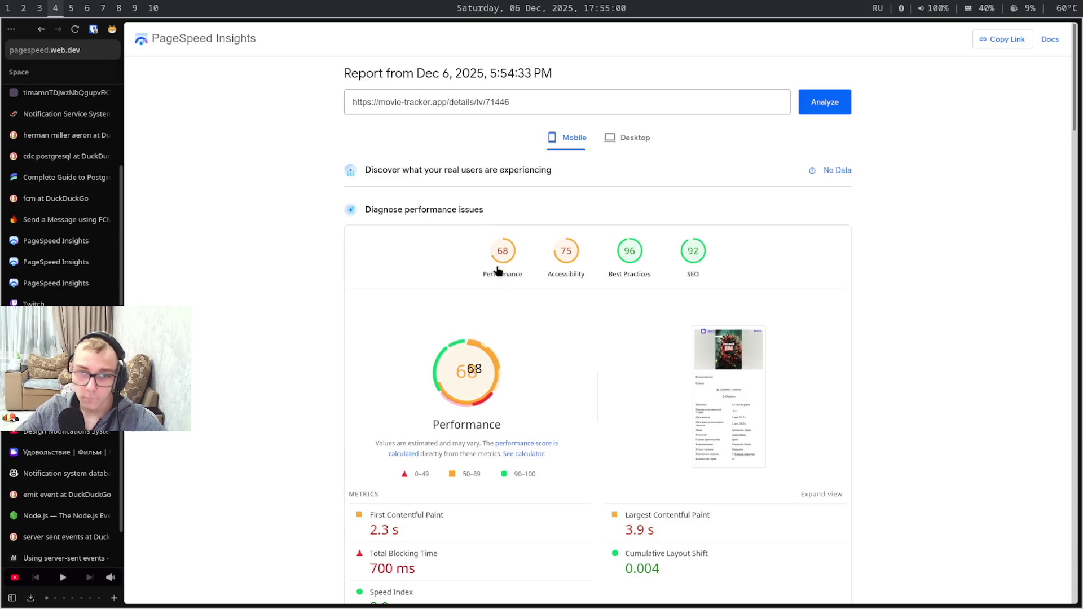
scroll(509, 304, "down", 5)
scroll(509, 304, "down", 2)
scroll(509, 304, "up", 6)
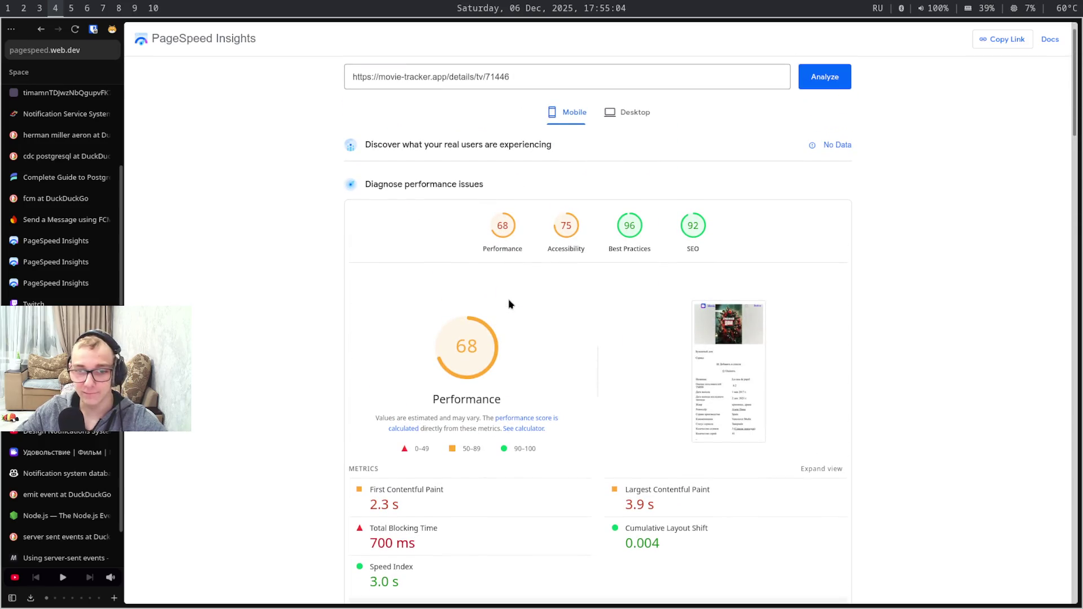
Switch the desktop report to Mobile and move to the new mobile report tab
key("ctrl+shift+Tab")
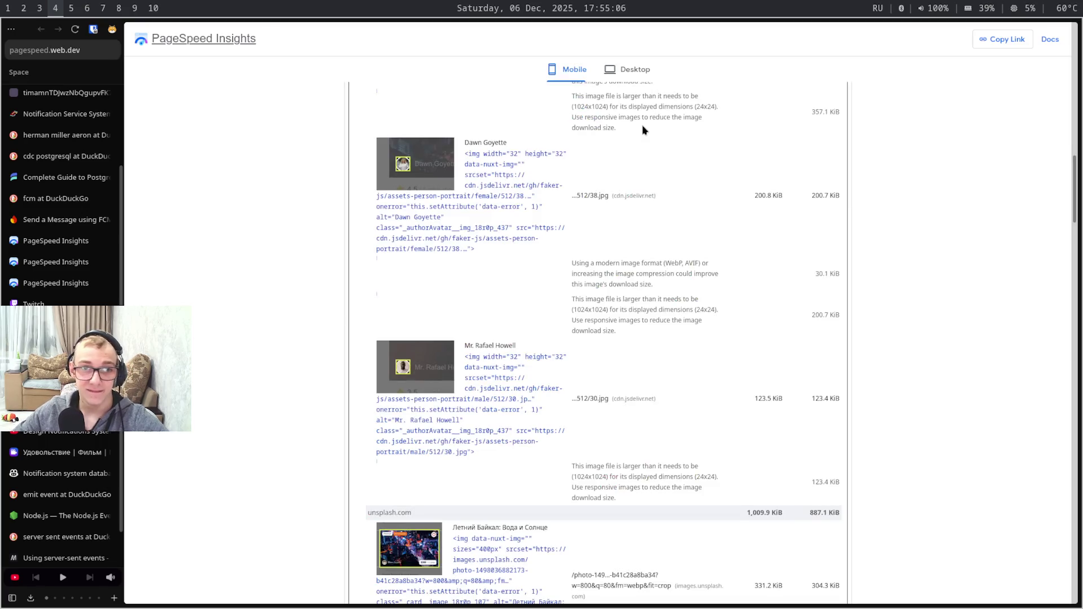
key("ctrl+shift+Tab")
key("ctrl+shift+Tab")
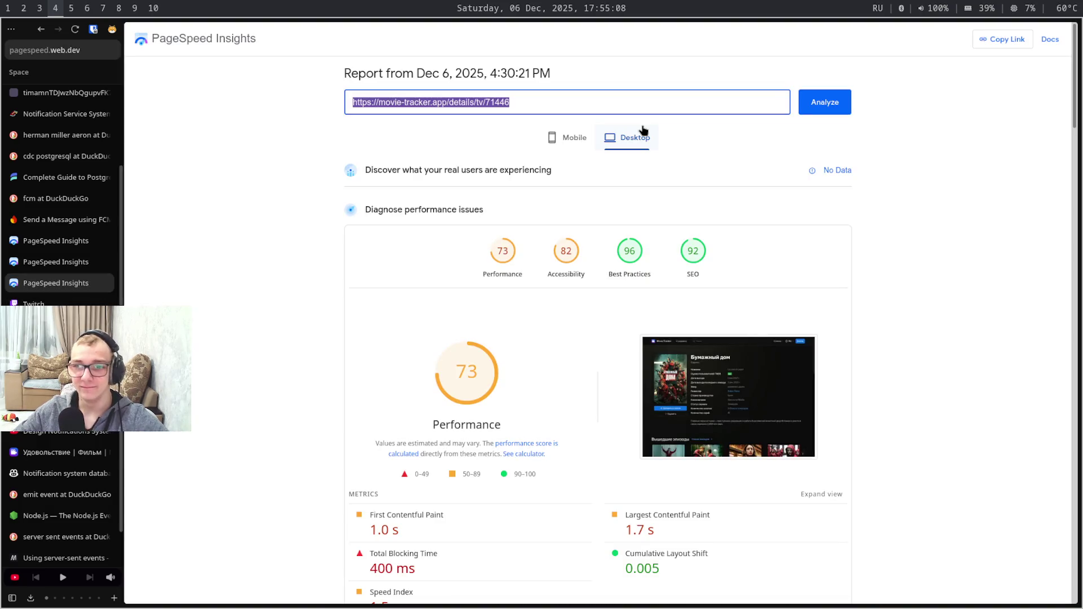
left_click(572, 140)
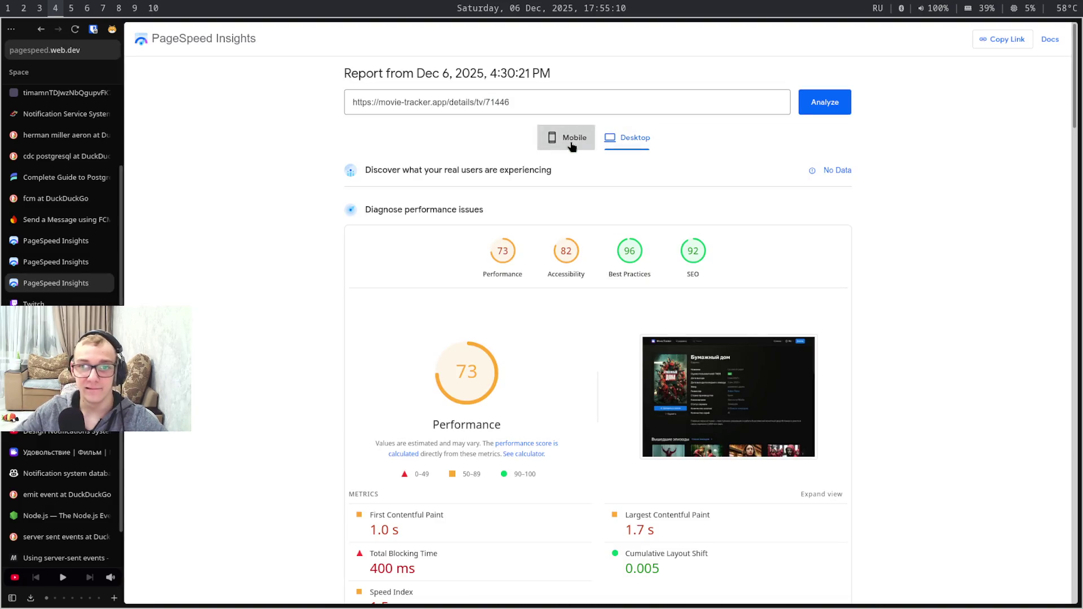
key("ctrl+Tab")
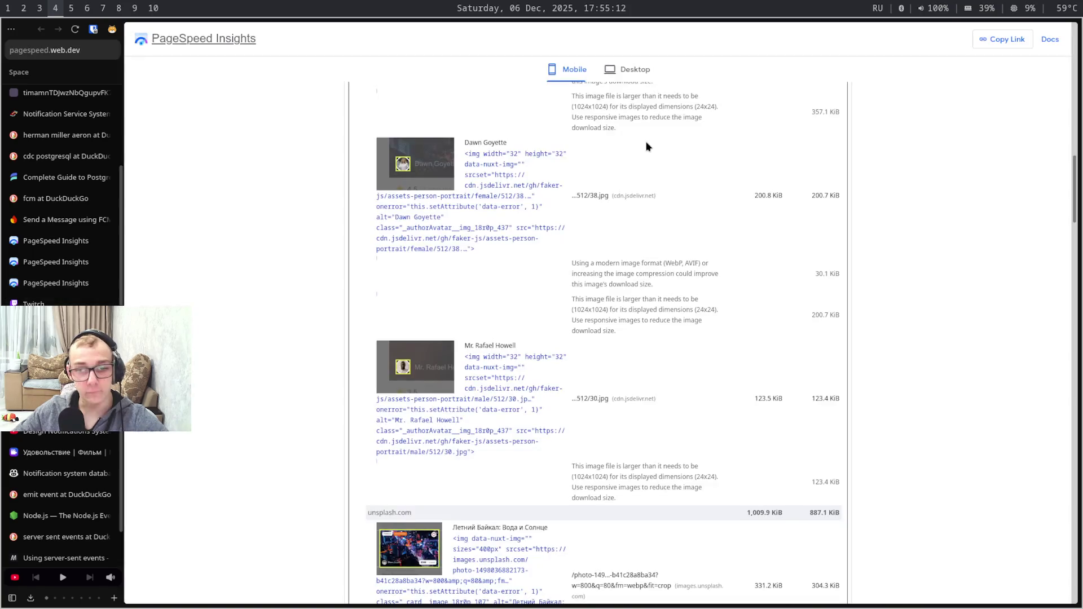
key("ctrl+Tab")
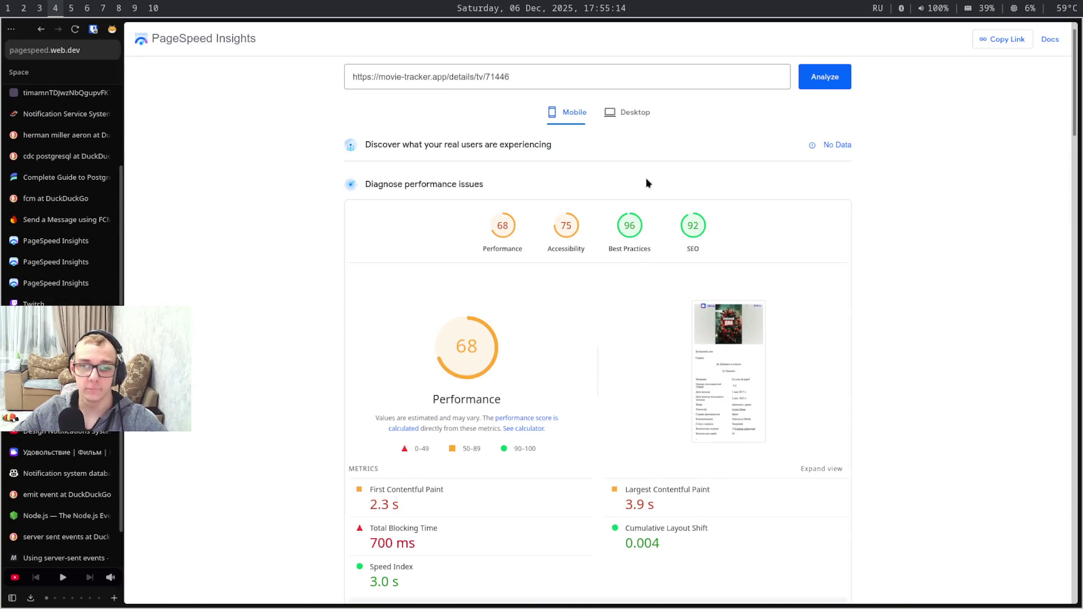
scroll(502, 541, "down", 8)
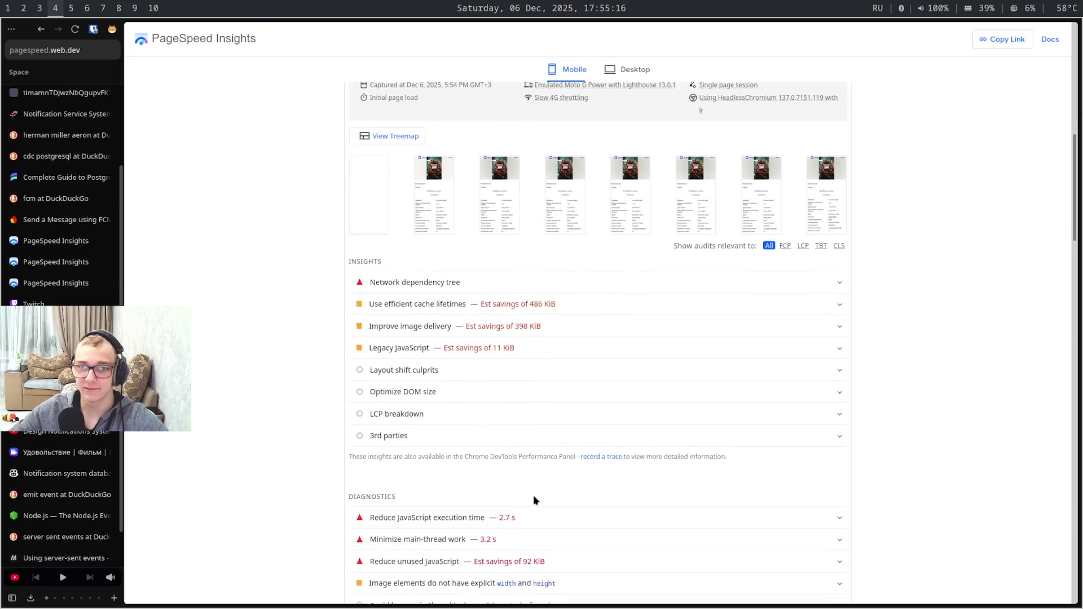
Review the dependency tree, cache lifetimes, image delivery and Legacy JavaScript insights and the JavaScript execution time diagnostic
left_click(677, 286)
left_click(677, 288)
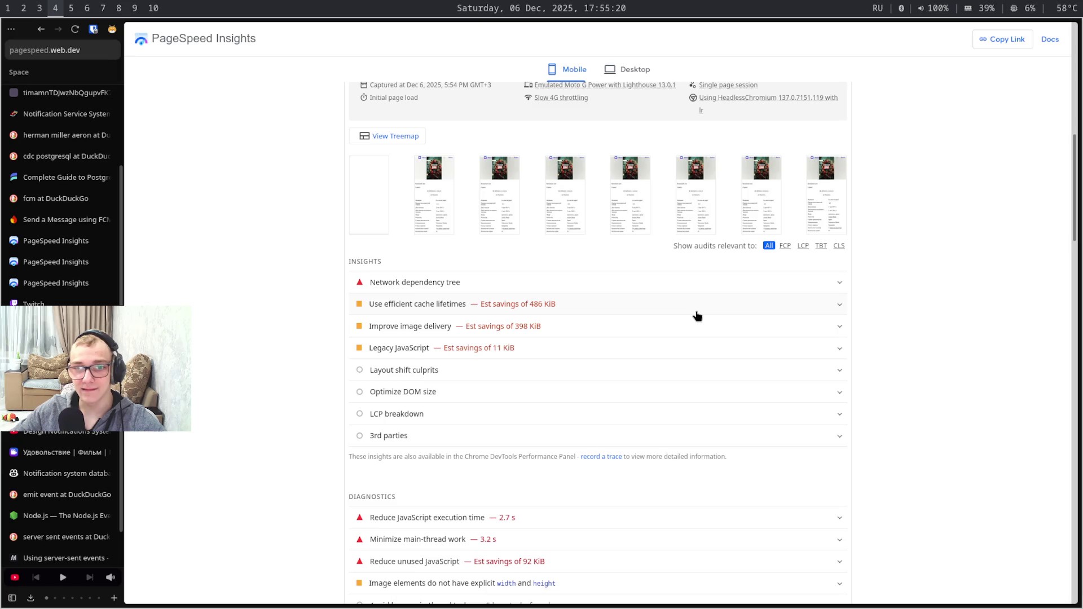
left_click(694, 306)
left_click(695, 310)
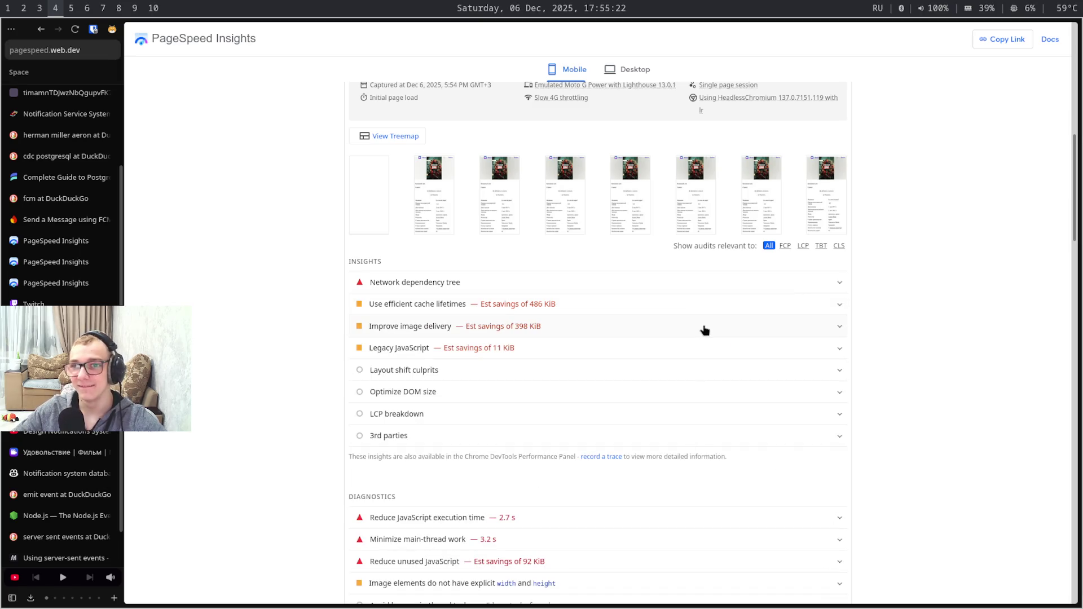
left_click(705, 330)
left_click(712, 345)
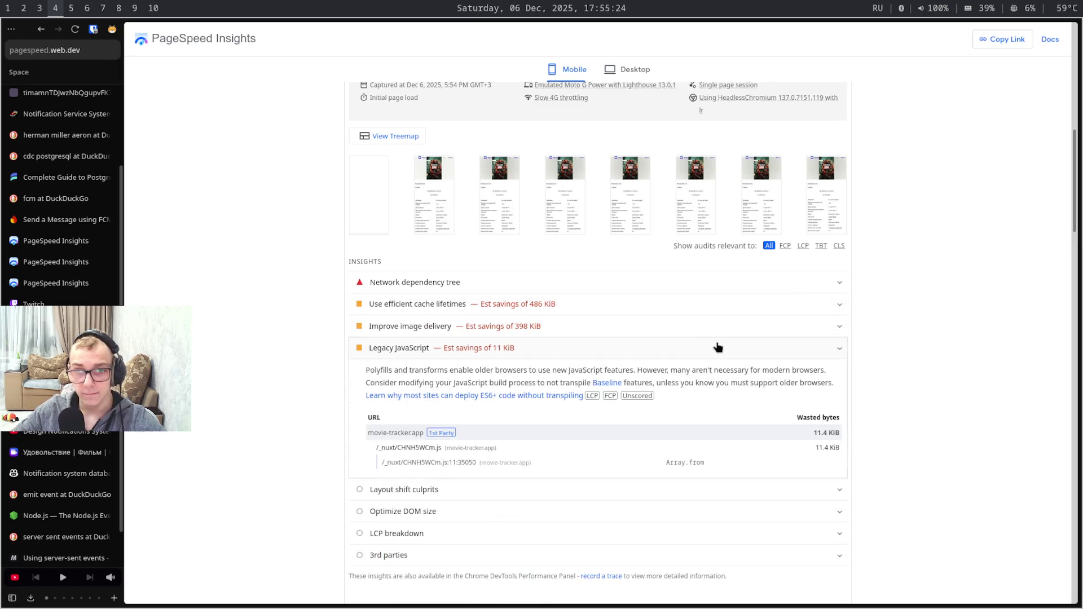
left_click(716, 347)
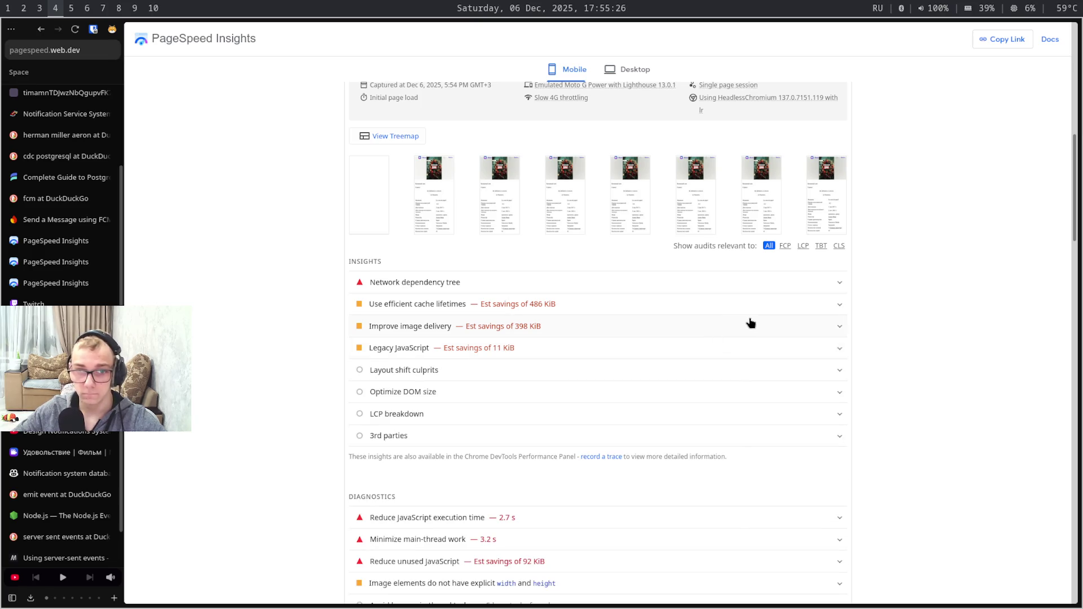
left_click(768, 521)
scroll(913, 514, "down", 6)
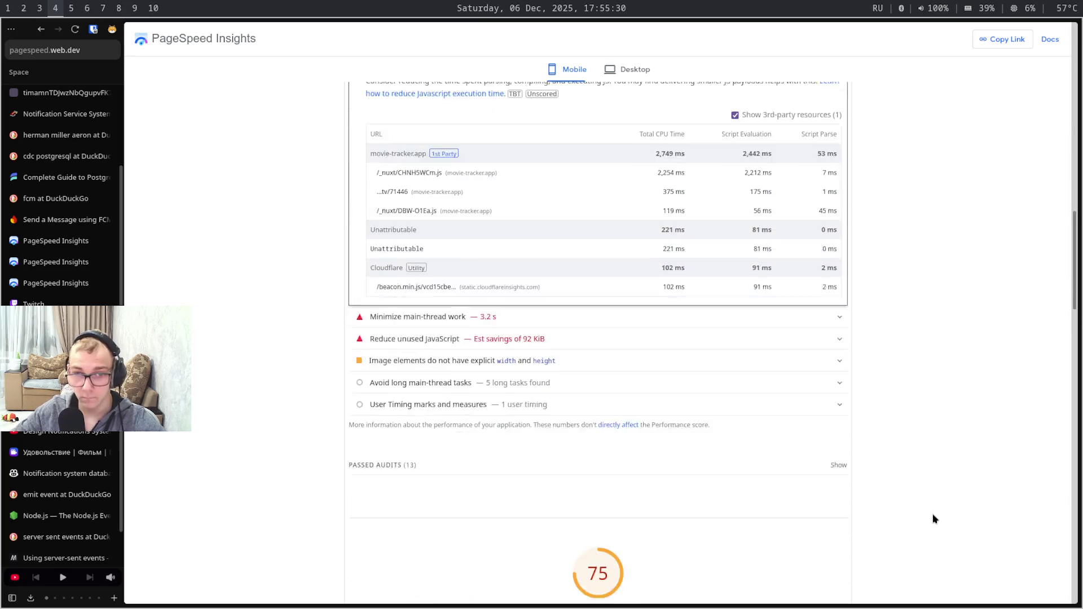
scroll(923, 482, "up", 10)
scroll(897, 440, "up", 5)
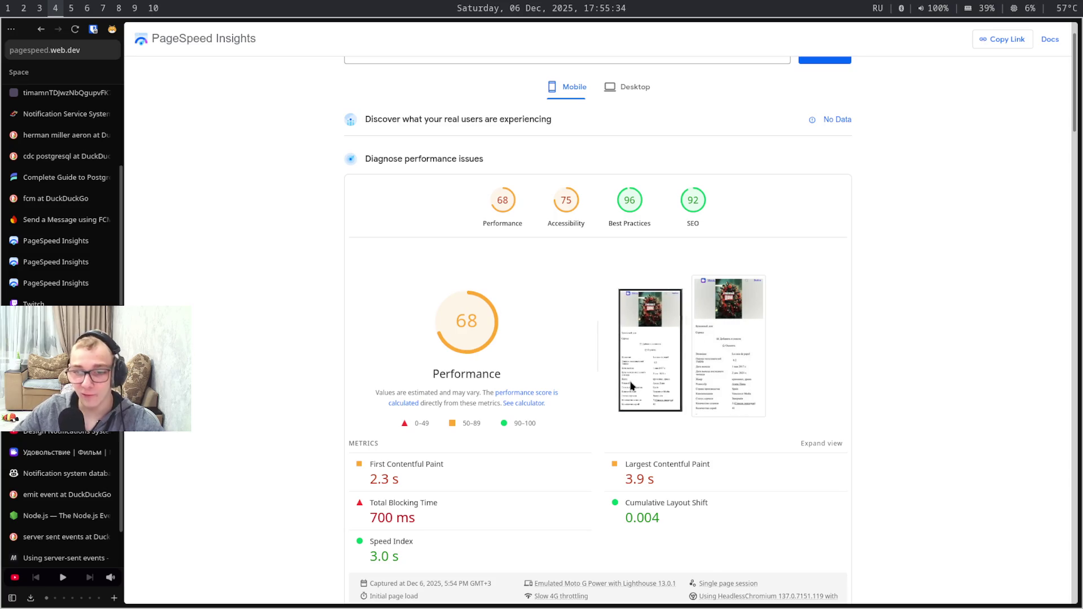
scroll(627, 413, "down", 6)
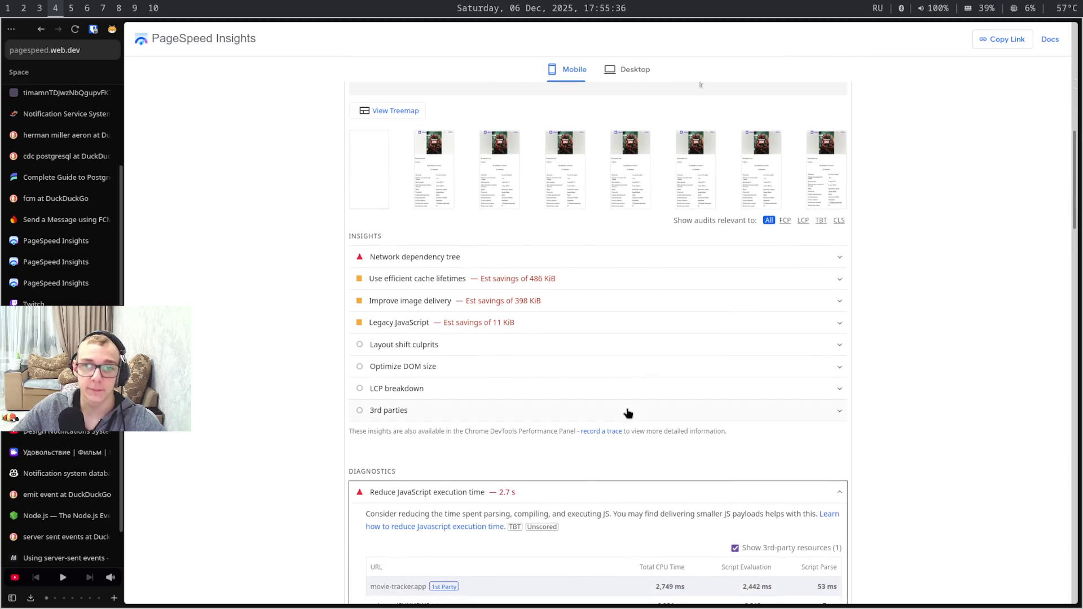
scroll(627, 412, "up", 6)
scroll(625, 410, "up", 2)
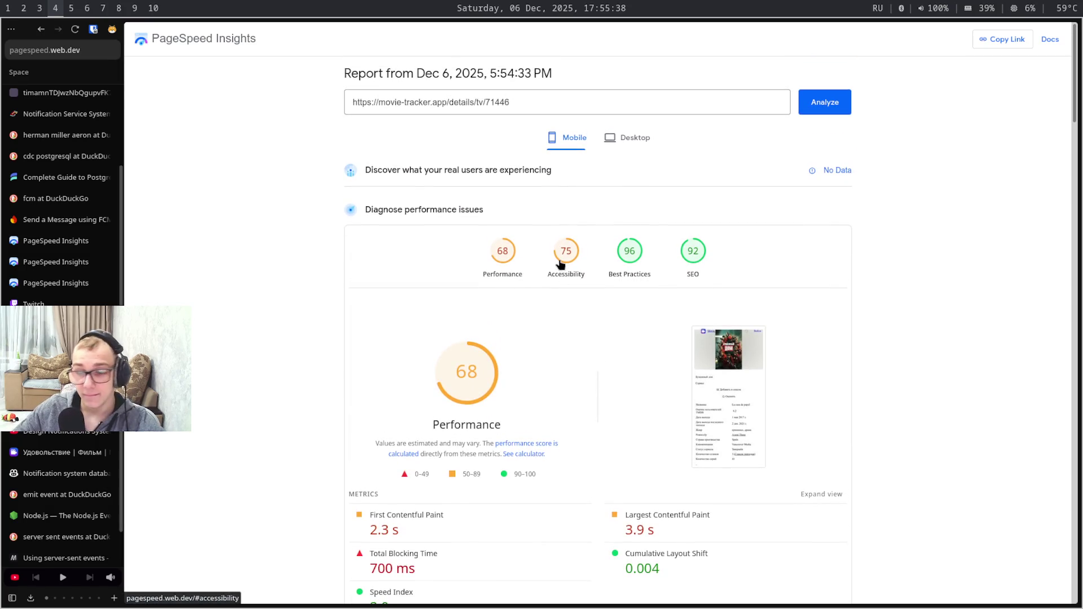
scroll(559, 265, "down", 5)
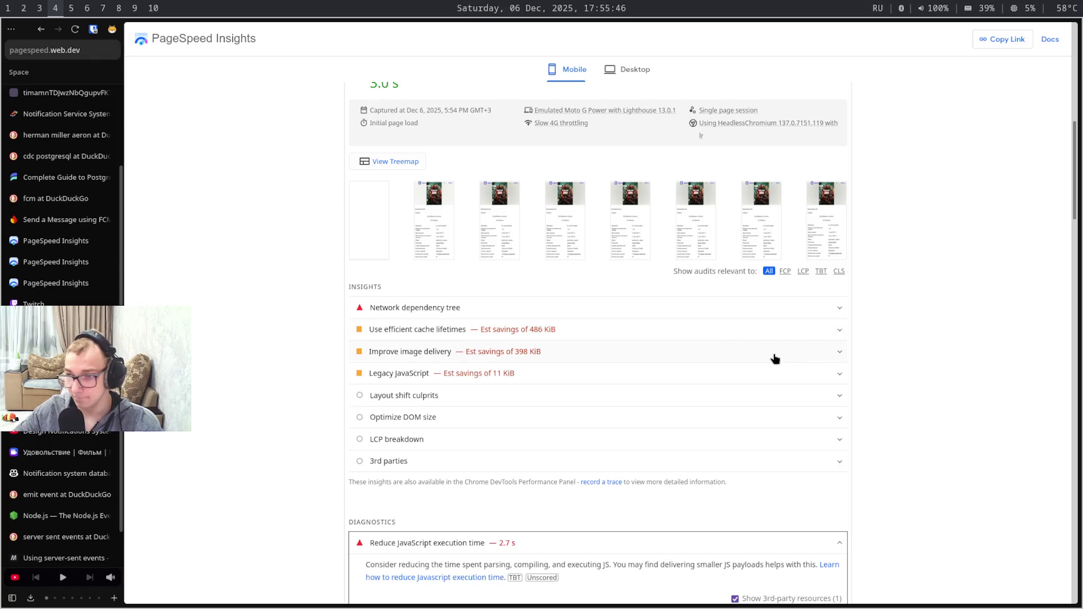
key("super+3")
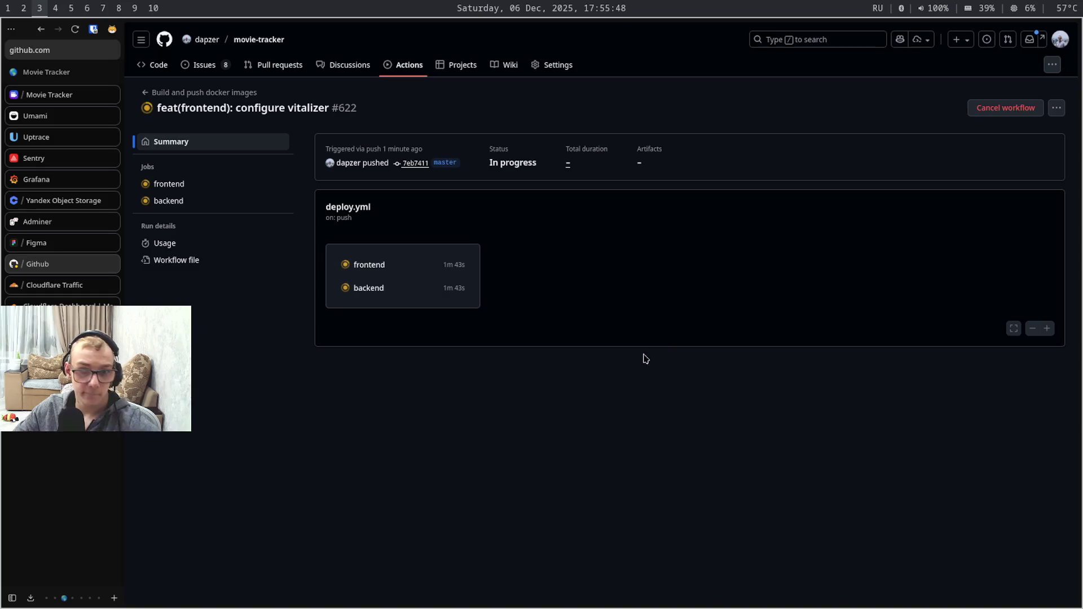
Read the backend job's build log of run #622 and open the frontend job's steps
left_click(395, 289)
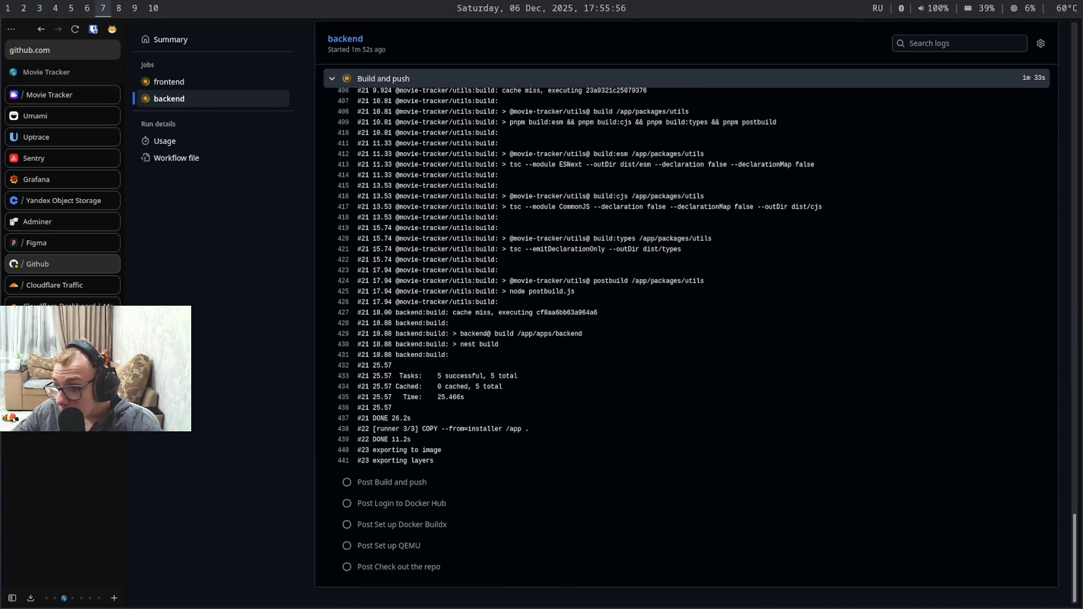
key("super+9")
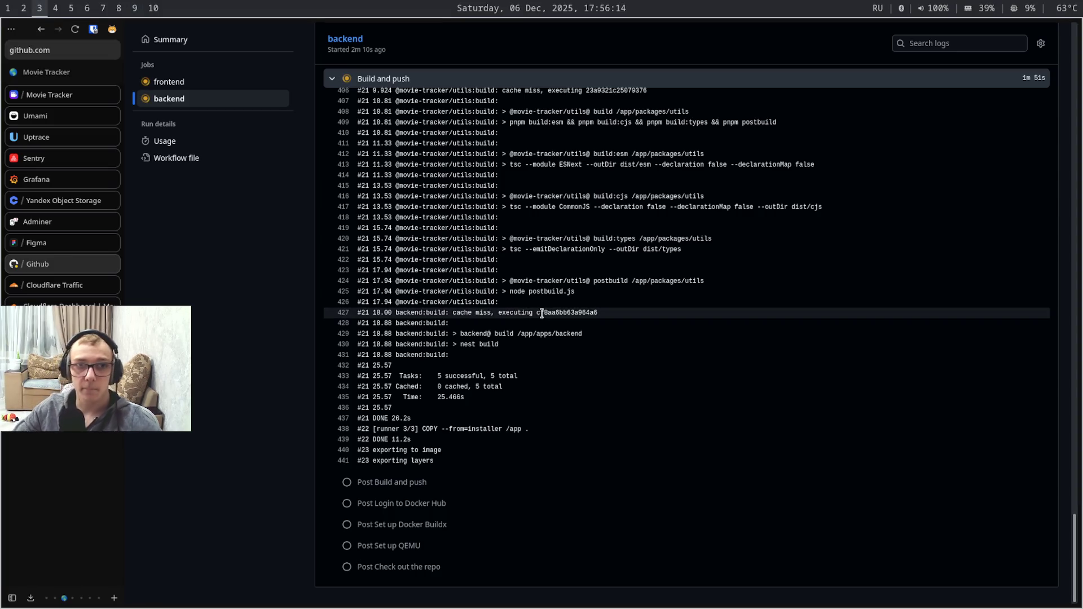
scroll(541, 312, "up", 10)
scroll(541, 312, "up", 10)
scroll(540, 312, "up", 10)
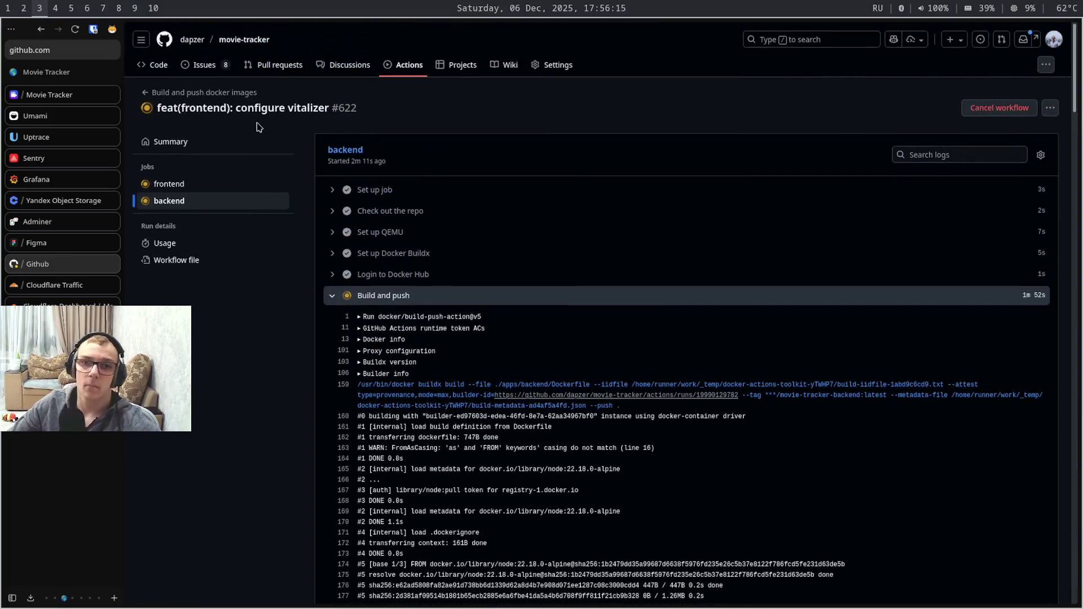
left_click(220, 184)
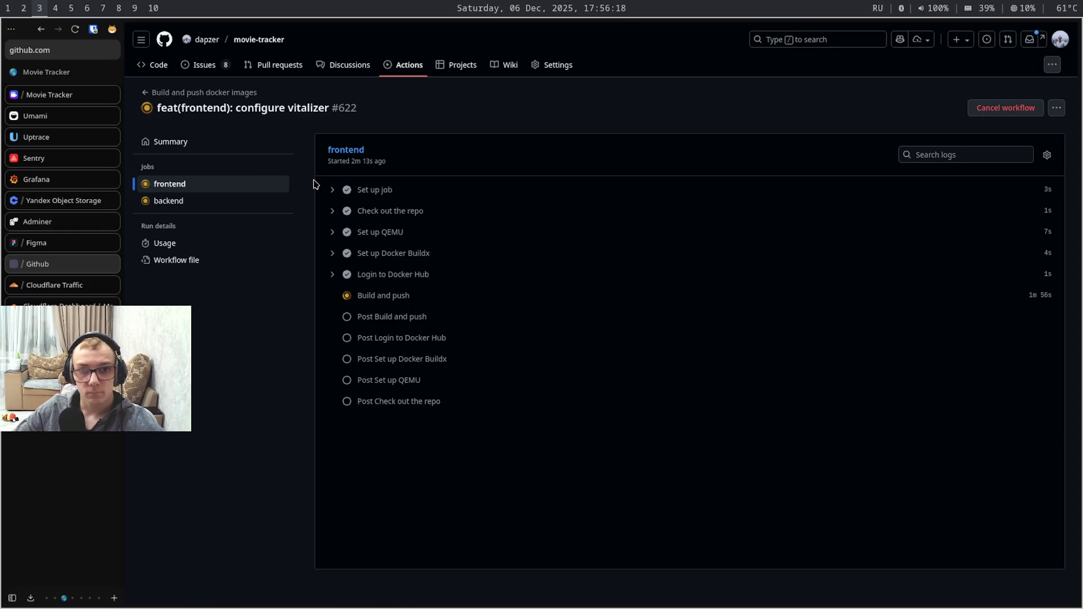
Glance at other workspaces, return to the frontend log, then move to the Obsidian notes
key("super+6")
key("super+5")
key("super+4")
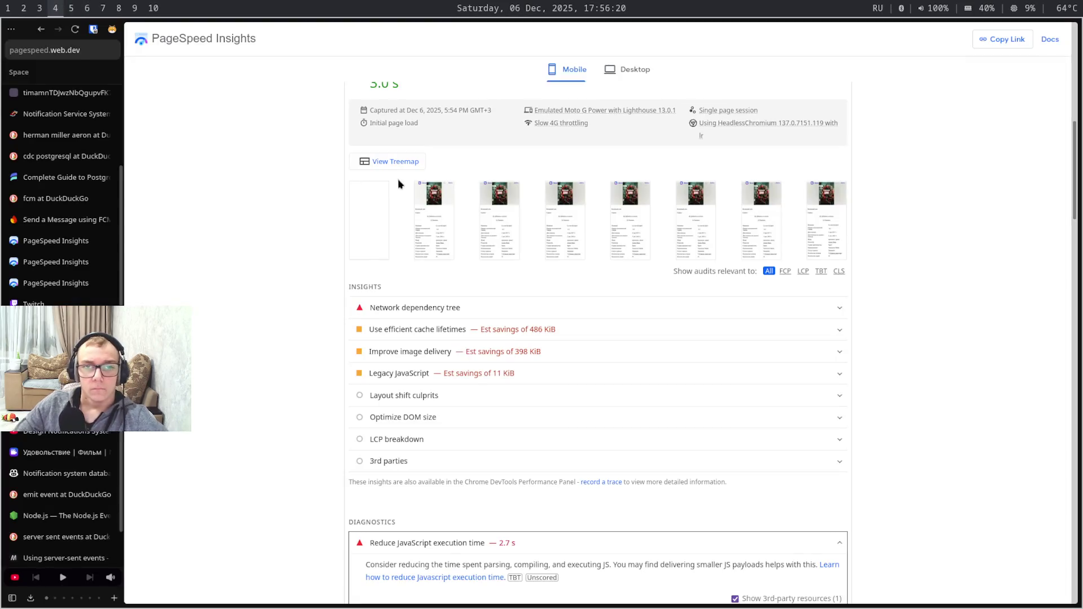
key("super+3")
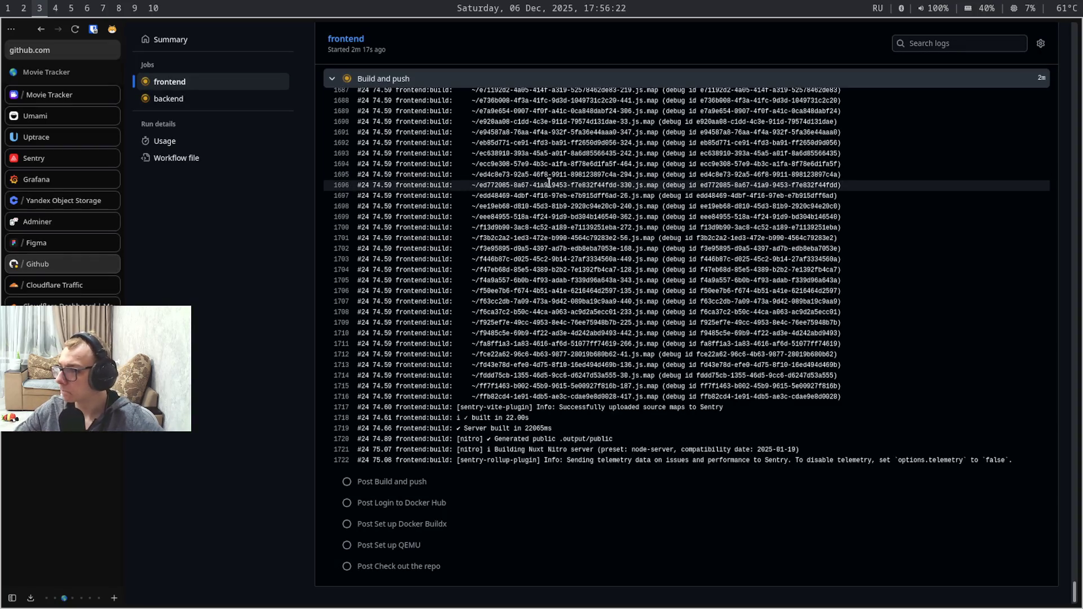
scroll(574, 183, "up", 20)
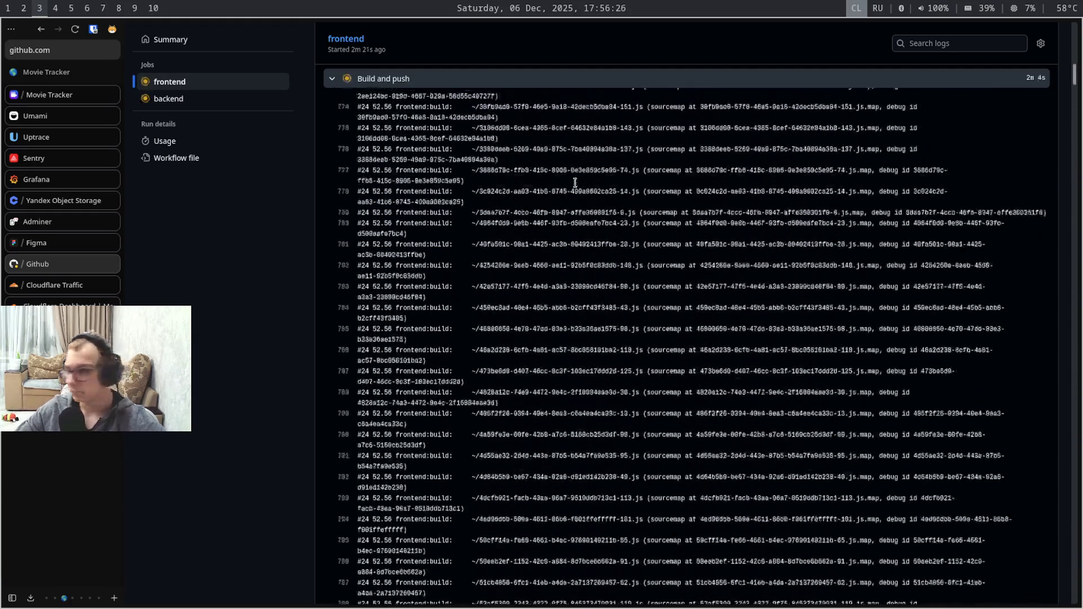
scroll(575, 183, "up", 5)
scroll(575, 187, "down", 20)
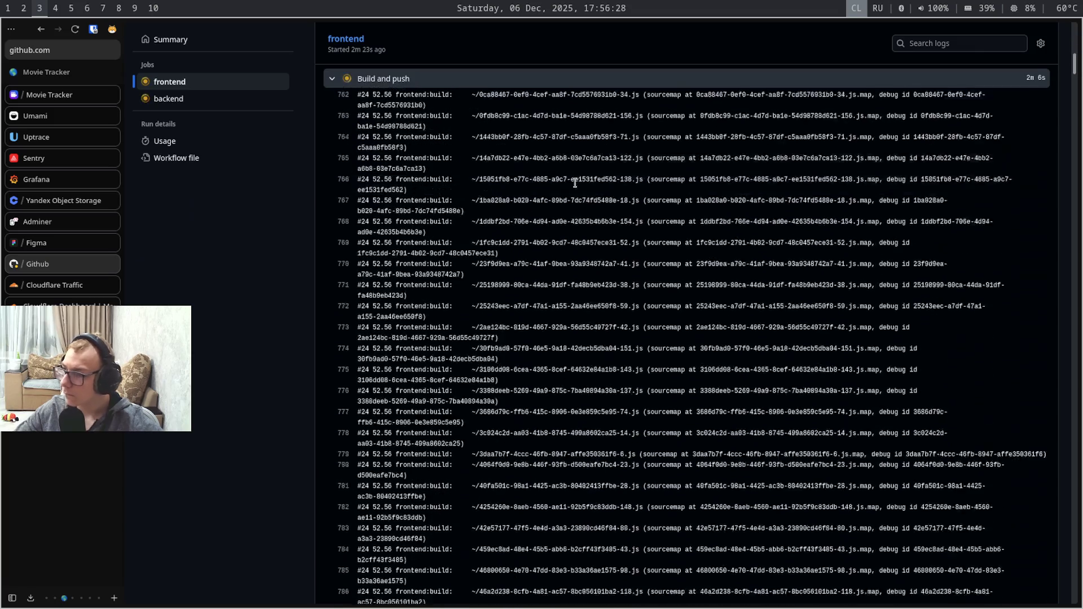
scroll(575, 183, "down", 10)
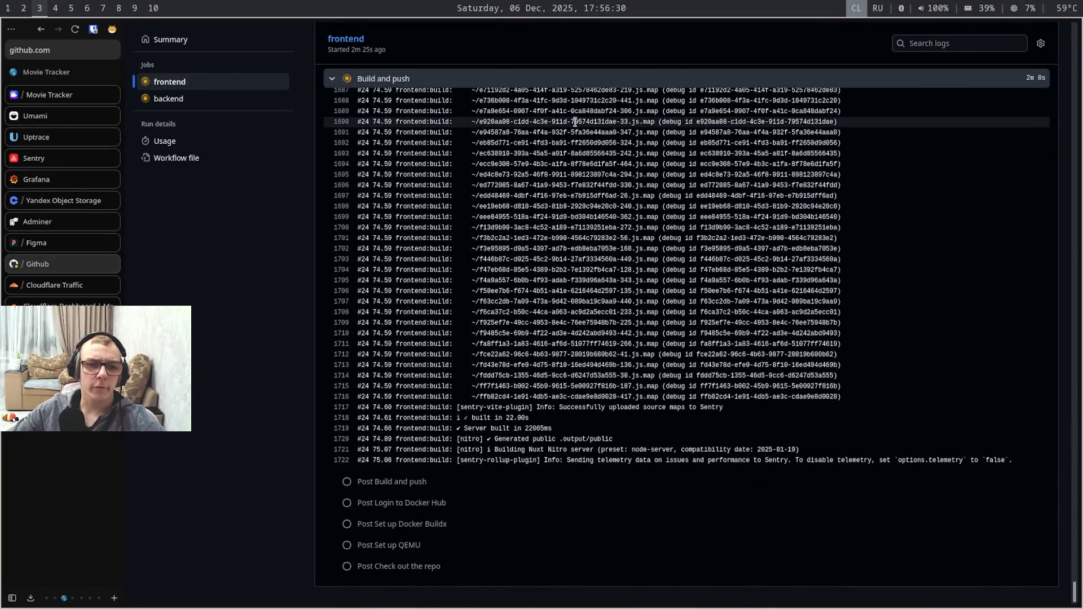
key("super+6")
key("super+5")
key("super+6")
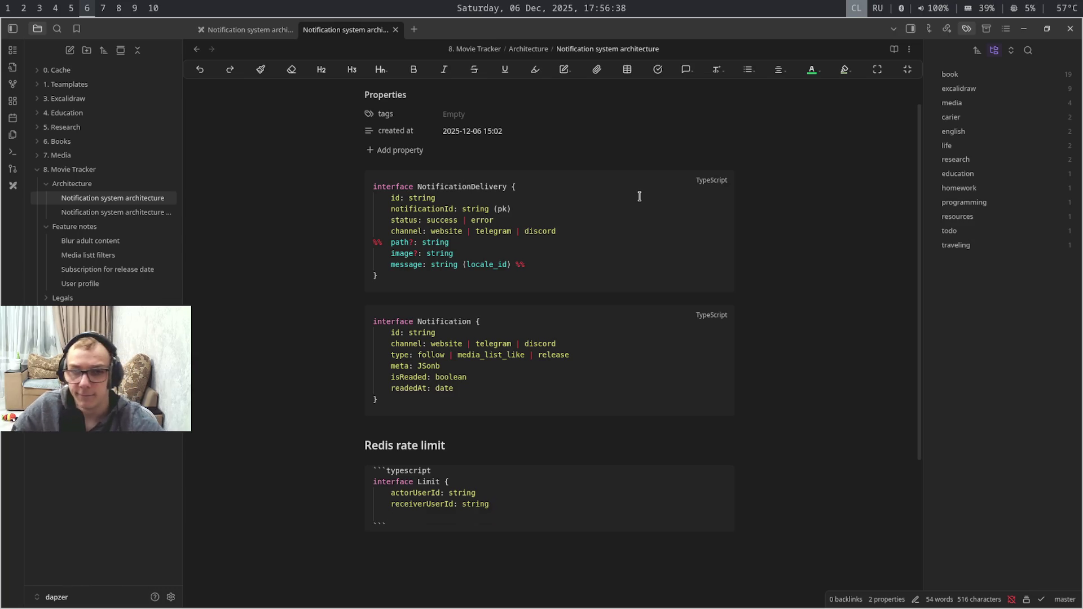
Copy the Notification type line and paste it below receiverUserId in the Limit interface
key("Caps_Lock")
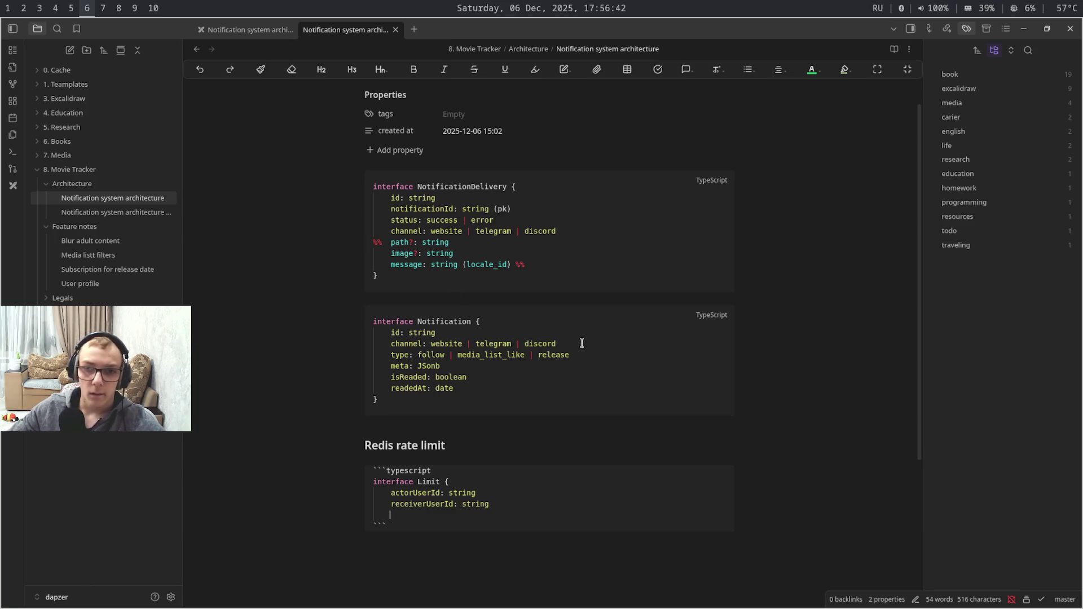
left_click_drag(583, 352, 394, 353)
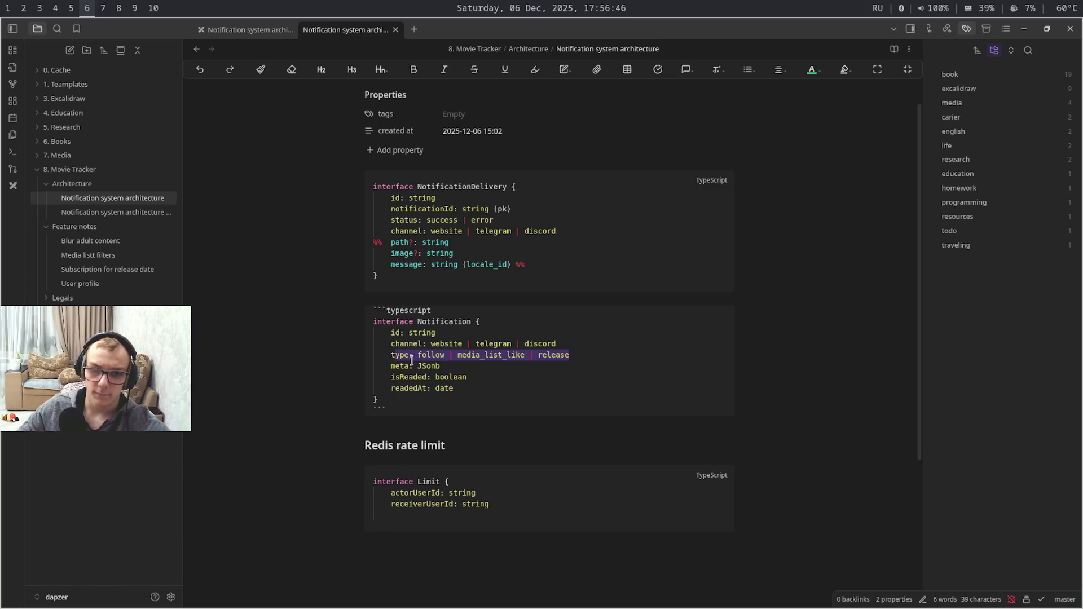
key("ctrl+c")
left_click(488, 507)
key("Return")
key("ctrl+v")
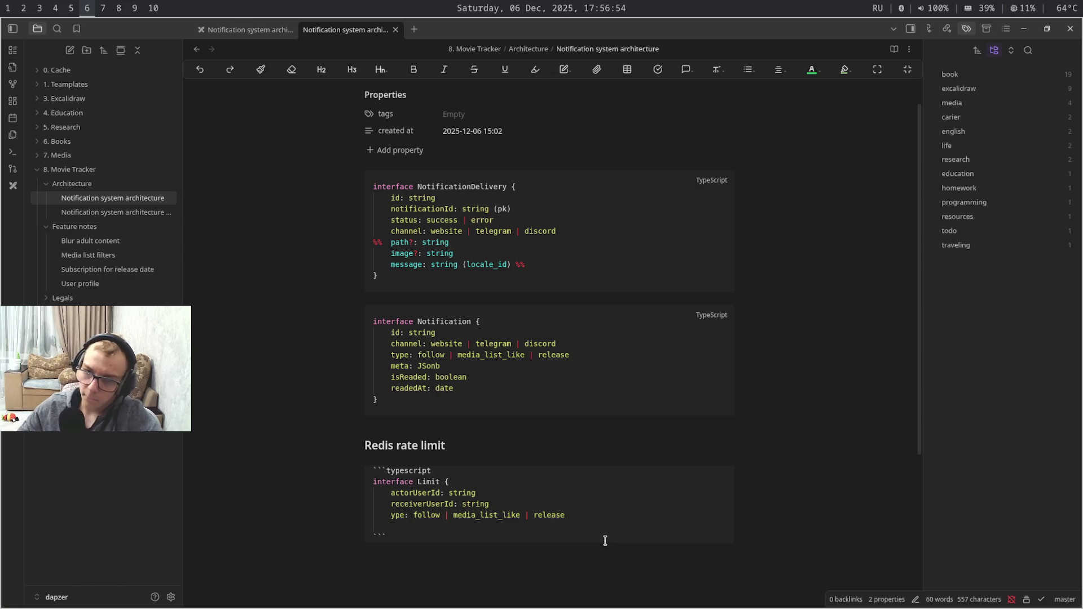
type("}")
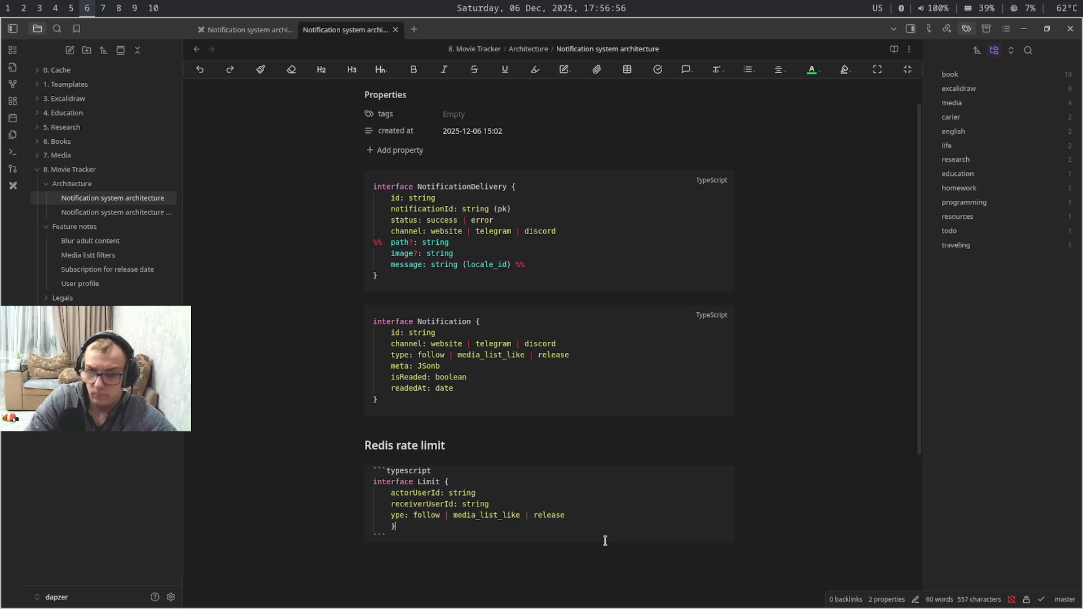
Outdent the Limit interface's closing brace and return to the GitHub build log
key("shift+Tab")
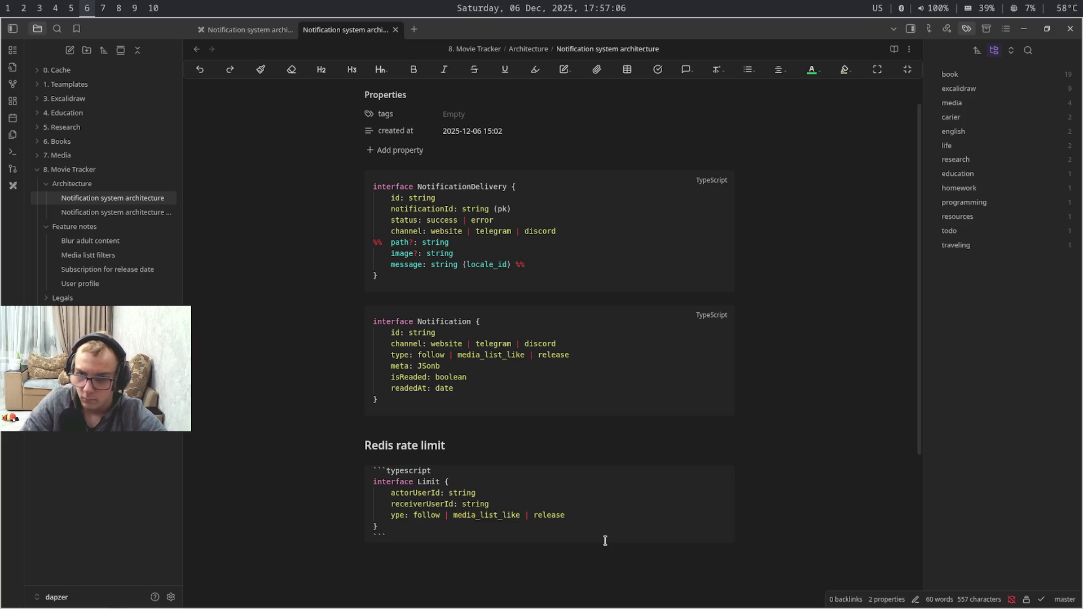
key("super+2")
key("super+3")
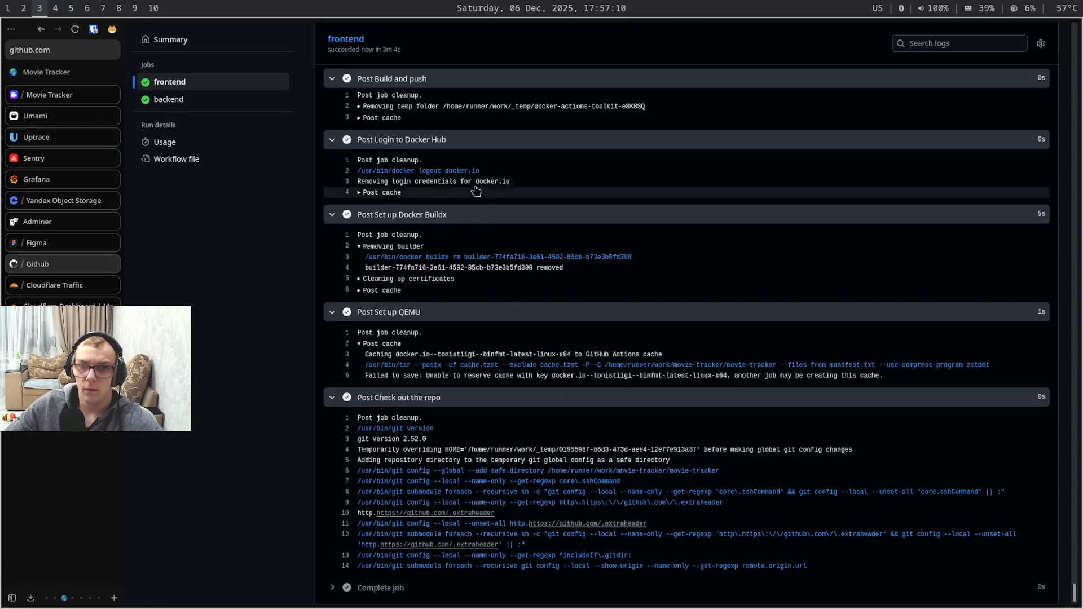
scroll(525, 83, "up", 10)
scroll(525, 83, "up", 10)
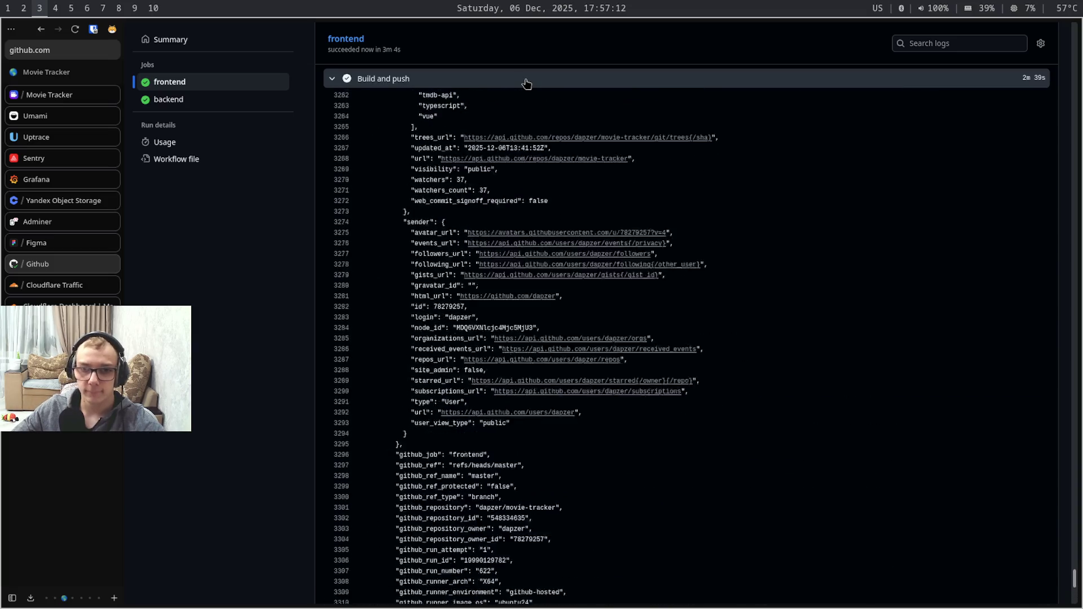
scroll(525, 83, "up", 10)
scroll(525, 83, "up", 10)
scroll(526, 83, "down", 10)
scroll(525, 83, "down", 10)
scroll(525, 83, "up", 5)
scroll(526, 83, "up", 2)
scroll(525, 83, "up", 3)
scroll(525, 84, "up", 2)
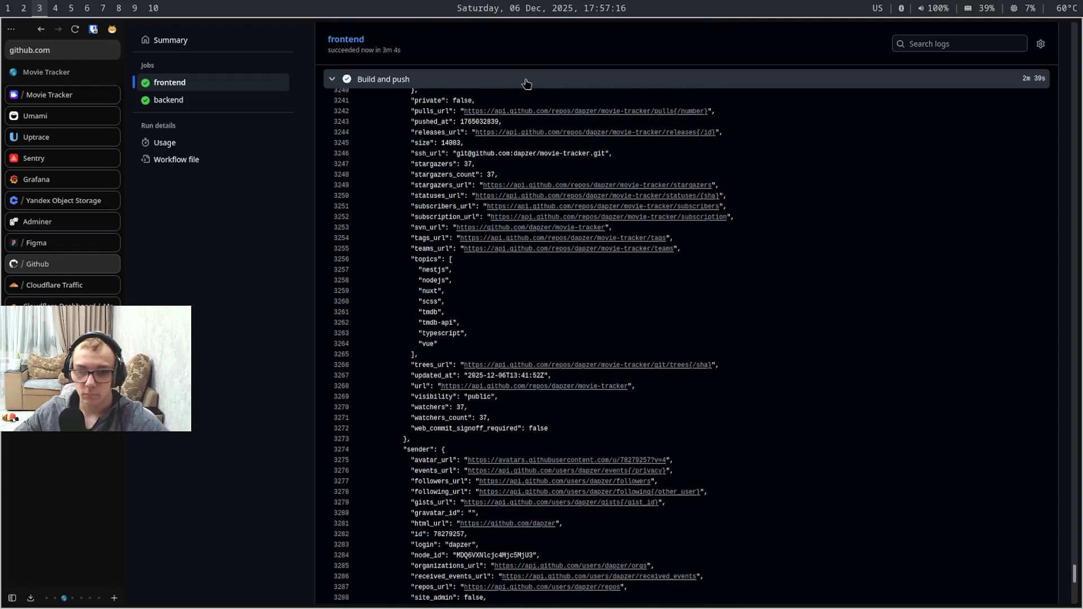
scroll(525, 83, "up", 5)
scroll(525, 83, "up", 5)
scroll(525, 83, "up", 10)
scroll(526, 83, "up", 5)
scroll(526, 83, "down", 4)
scroll(525, 83, "down", 1)
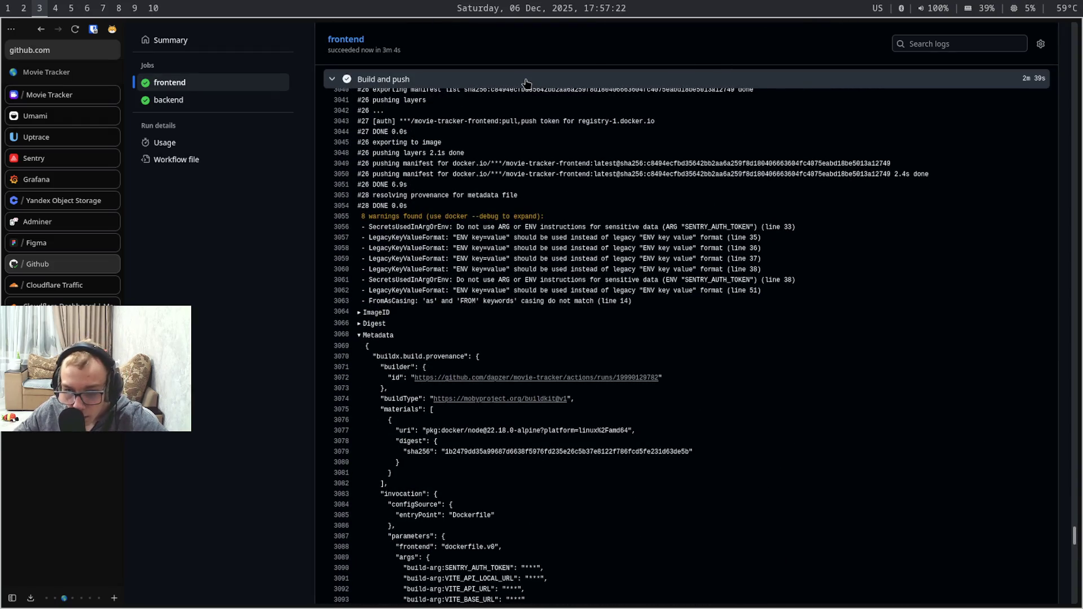
scroll(526, 84, "down", 5)
scroll(525, 83, "down", 5)
scroll(526, 83, "down", 10)
scroll(526, 83, "up", 10)
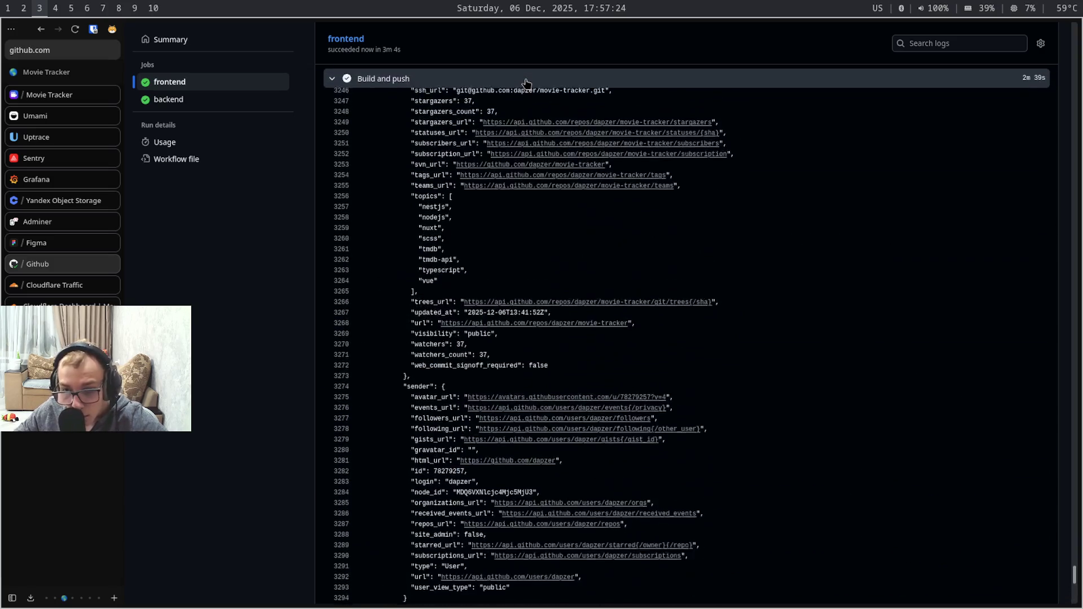
scroll(526, 83, "down", 5)
scroll(525, 83, "down", 5)
scroll(526, 84, "down", 5)
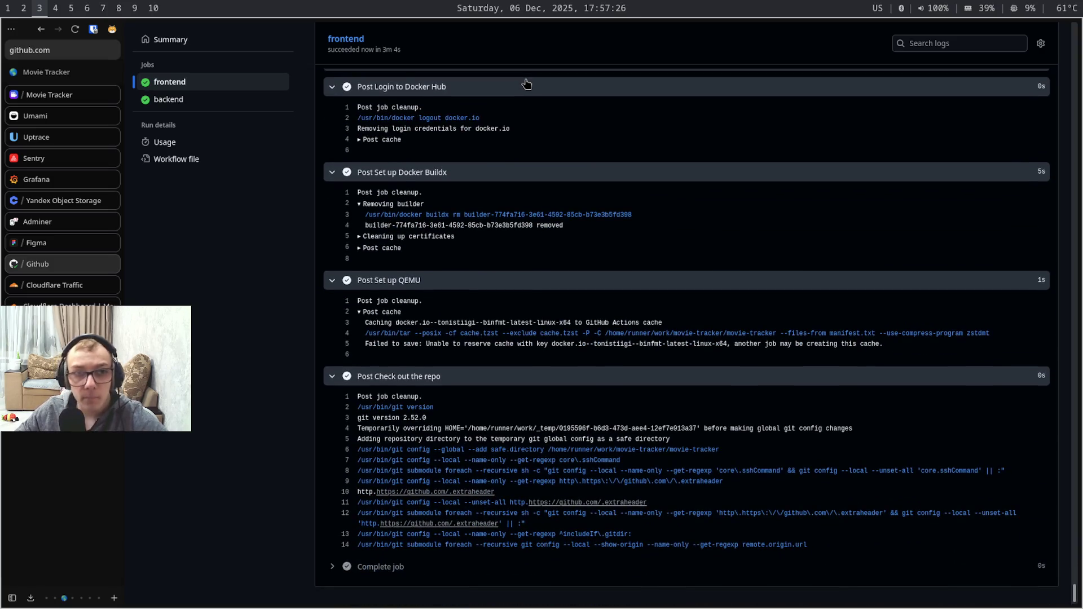
Bring up the terminal workspace after reading the Build and push log
key("super+5")
type("dsu ")
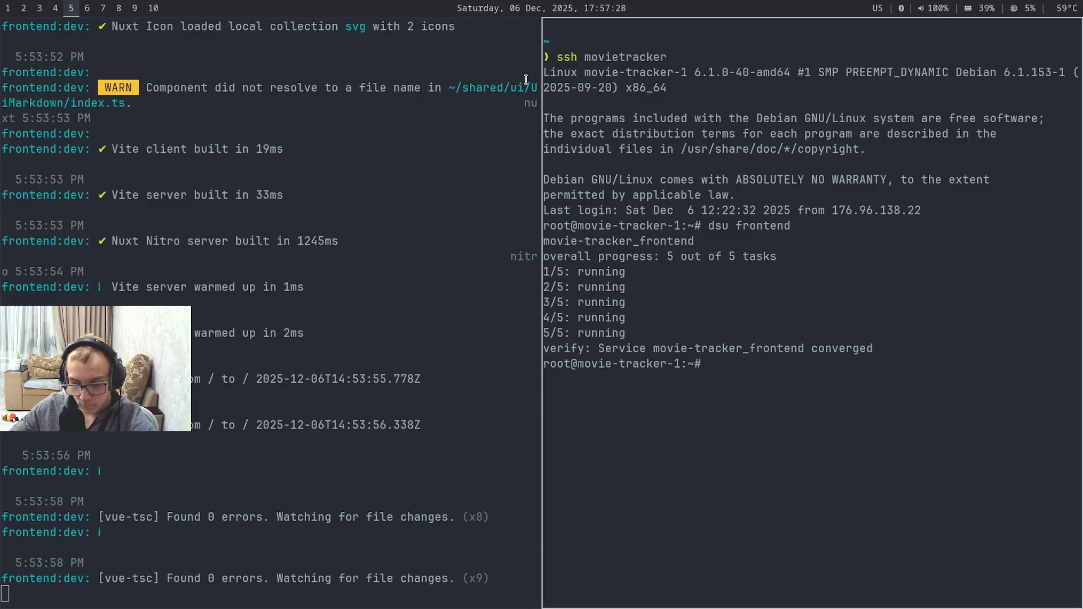
type("frontend")
Run 'dsu frontend' over SSH to redeploy the service, then return to the GitHub Actions job log
key("Return")
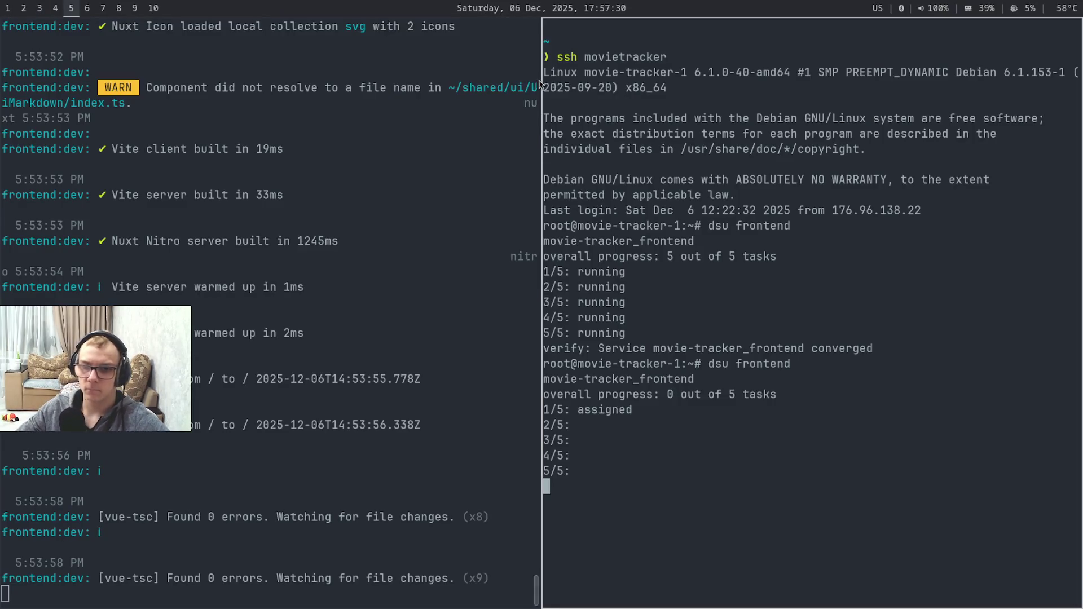
key("super+7")
key("super+9")
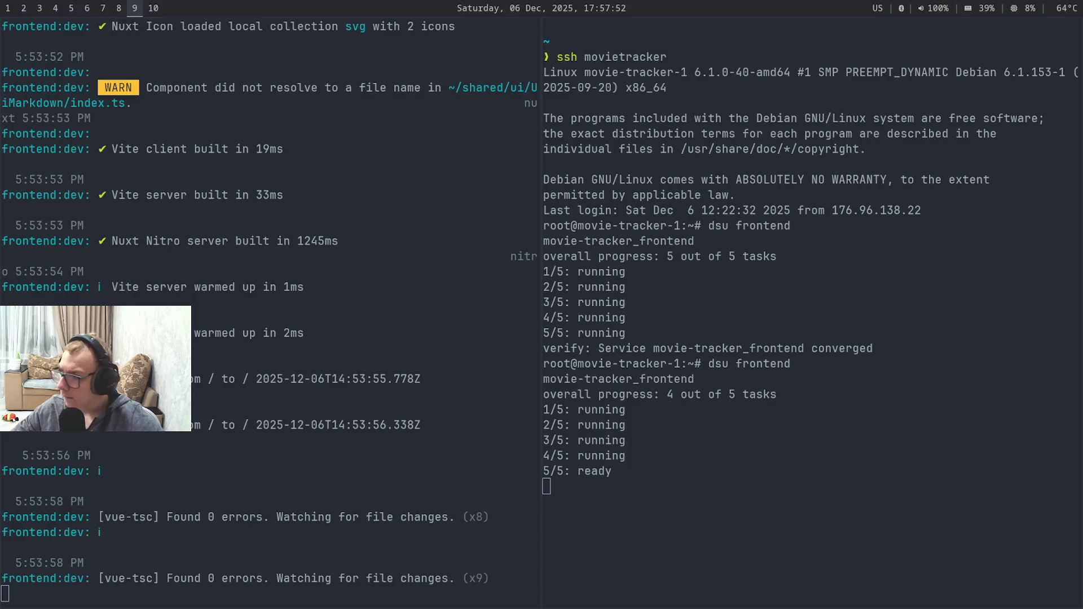
key("super+3")
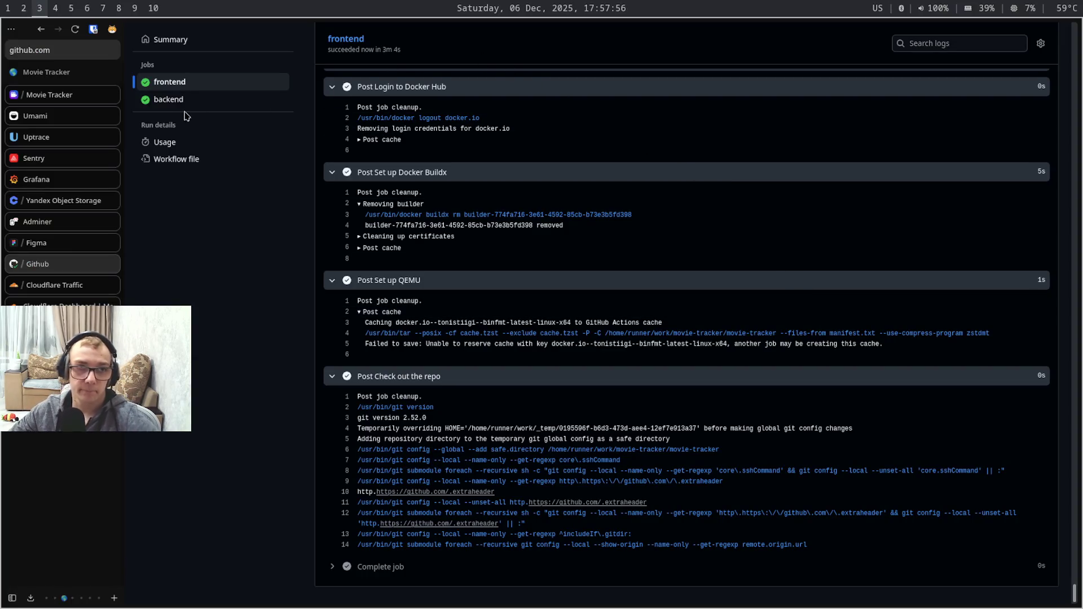
Start a fresh mobile analysis of the Movie Tracker series page, replacing the old URL
left_click(57, 95)
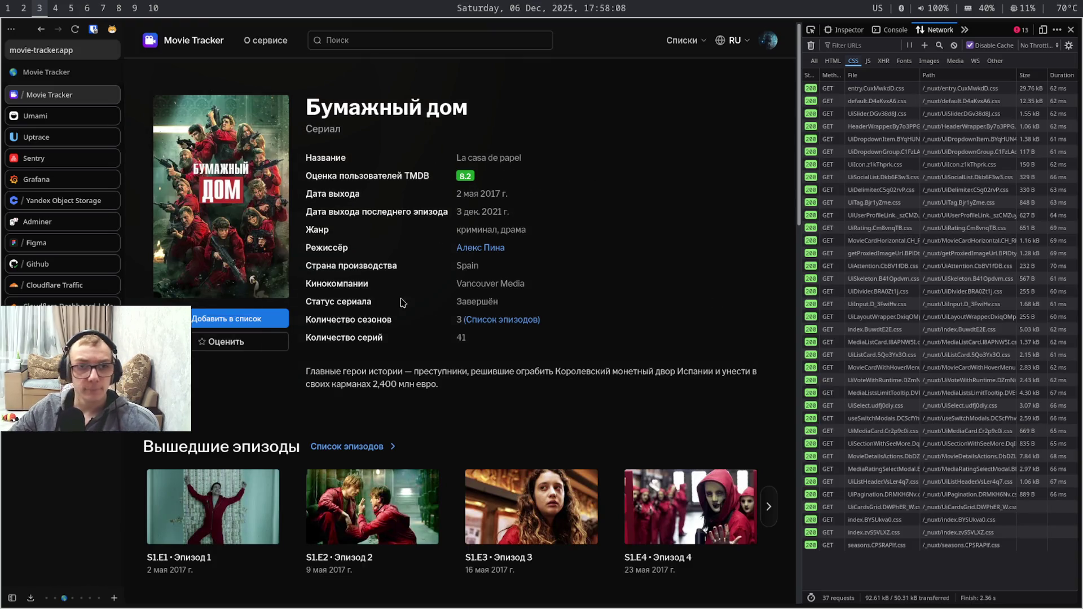
key("super+4")
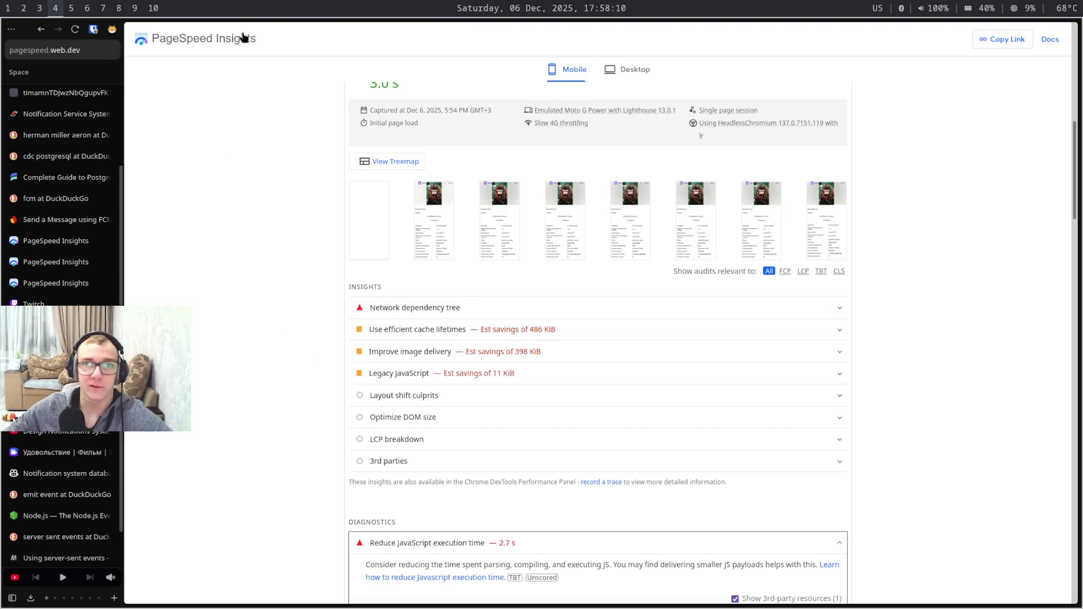
scroll(357, 116, "up", 5)
scroll(570, 114, "up", 3)
left_click(639, 99)
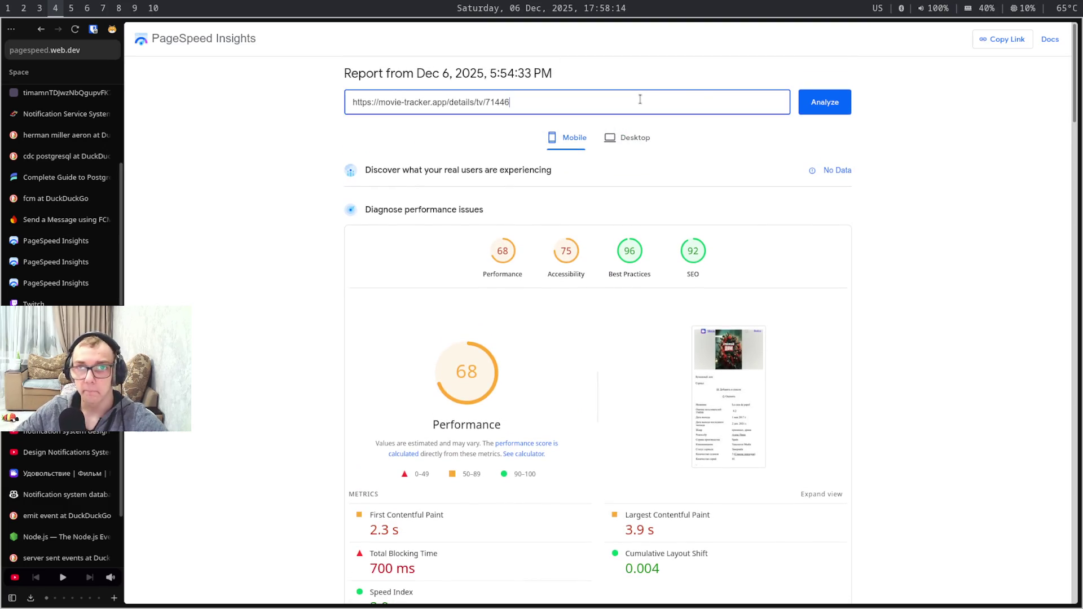
key("ctrl+a")
key("BackSpace")
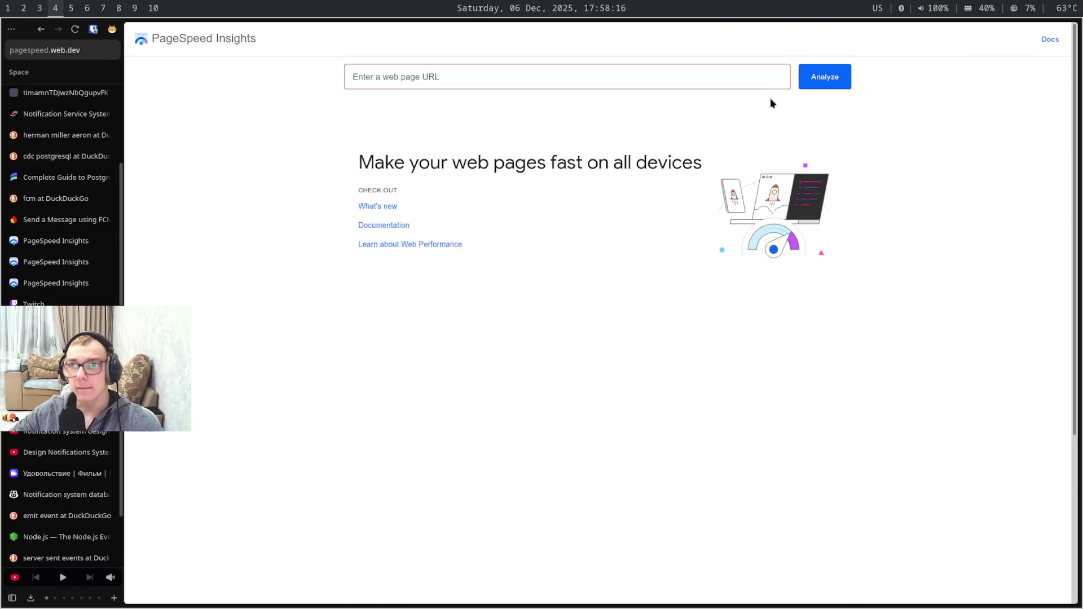
type("https://movie-tracker.app/details/tv/71446")
left_click(833, 80)
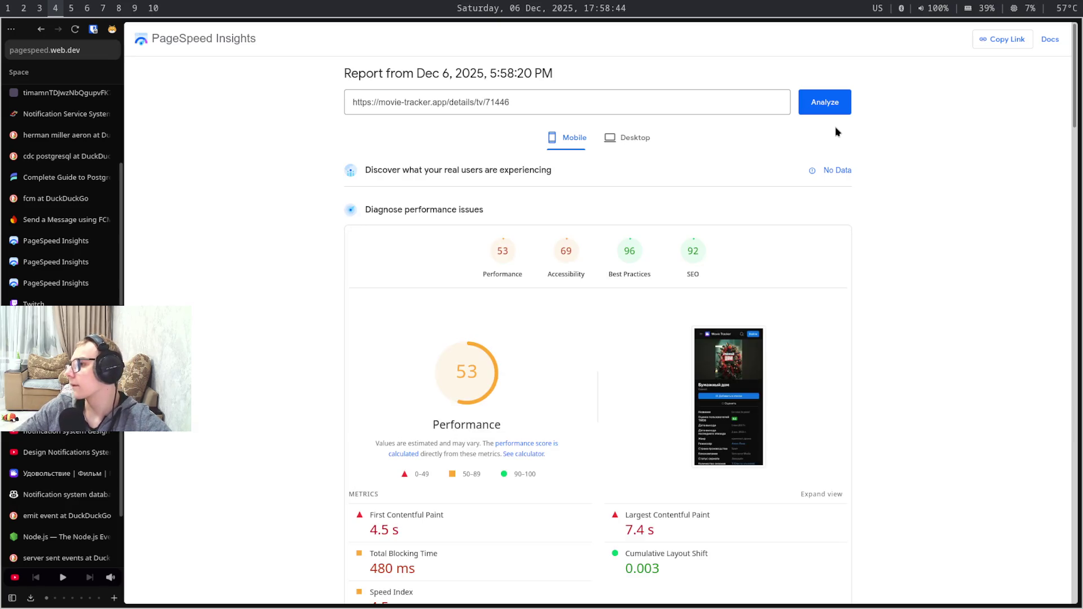
scroll(834, 204, "down", 5)
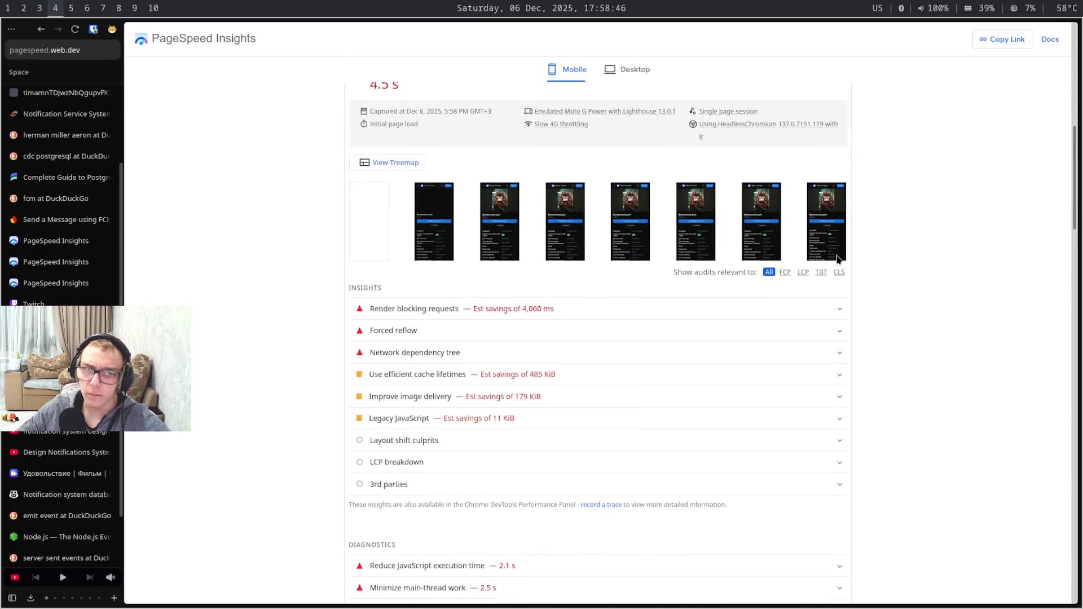
Expand the Render blocking requests insight in the new report scoring 53
left_click(811, 306)
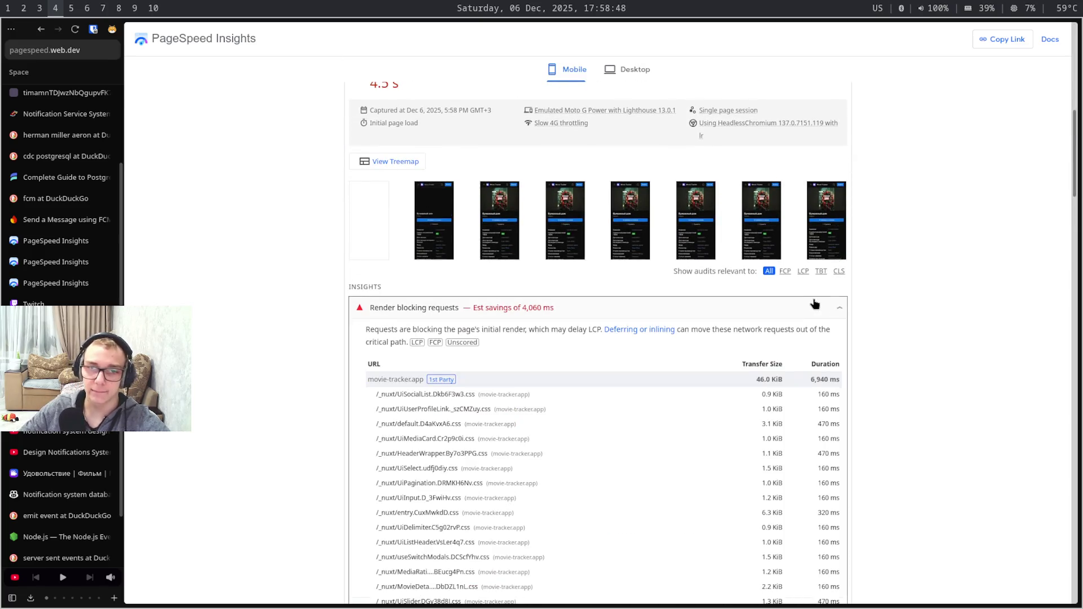
Look over the render-blocking CSS table rows, then jump to the Best Practices audits
left_click_drag(835, 406, 863, 561)
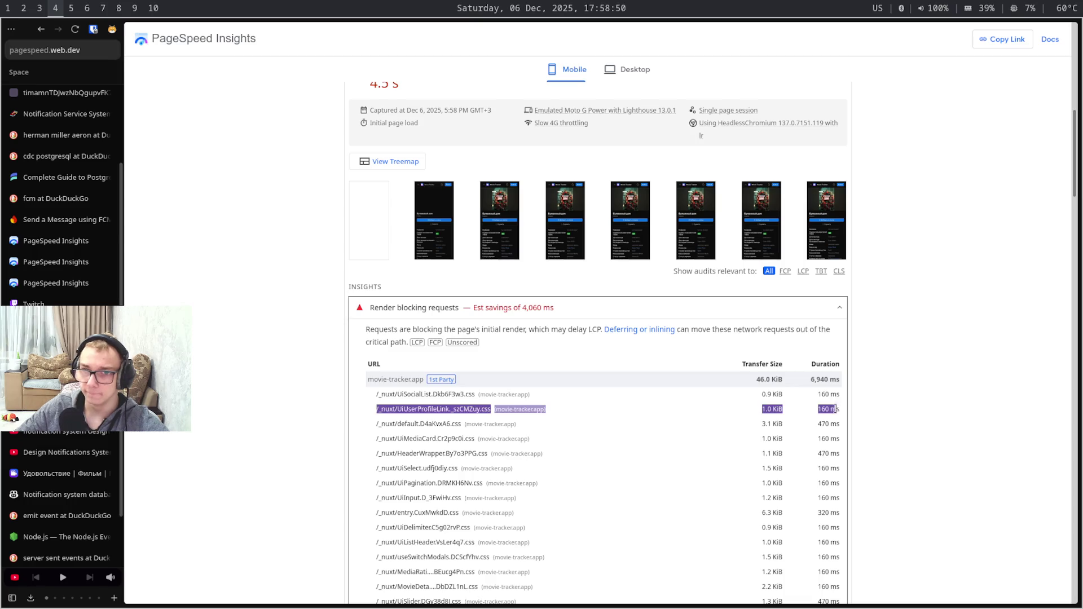
left_click(863, 563)
scroll(863, 562, "down", 5)
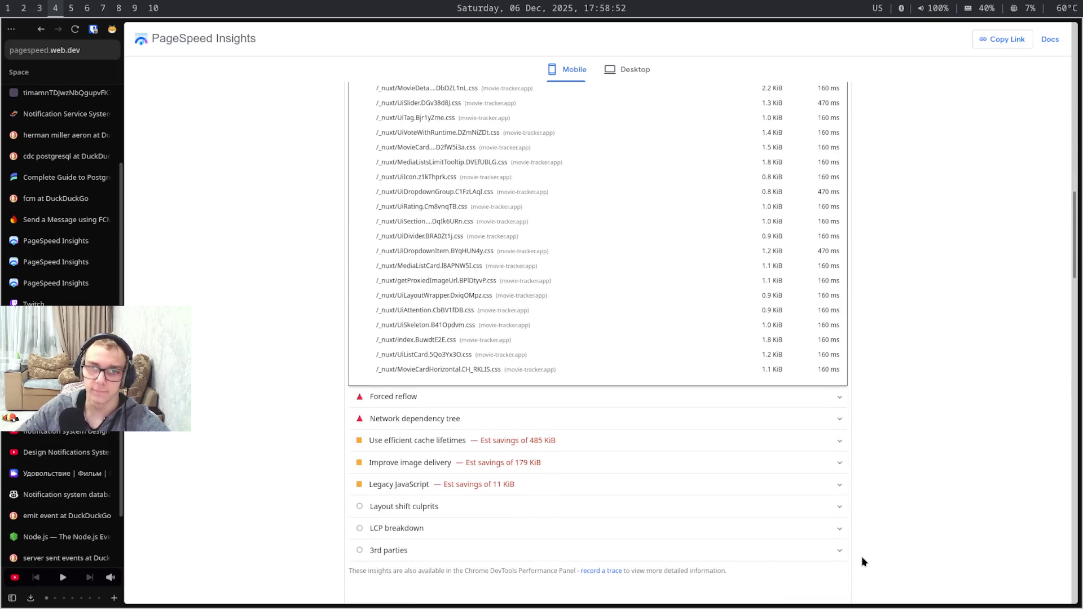
scroll(863, 561, "up", 5)
scroll(863, 562, "up", 5)
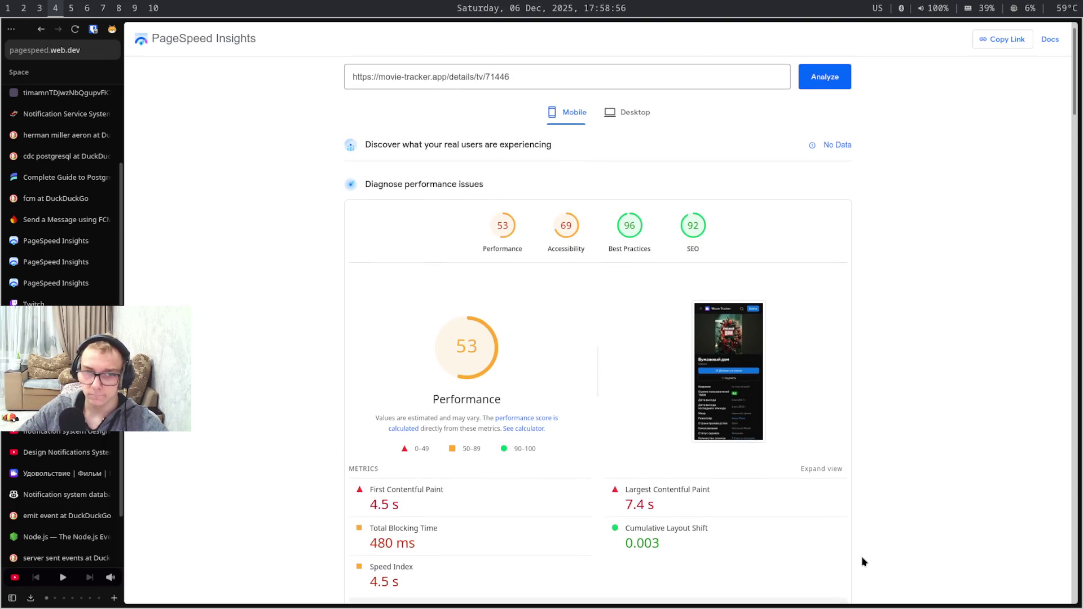
scroll(863, 562, "down", 3)
scroll(863, 562, "down", 2)
scroll(863, 562, "up", 5)
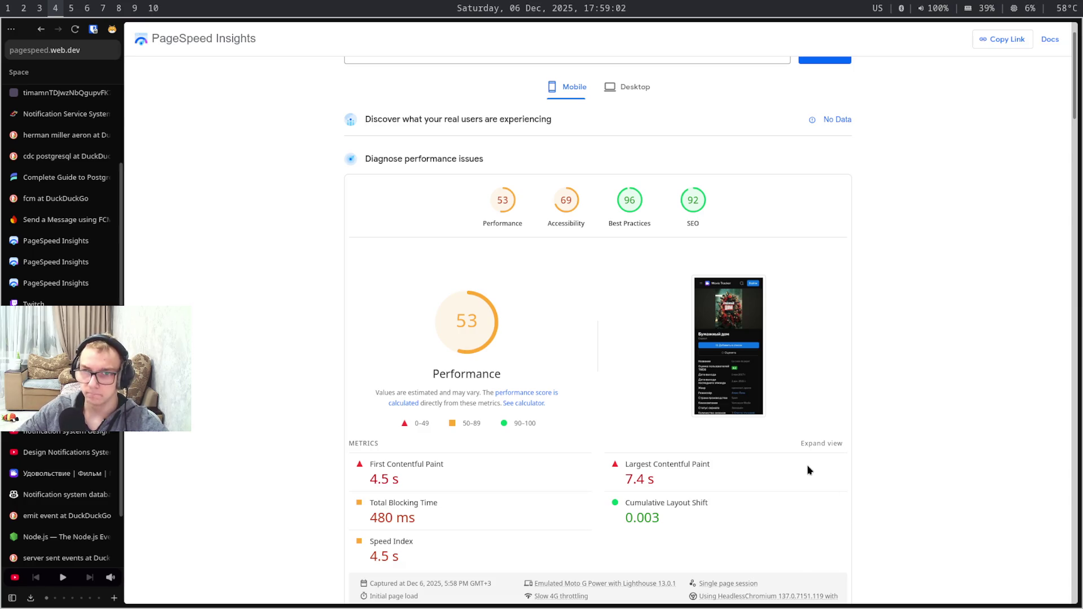
scroll(807, 471, "down", 5)
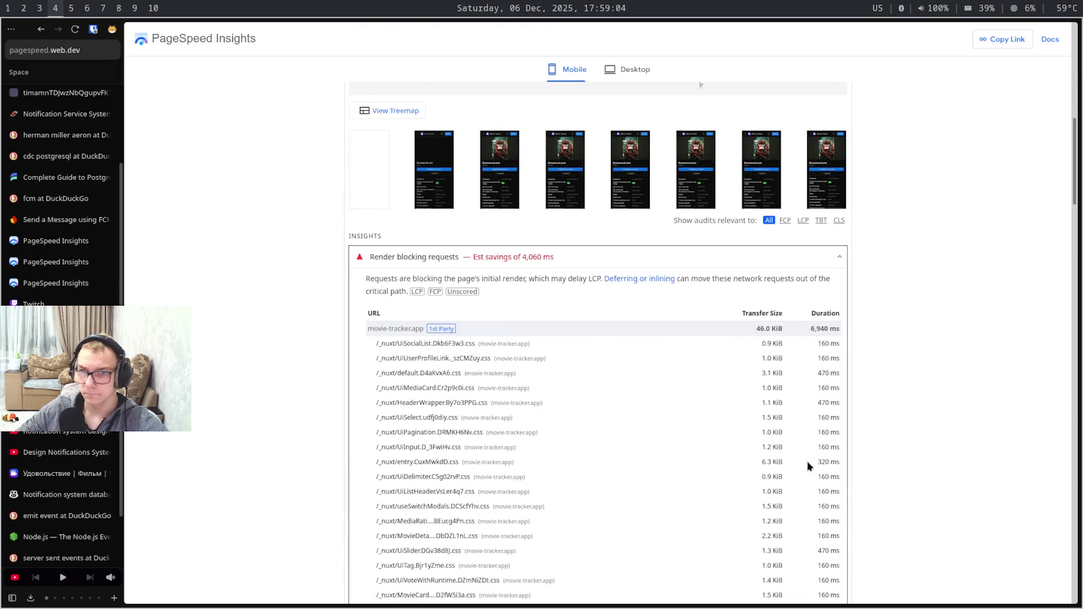
scroll(807, 439, "up", 6)
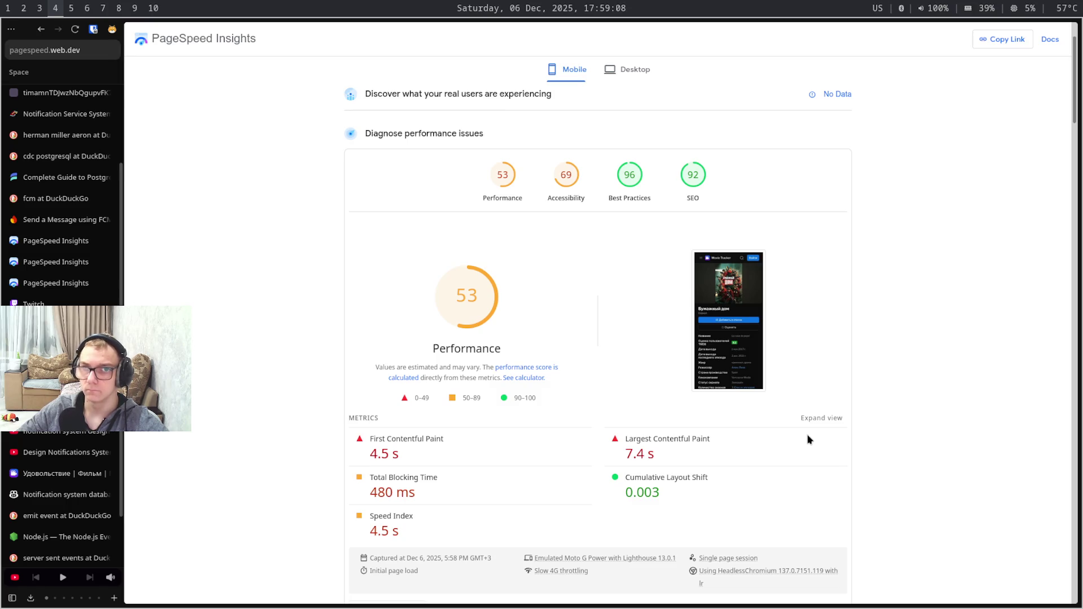
left_click(630, 176)
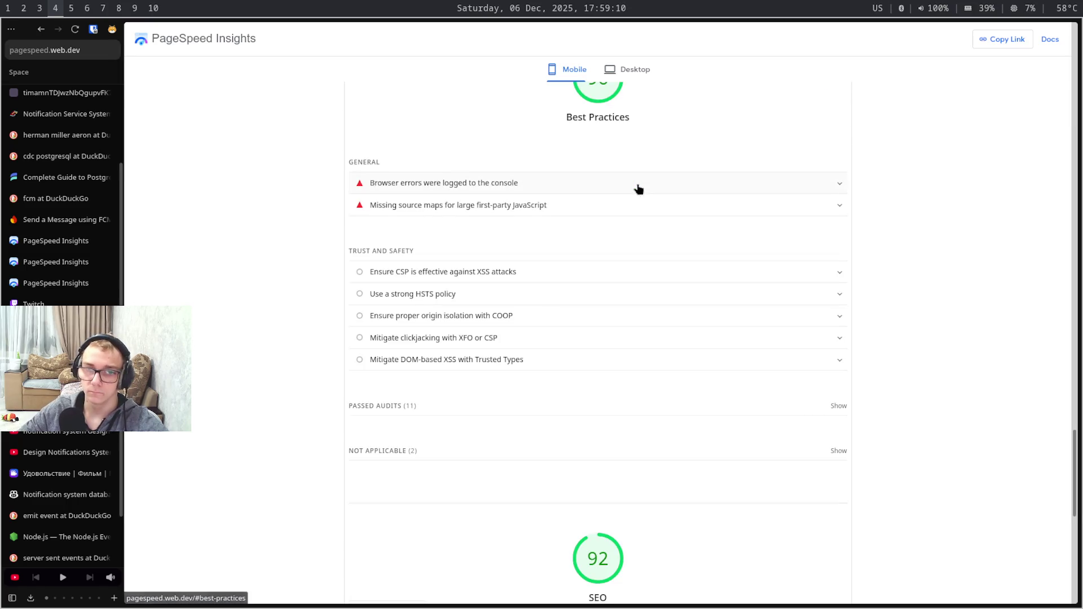
Expand the console errors and missing source maps audits, then bring up the trip-rift.com report
left_click(639, 189)
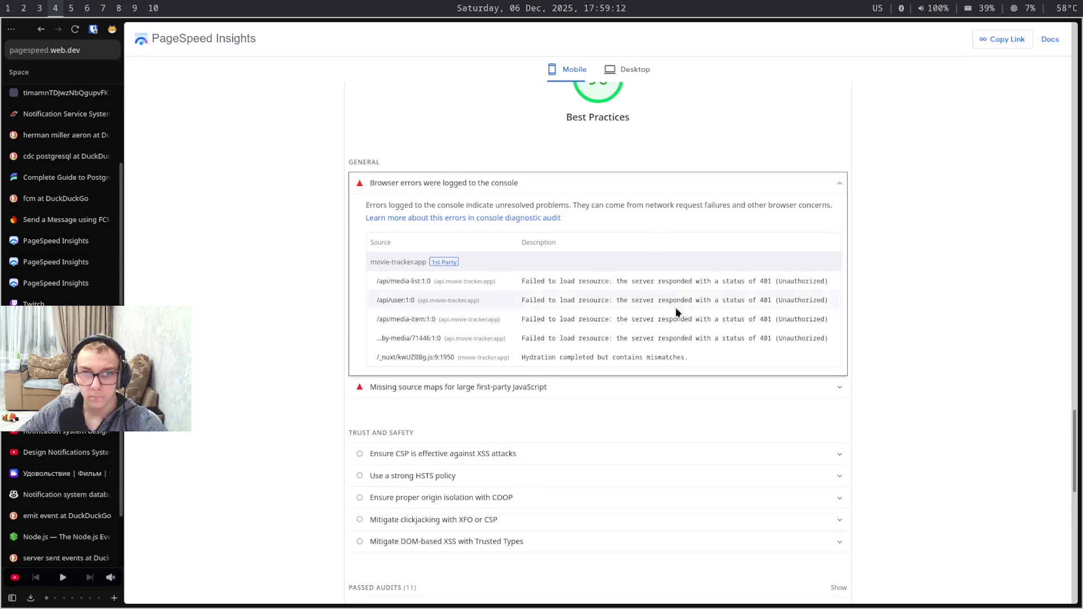
left_click(708, 388)
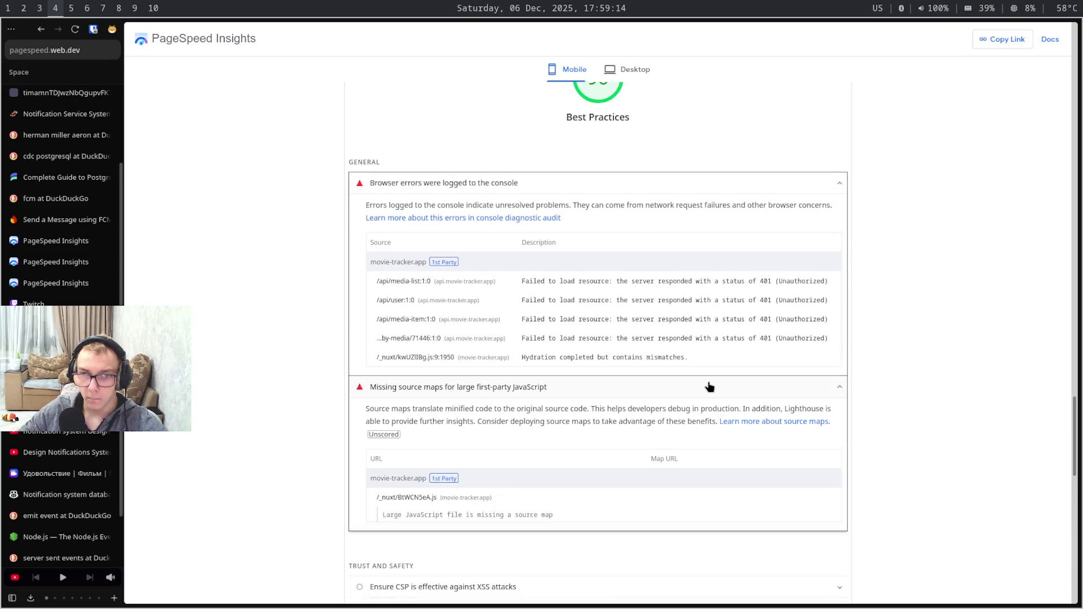
left_click(762, 402)
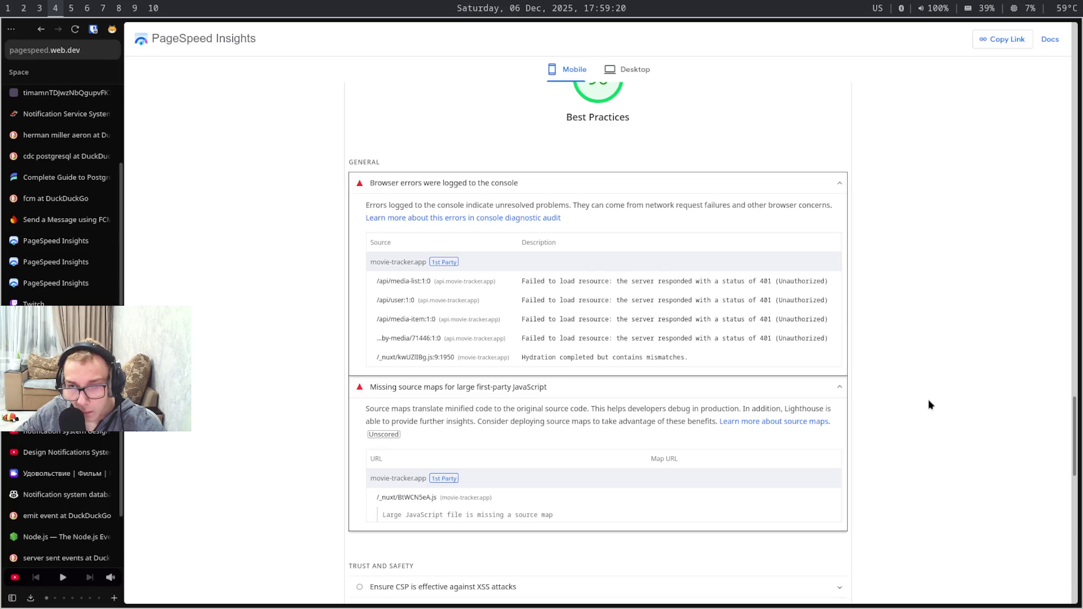
scroll(928, 405, "up", 5)
scroll(929, 405, "up", 5)
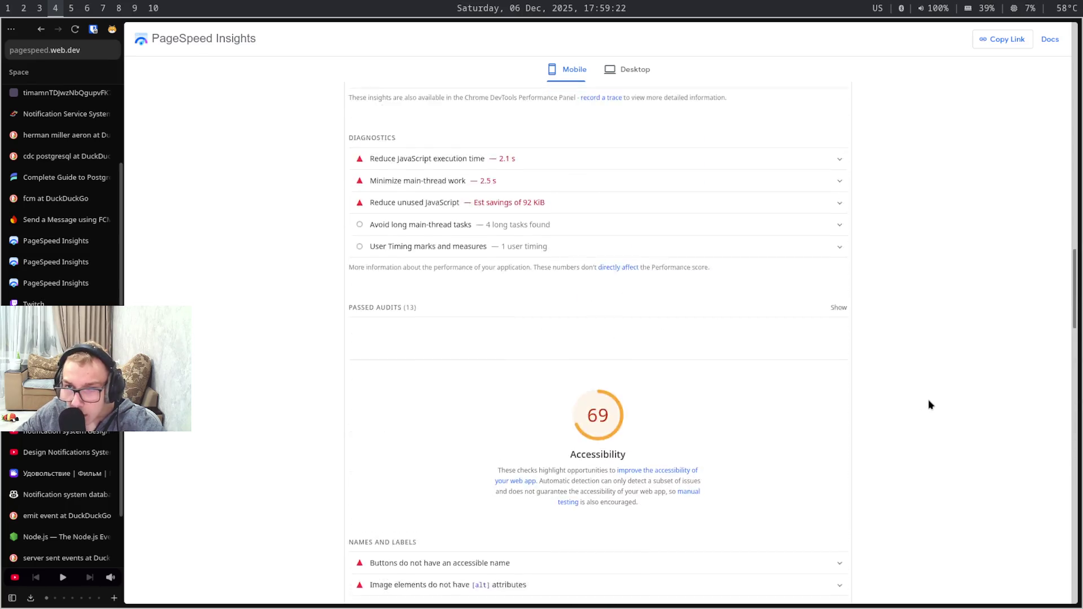
scroll(928, 405, "up", 10)
scroll(929, 404, "up", 5)
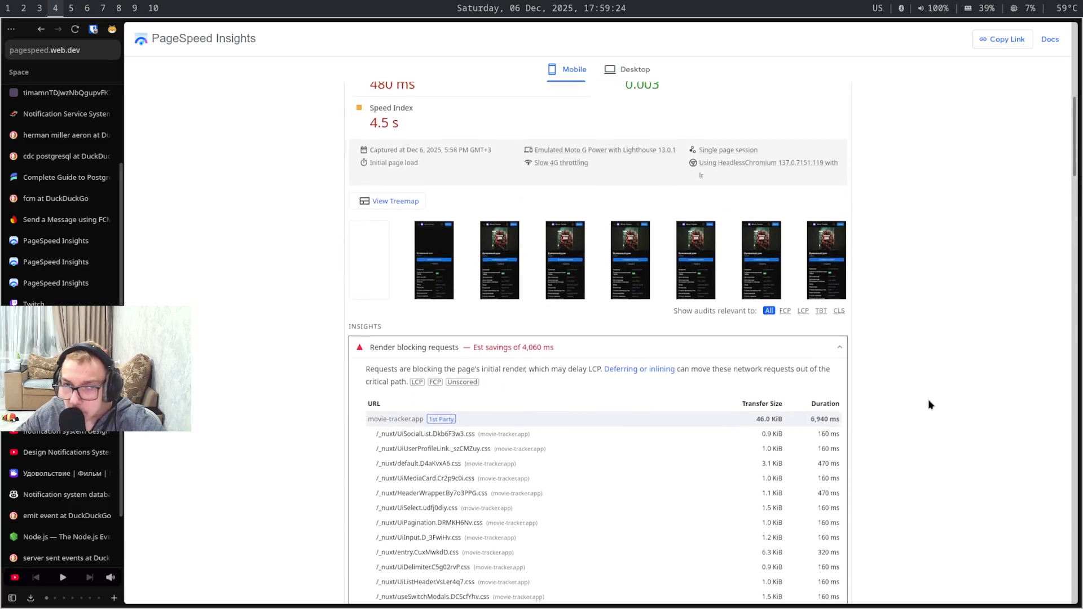
scroll(929, 404, "up", 5)
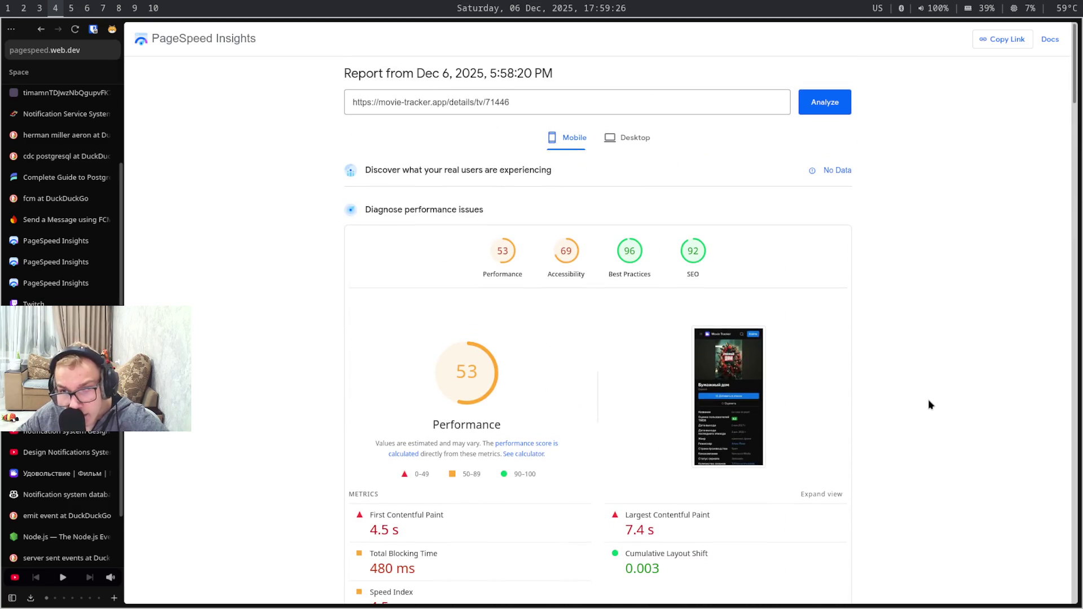
key("ctrl+Tab")
scroll(929, 403, "down", 15)
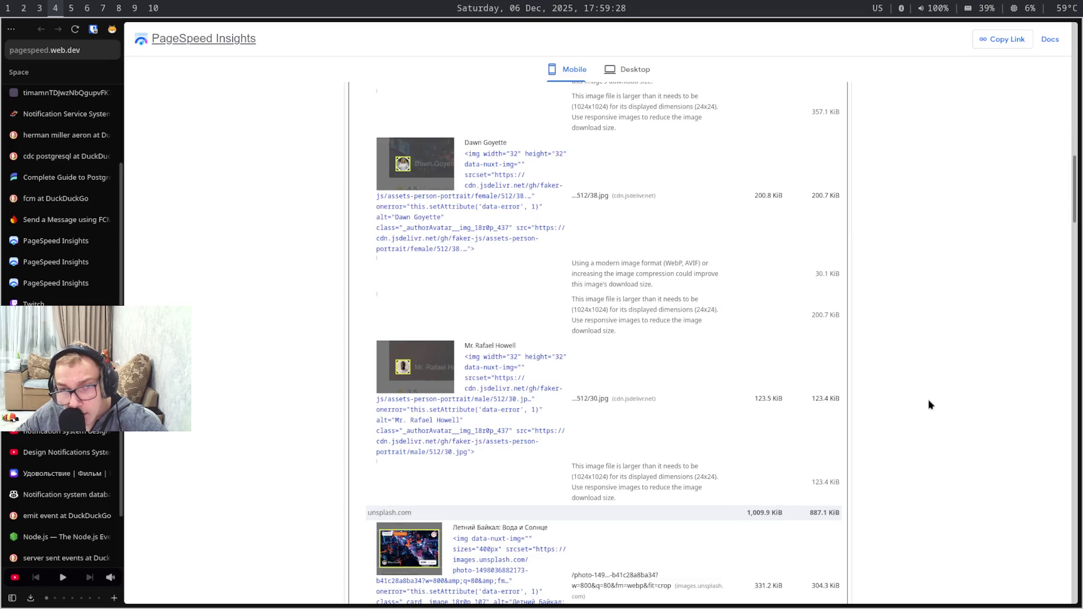
scroll(929, 404, "up", 5)
scroll(929, 405, "up", 10)
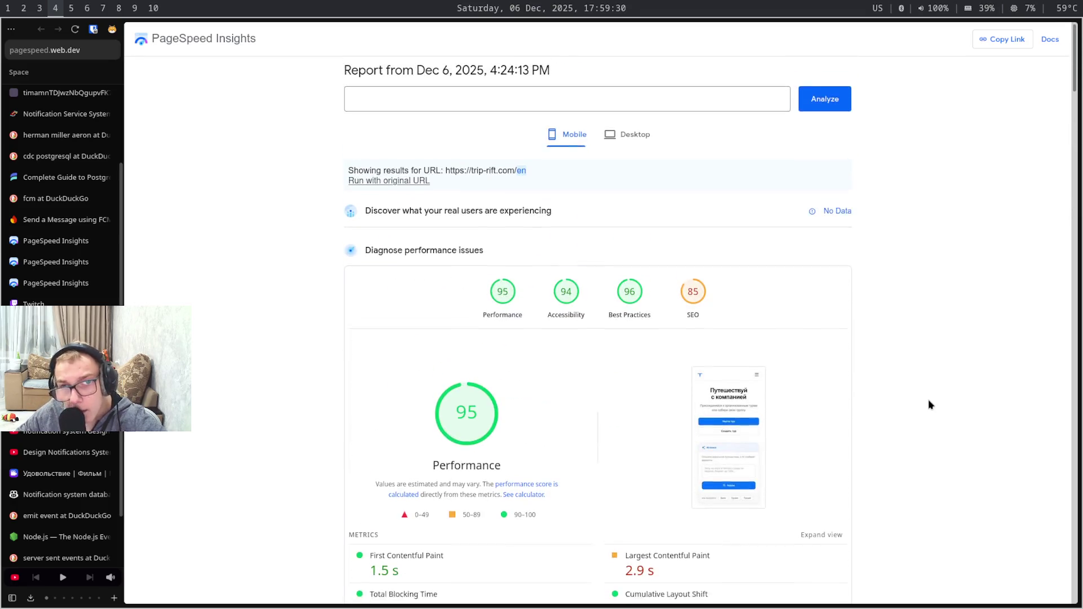
Flip between the 4:30 PM report scoring 50 and the 5:58 PM report scoring 53
key("ctrl+Tab")
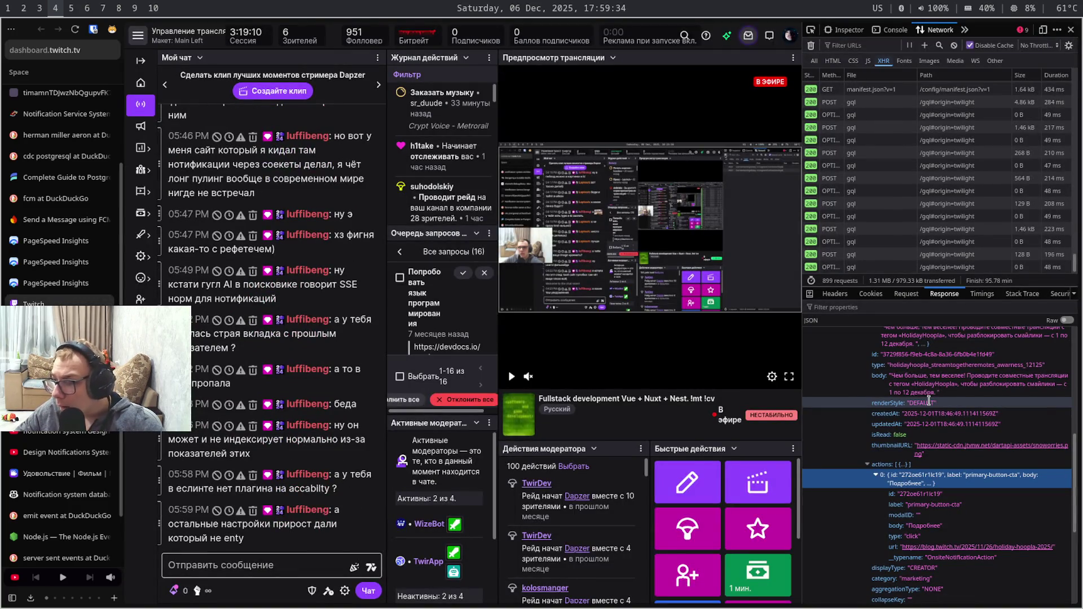
key("ctrl+shift+Tab")
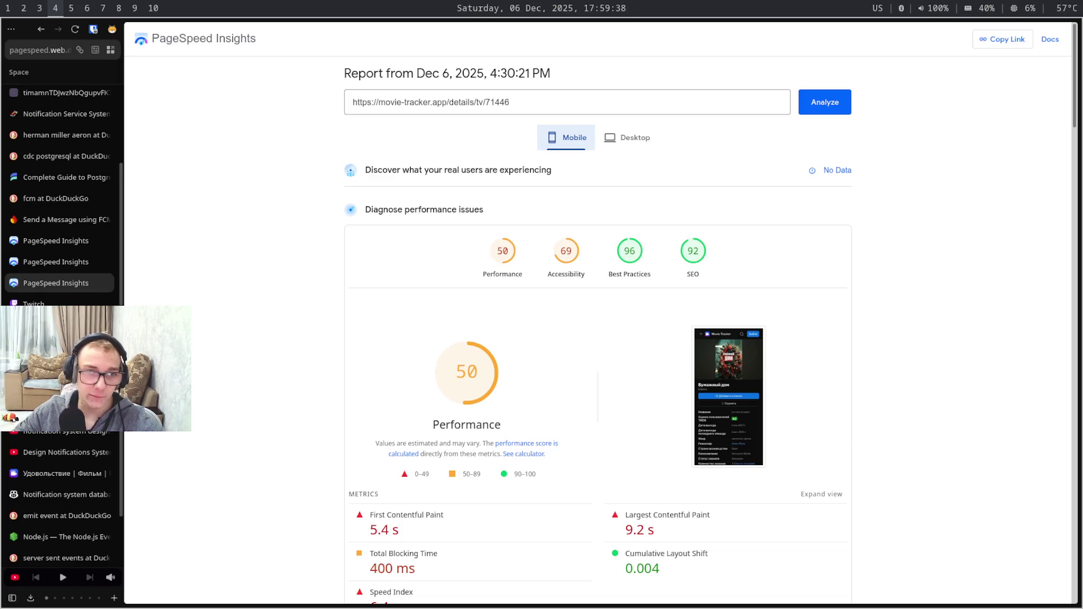
key("ctrl+shift+Tab")
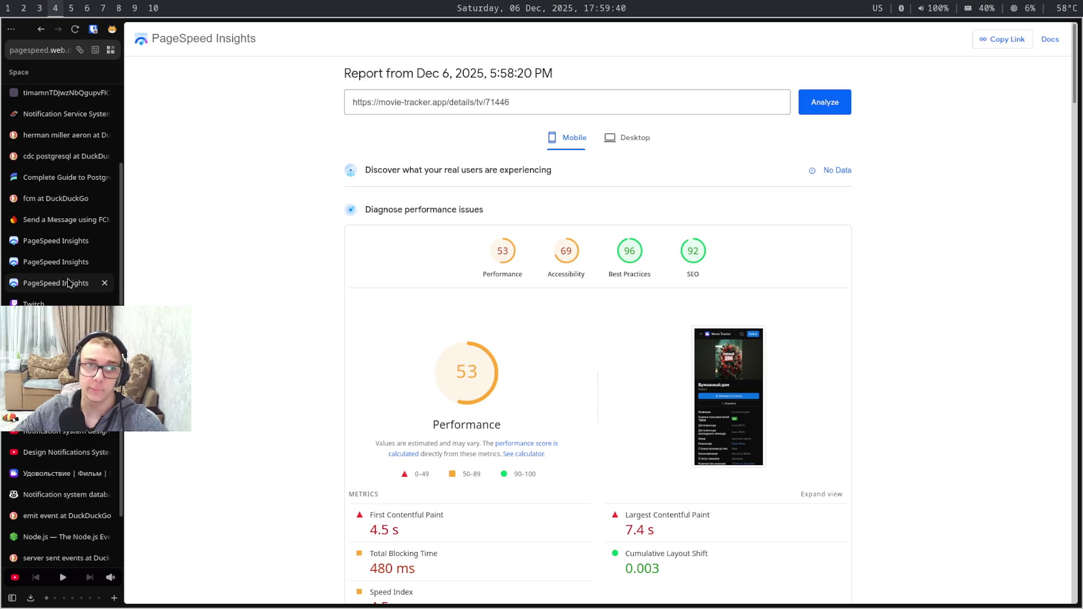
left_click(70, 283)
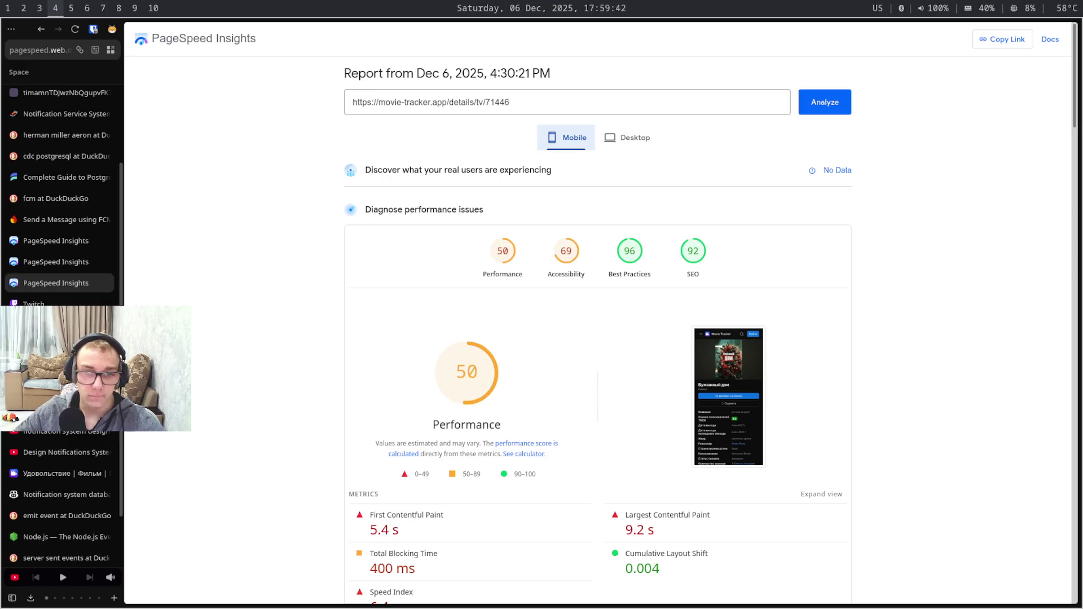
key("ctrl+Tab")
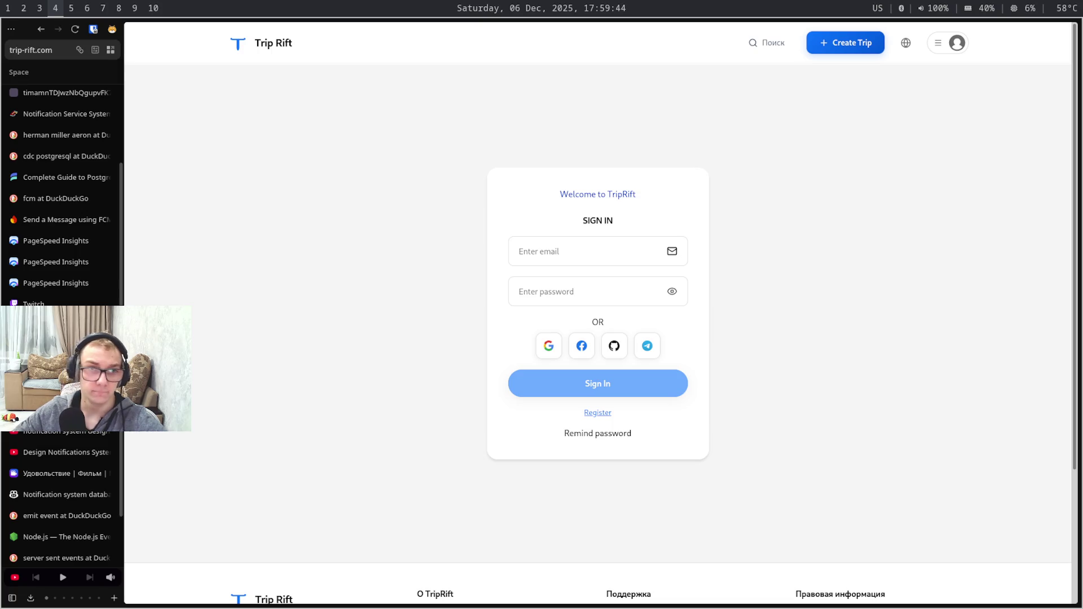
key("ctrl+Tab")
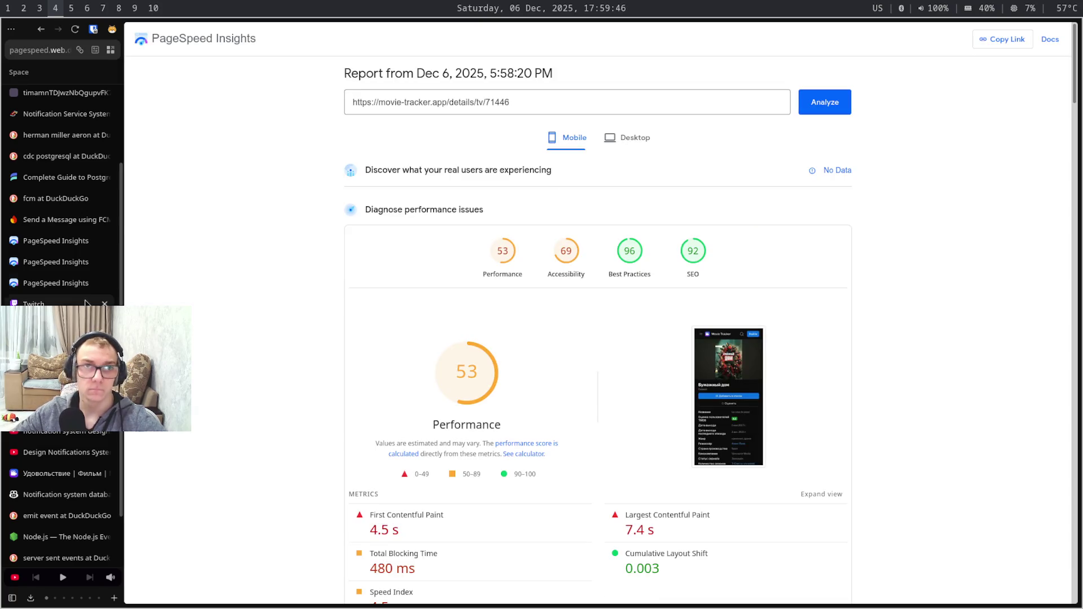
left_click(74, 282)
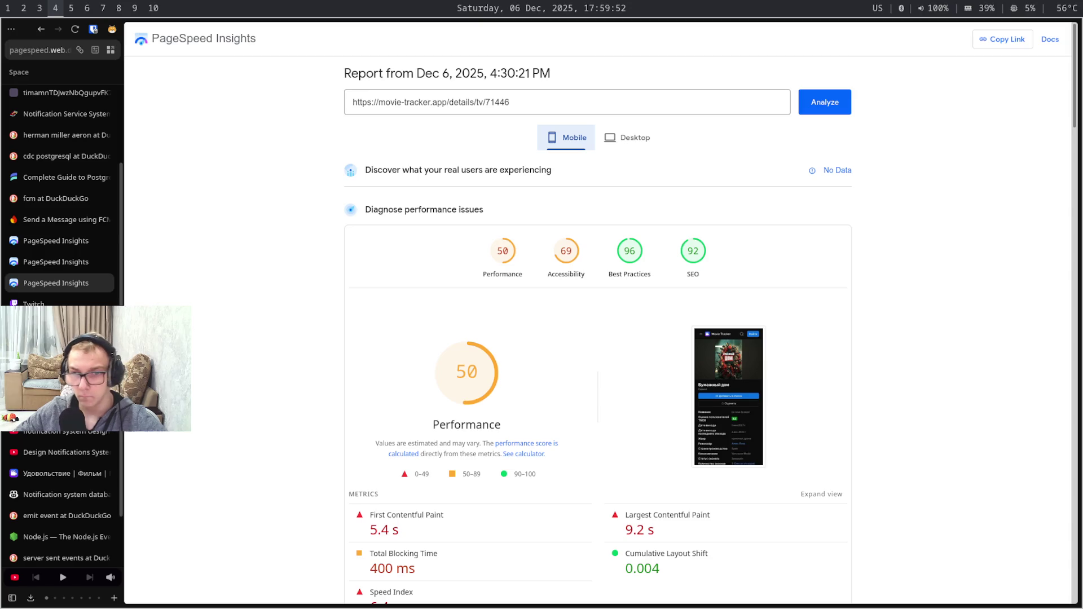
key("ctrl+Tab")
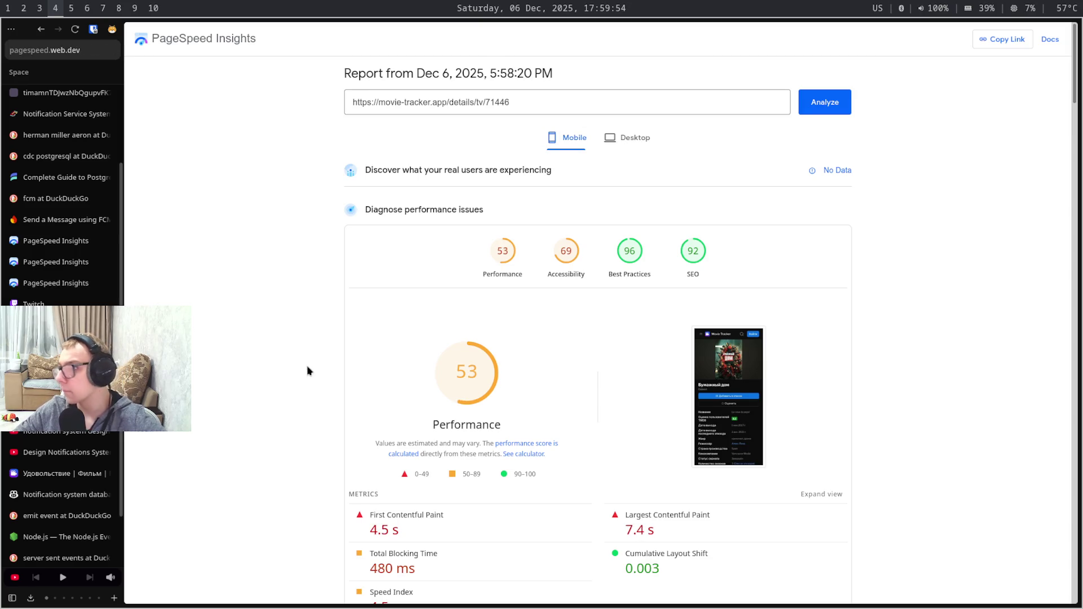
Switch to the notification architecture note and inspect the Redis rate limit heading's markup
key("super+5")
key("super+6")
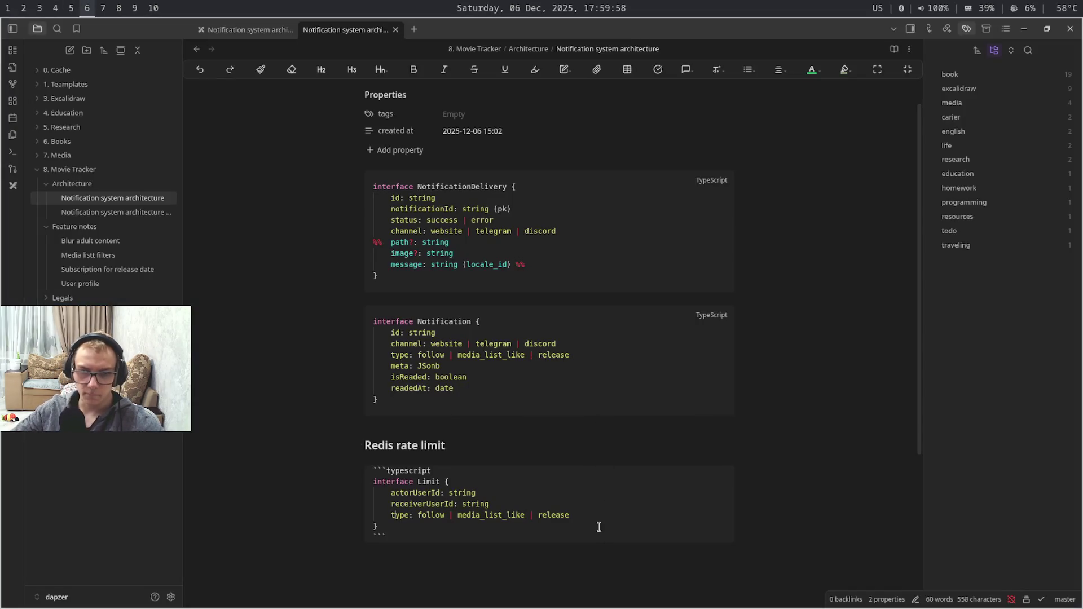
left_click(472, 445)
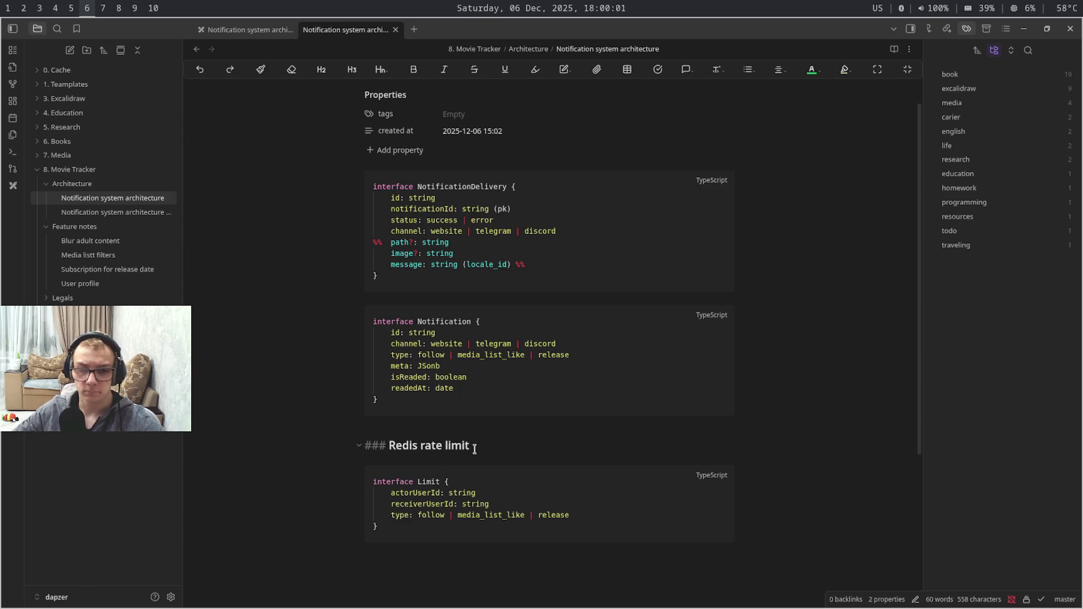
left_click(579, 423)
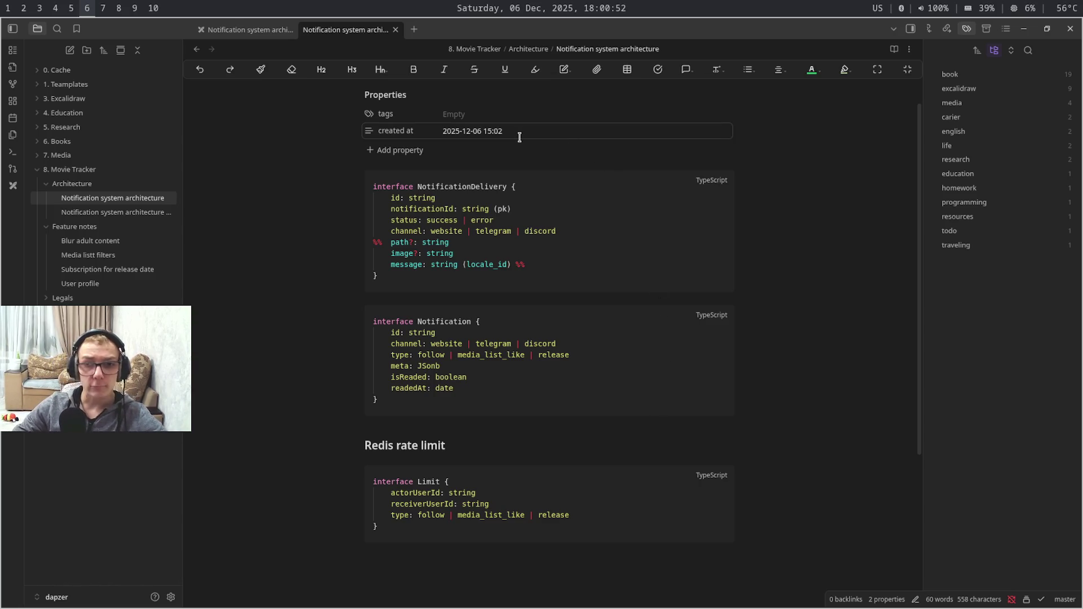
left_click_drag(525, 207, 598, 426)
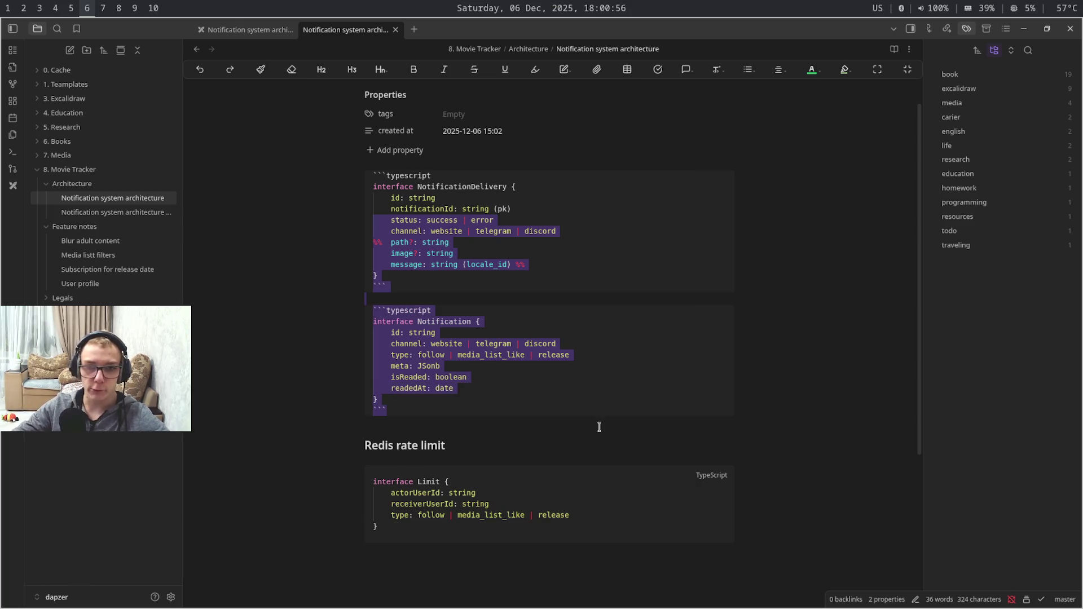
left_click(599, 426)
Add 'createdAt: string' after readedAt in the Notification interface and copy the line
left_click(598, 385)
key("Return")
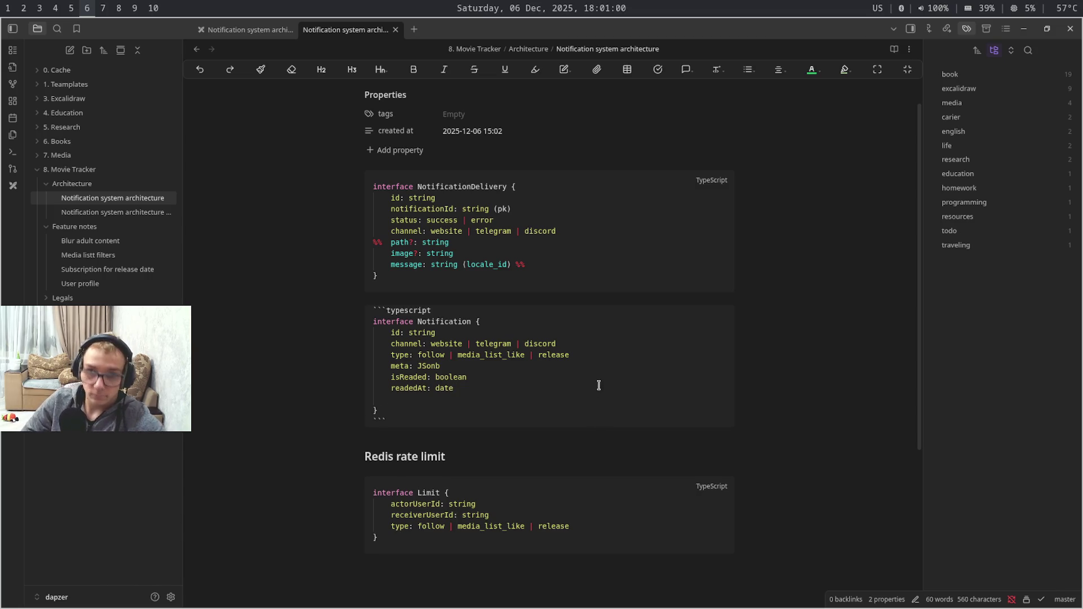
type("cr")
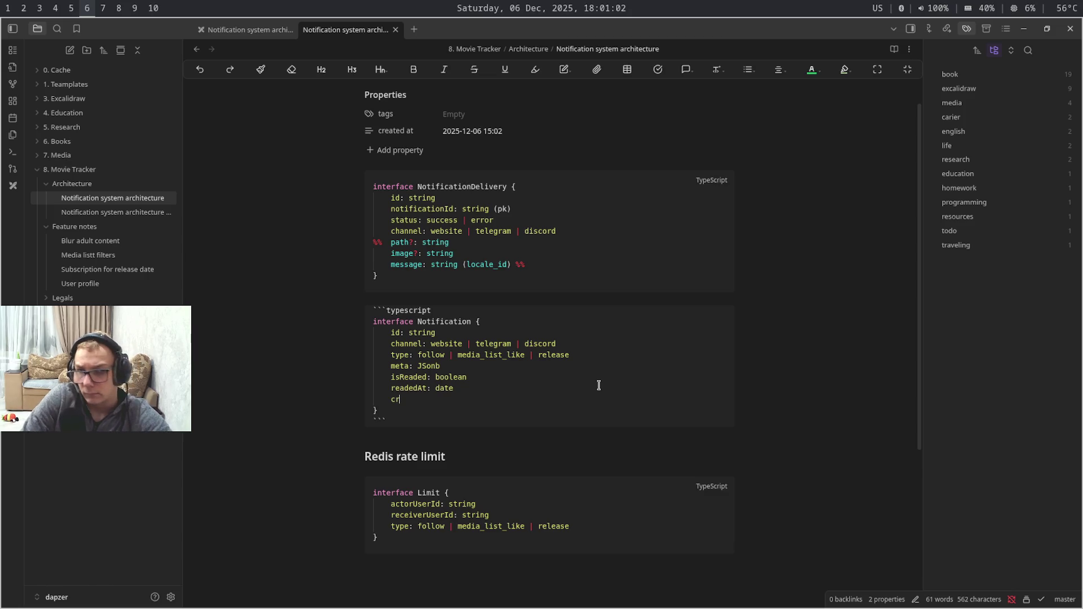
type("eate")
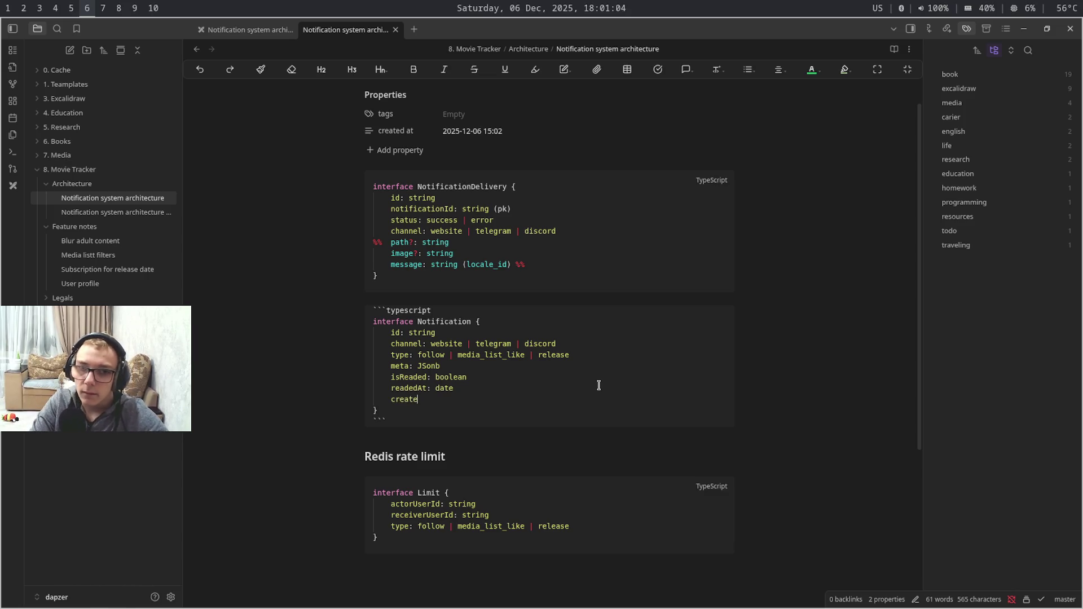
type("dAt: s")
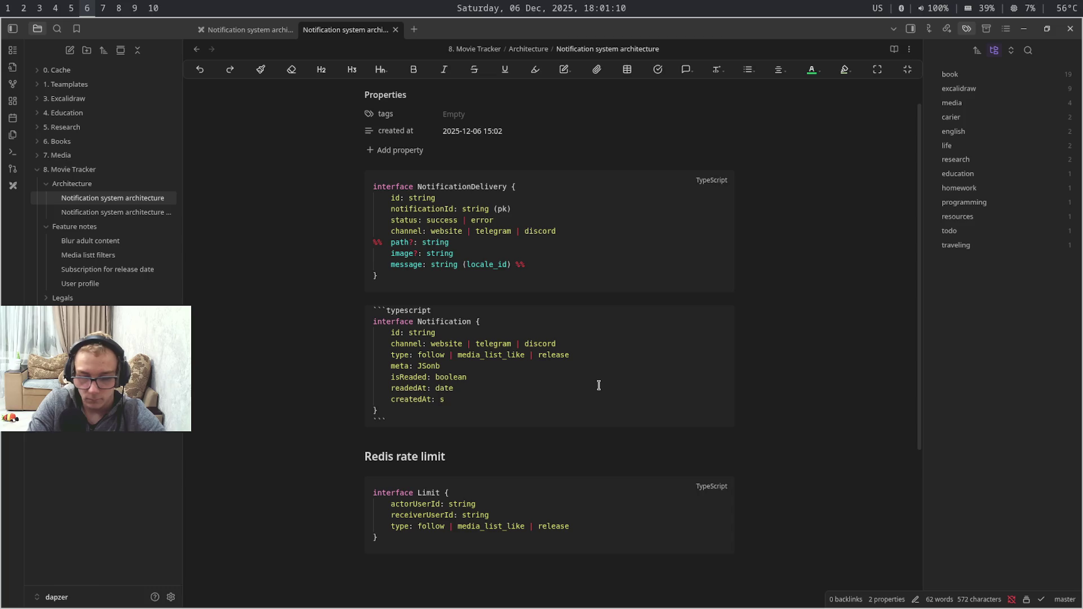
type("tring")
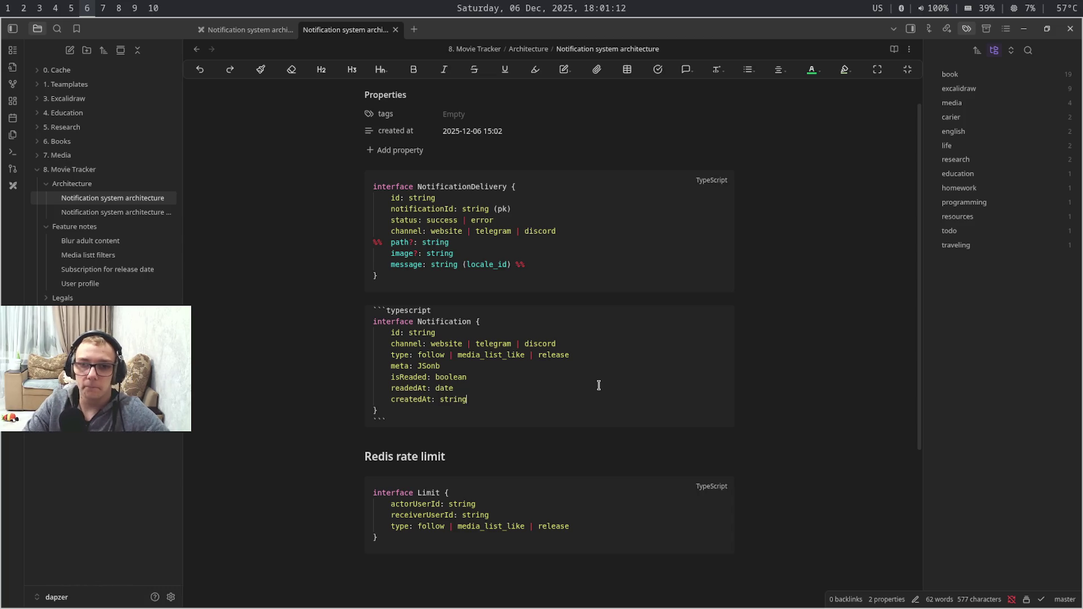
key("shift+Home")
key("ctrl+c")
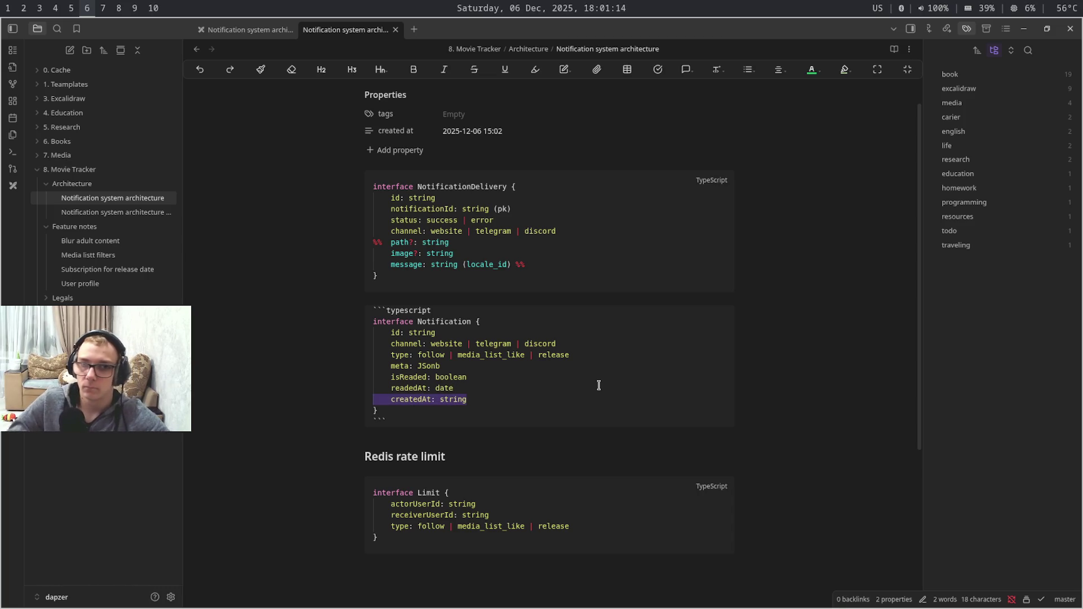
Paste the createdAt field below the channel line in NotificationDelivery
left_click(597, 233)
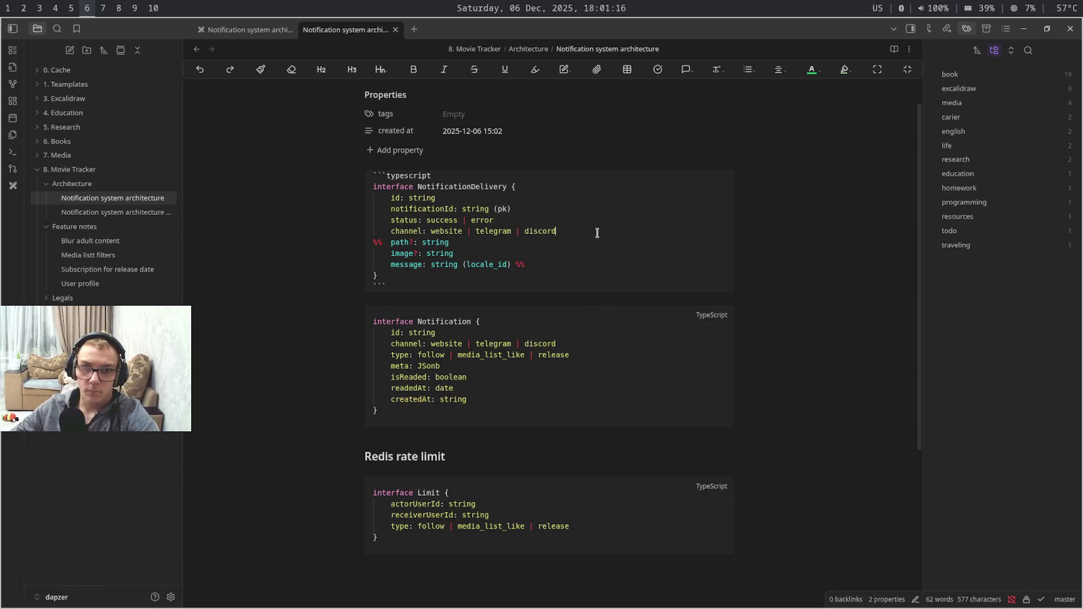
key("Return")
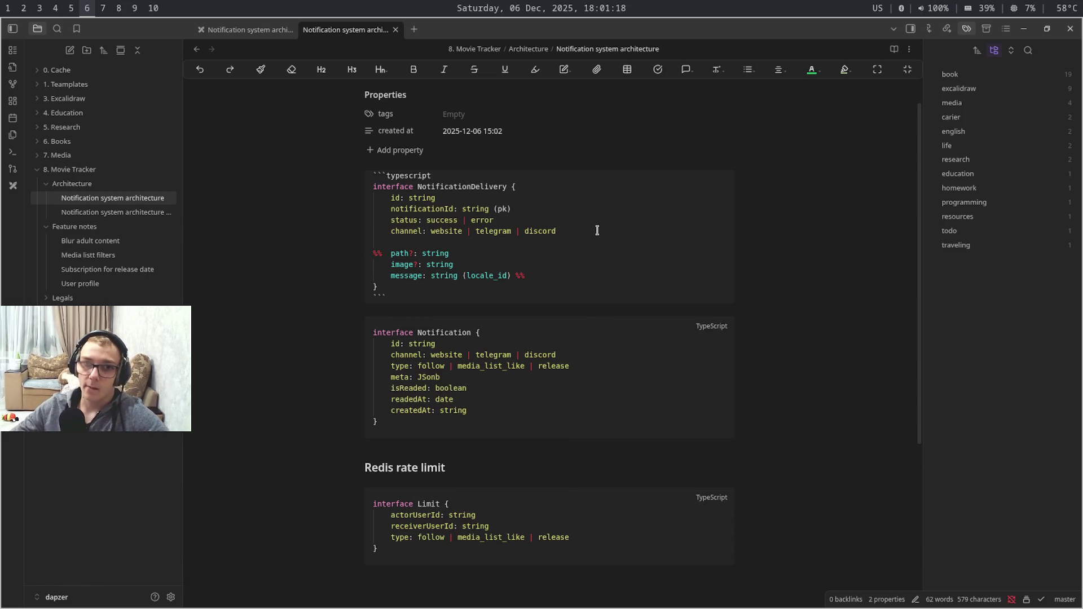
key("ctrl+v")
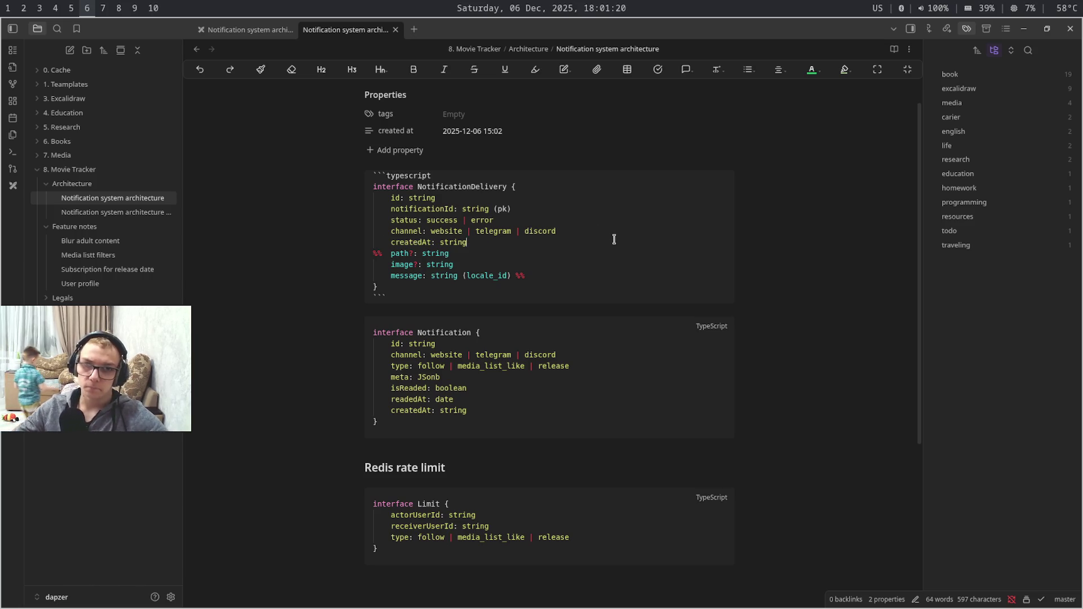
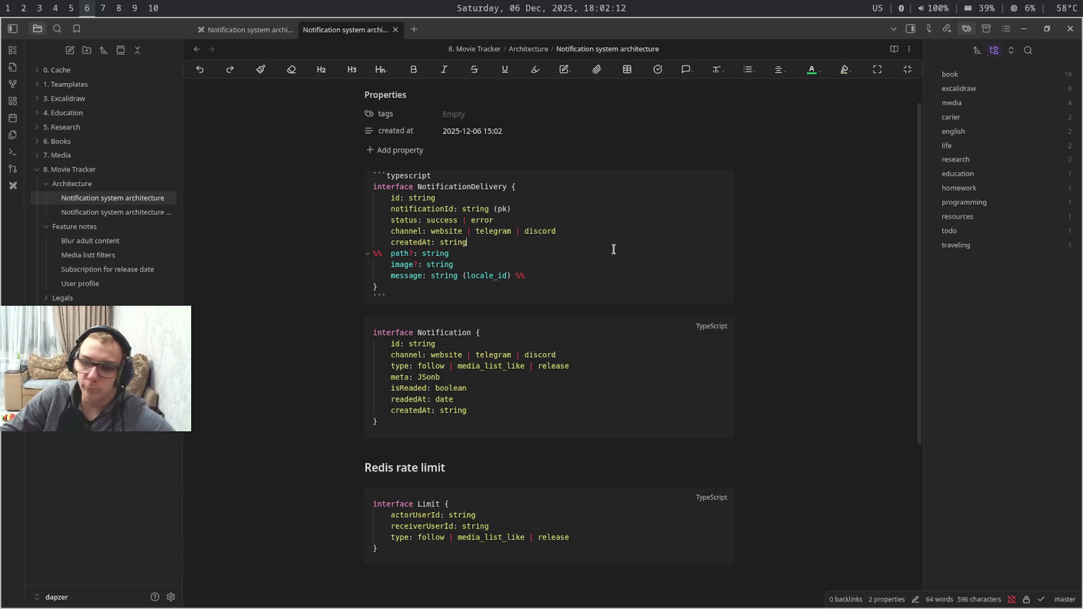
Duplicate the Notification interface code block directly below the original
left_click(531, 433)
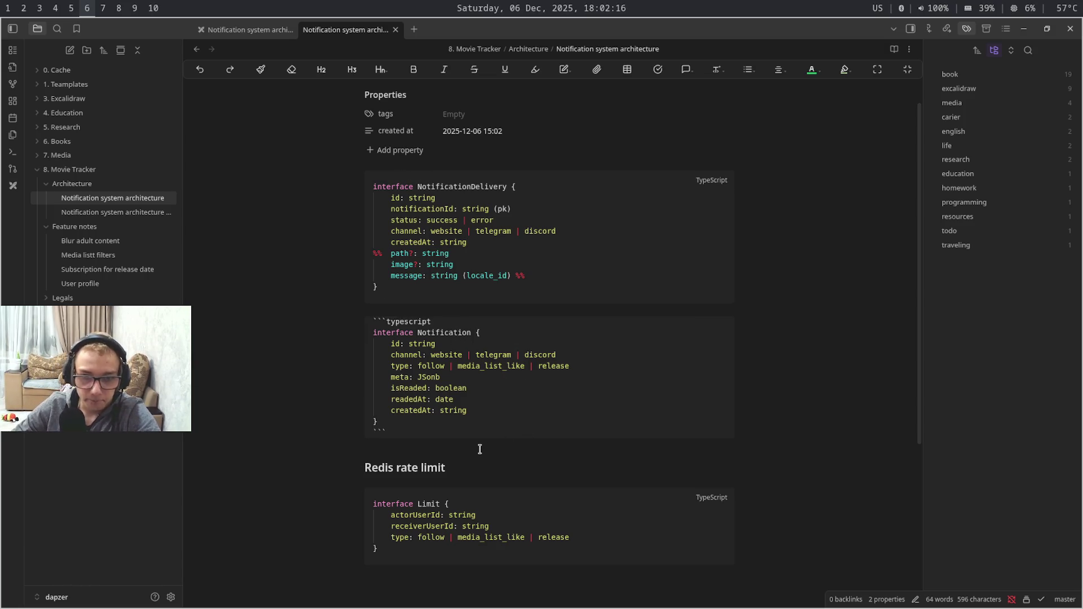
left_click_drag(510, 427, 373, 314)
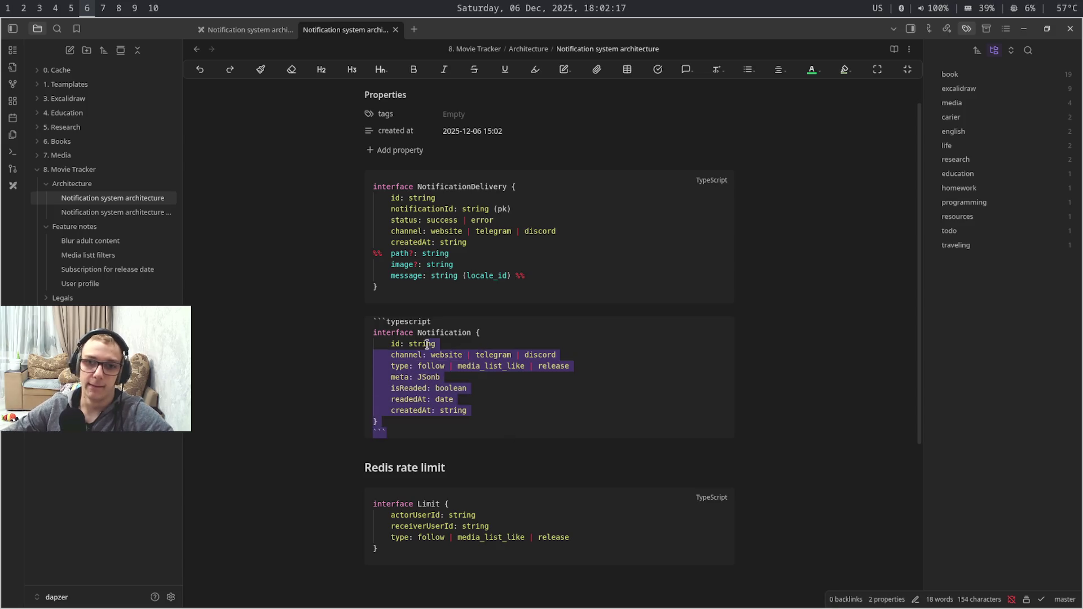
left_click(372, 316)
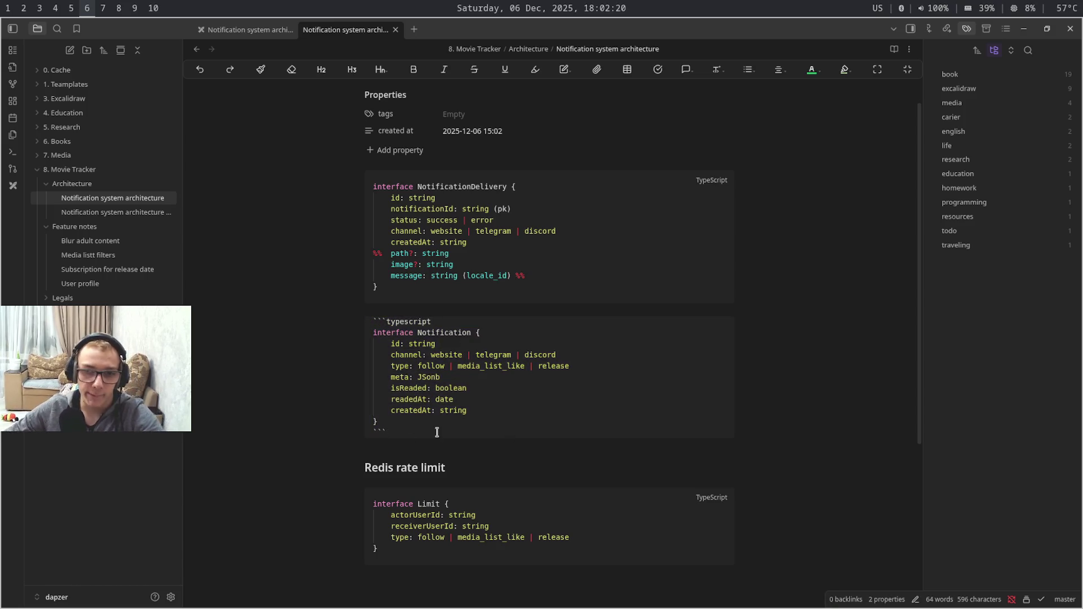
type("```typescript interface Notification {     id: string     channel: website | telegram | discord     type: follow | media_list_like | release     meta: JSonb     isReaded: boolean     readedAt: date     createdAt: string } ```")
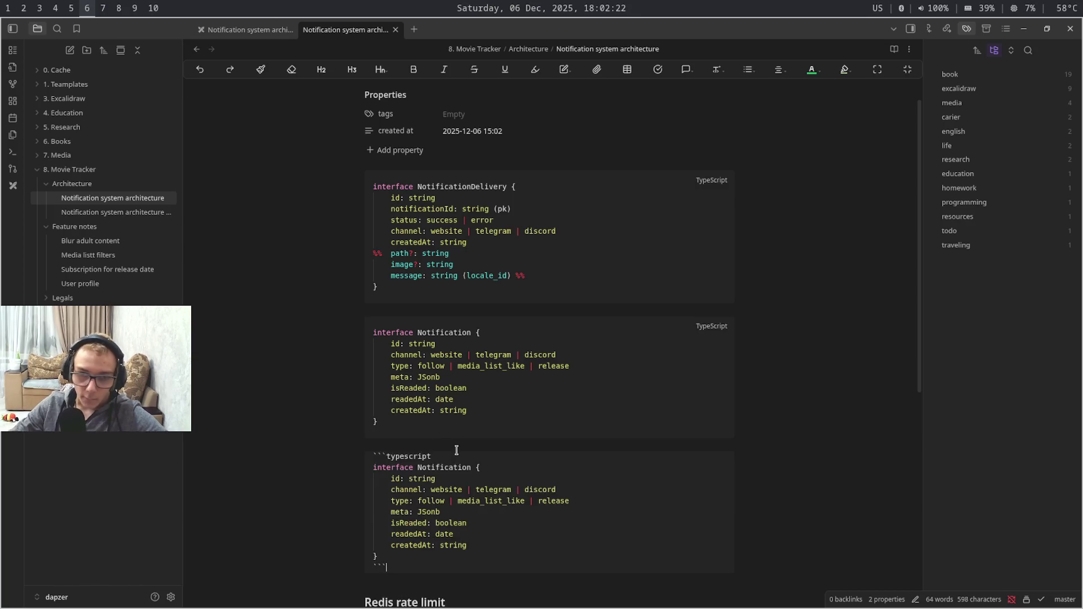
Rename the copy to NotificationMeta and delete all its copied fields
double_click(457, 467)
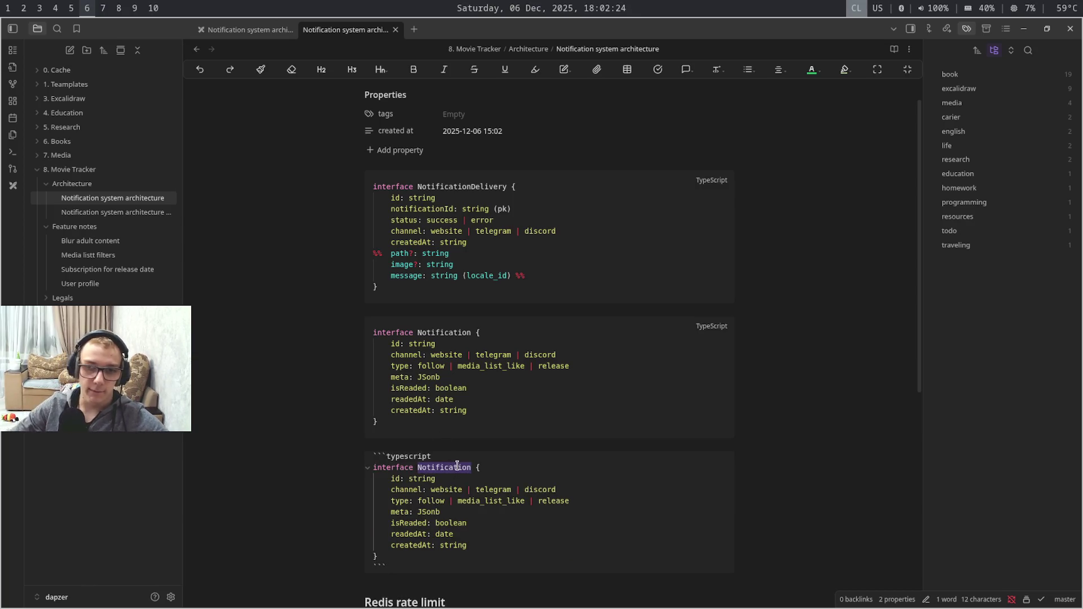
left_click(488, 465)
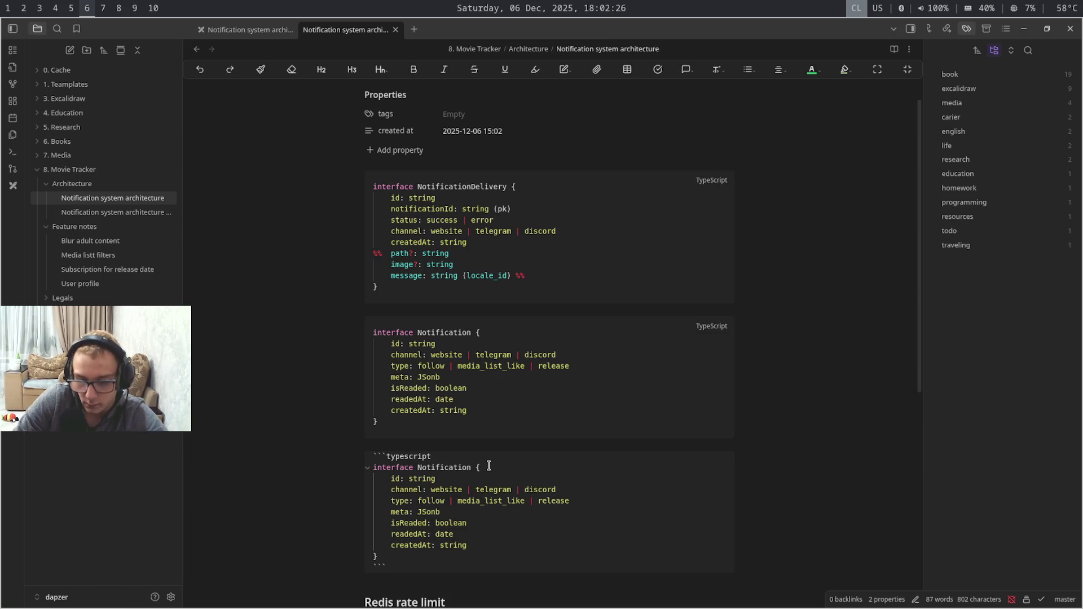
type("Meta")
key("Down")
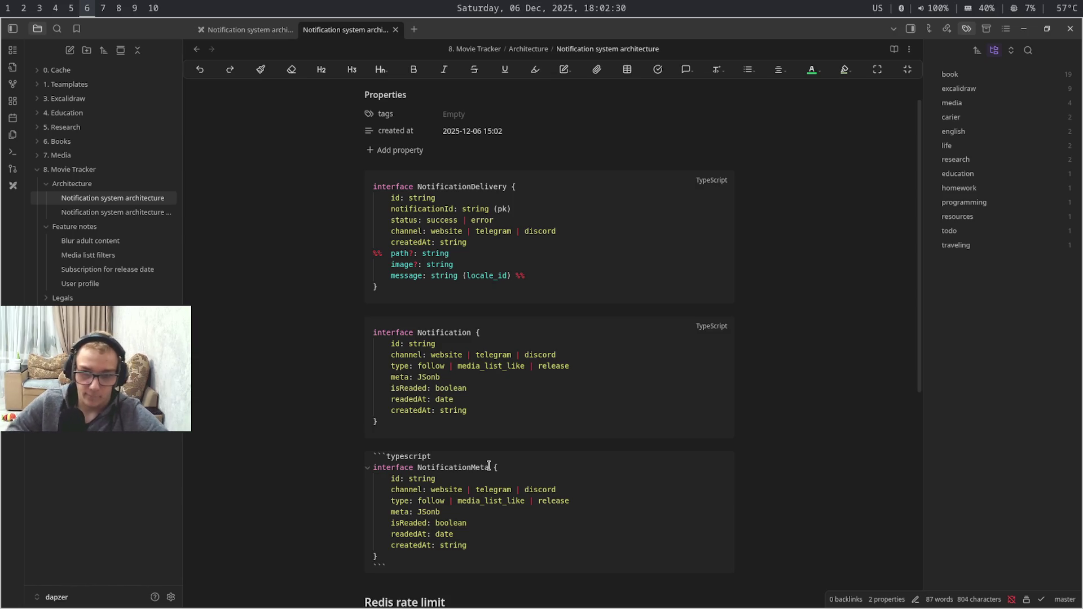
left_click_drag(488, 549, 386, 481)
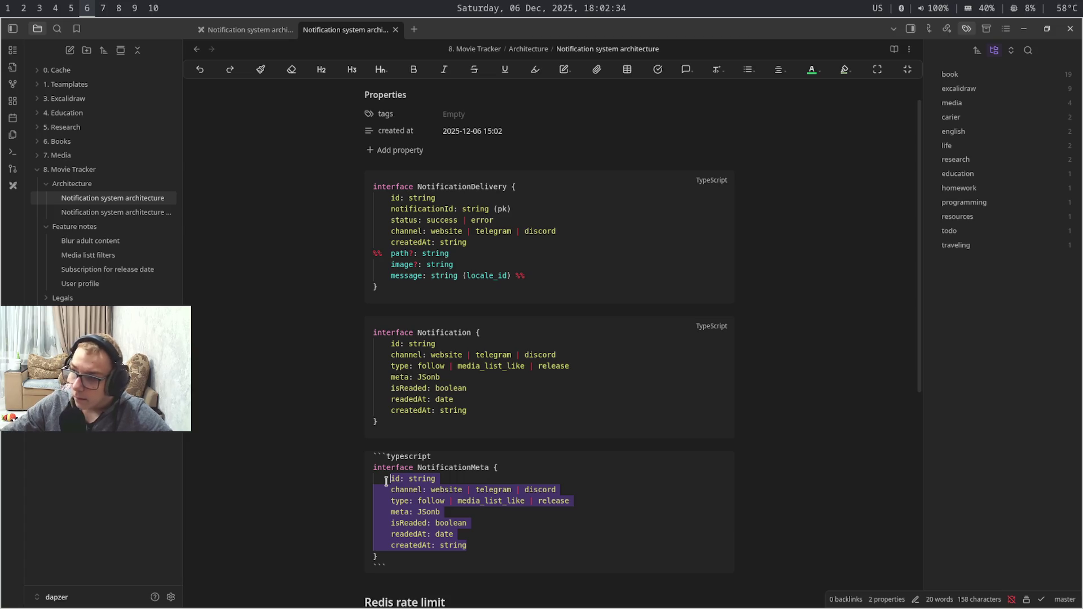
key("BackSpace")
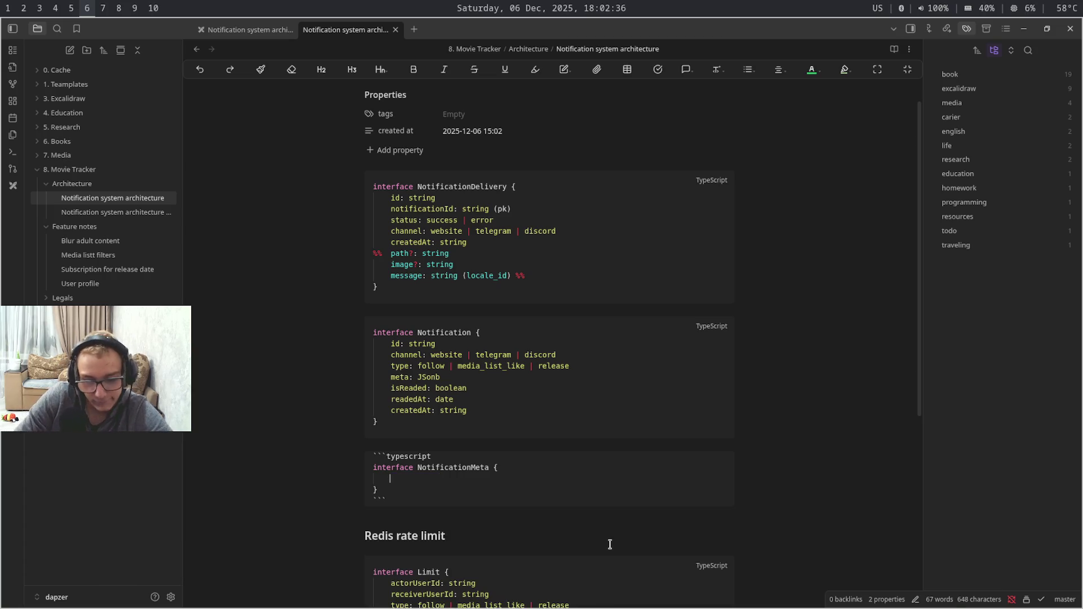
type("user")
Add the field actor: UserType to NotificationMeta, fixing typos along the way
key("ctrl+BackSpace")
type("acx")
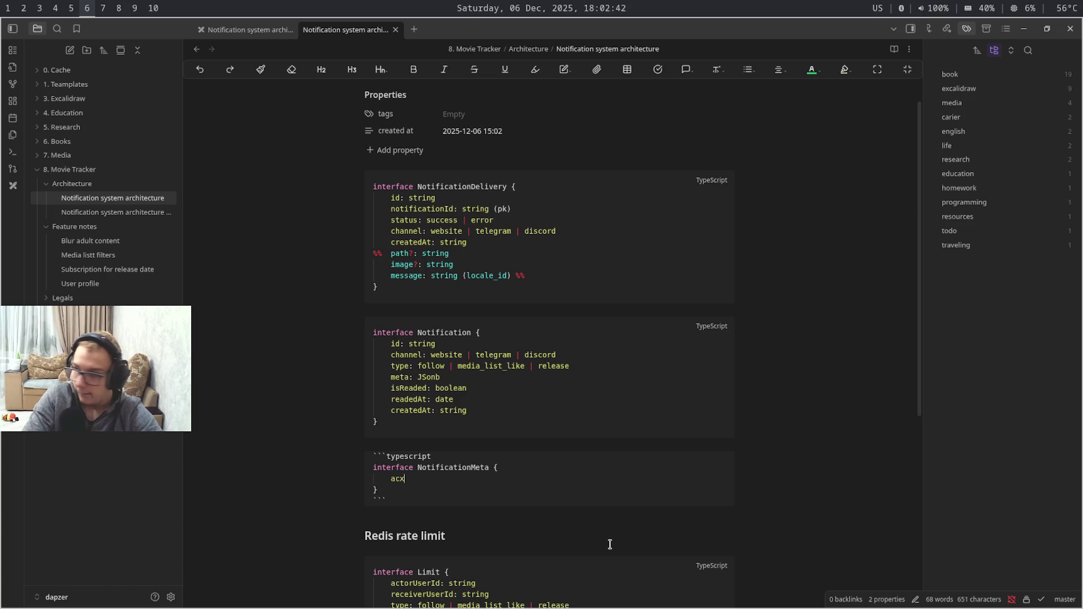
key("BackSpace")
type("tr")
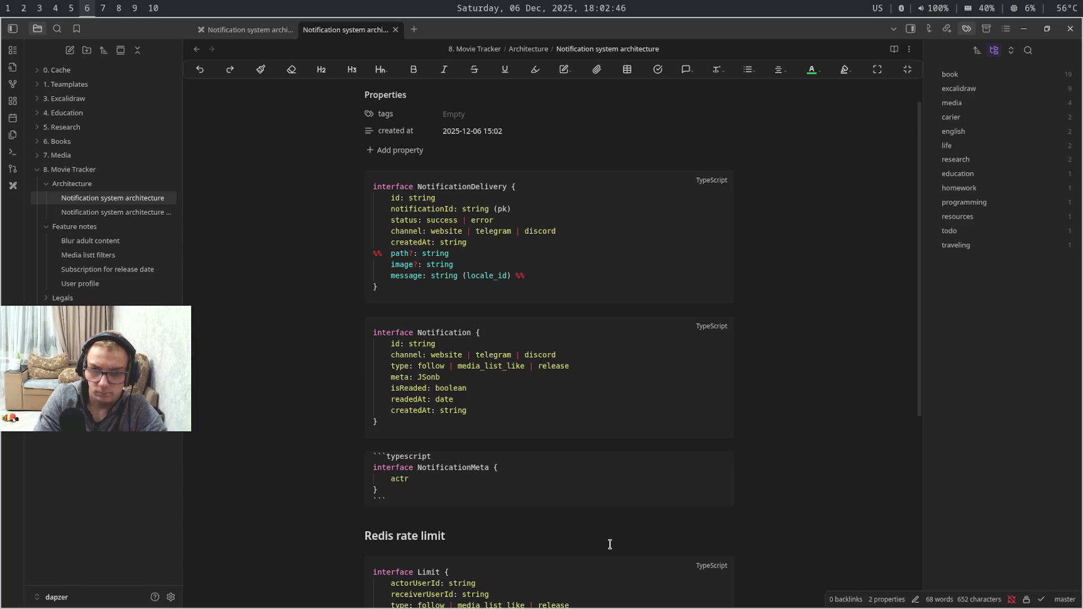
key("BackSpace")
type("or")
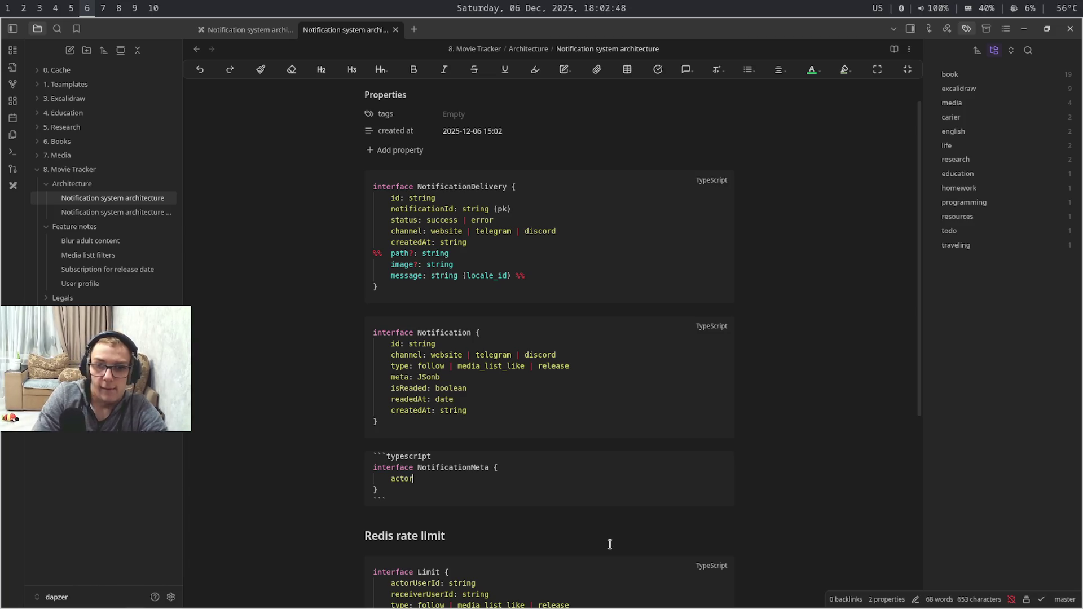
type(" userTTyp")
key("BackSpace")
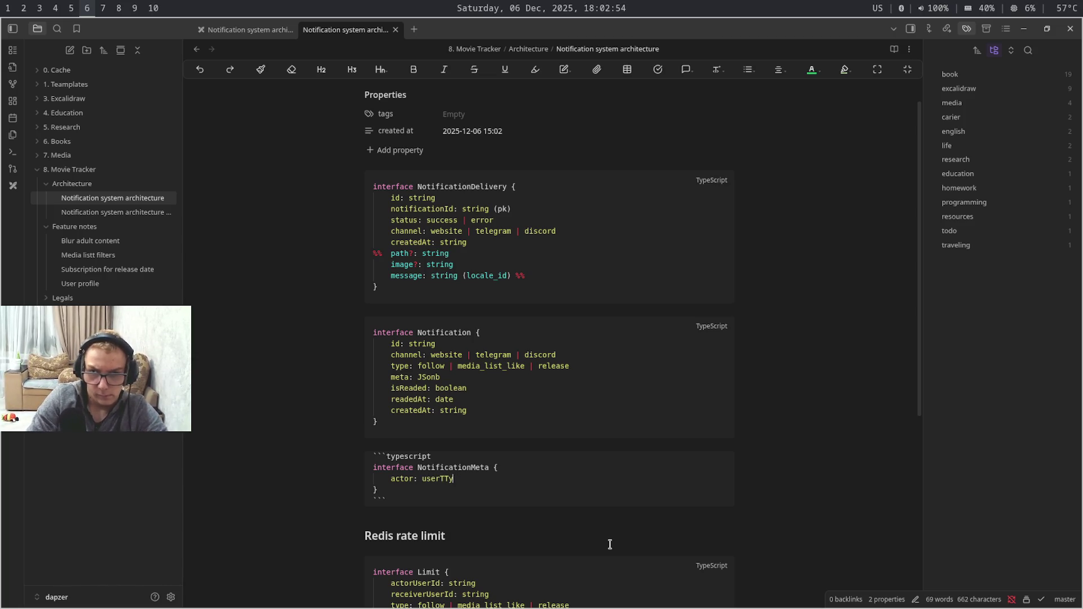
type("pe")
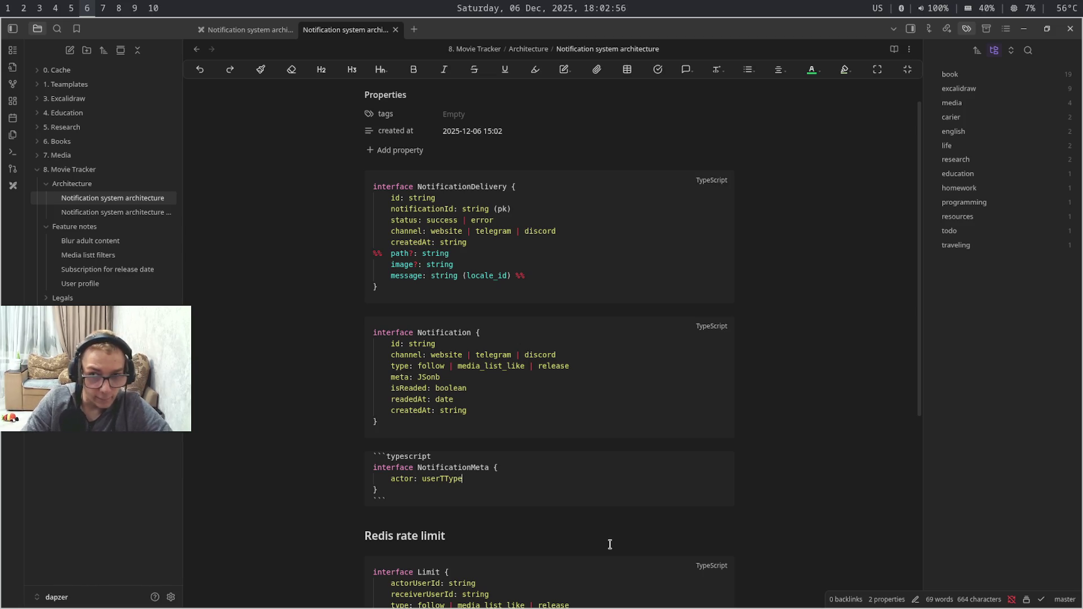
key("ctrl+Left")
key("shift+Right")
type("U")
key("Delete")
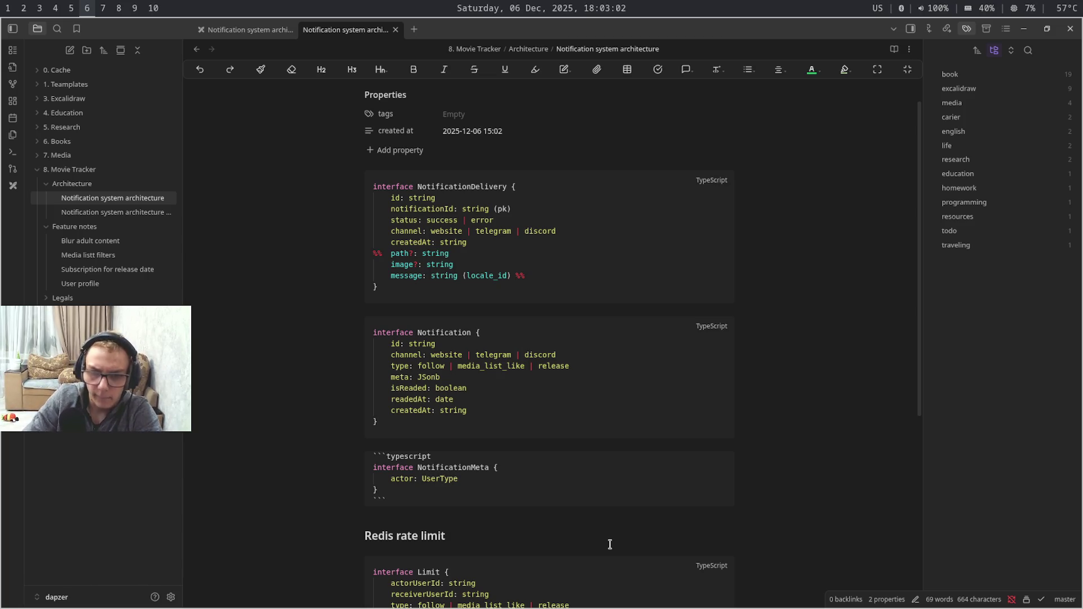
key("Return")
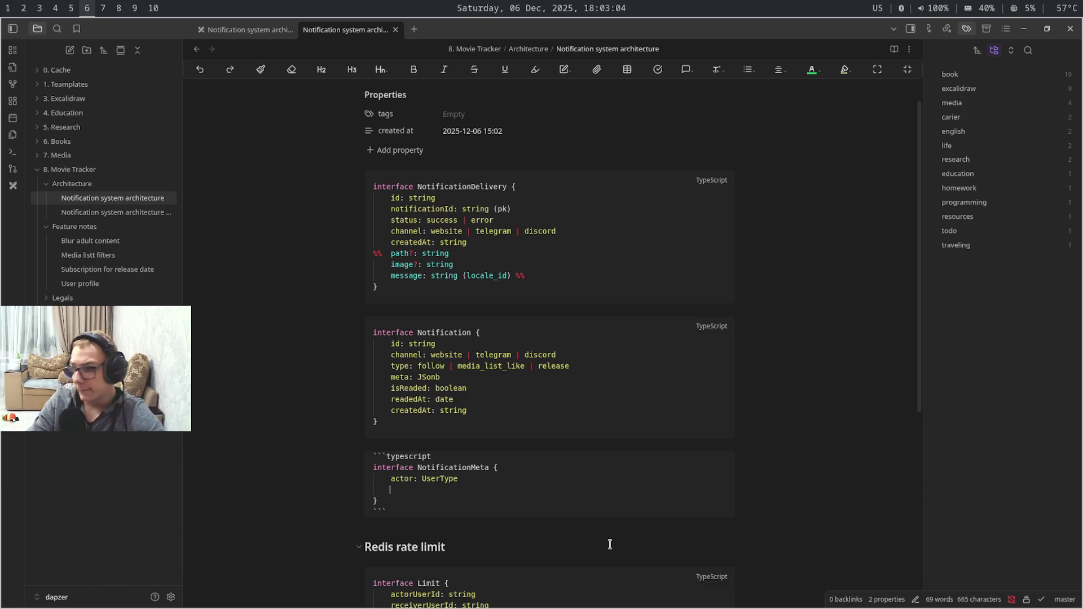
type("media")
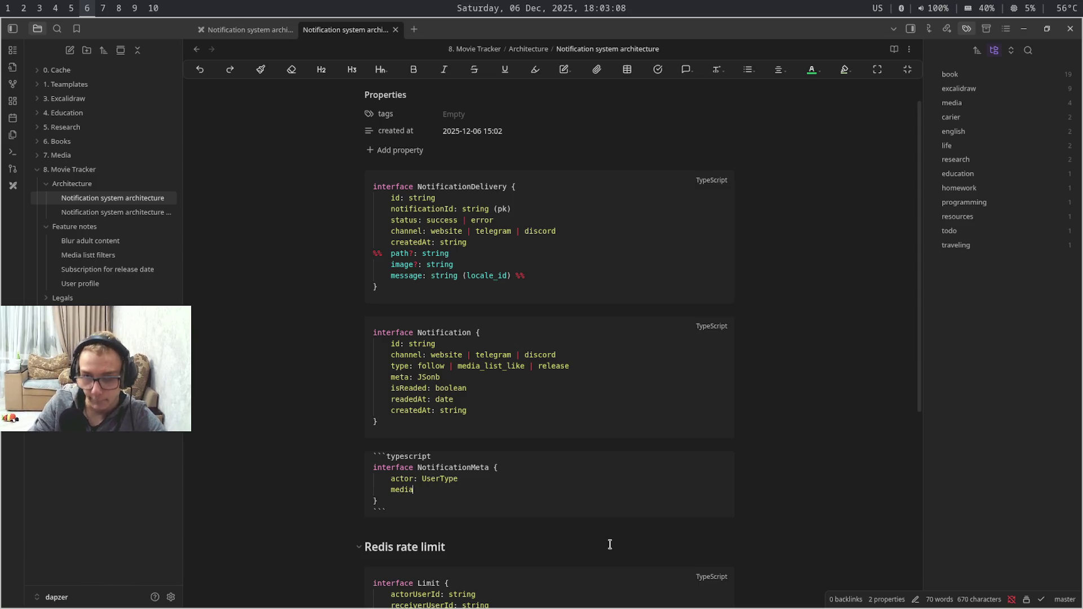
type("Li")
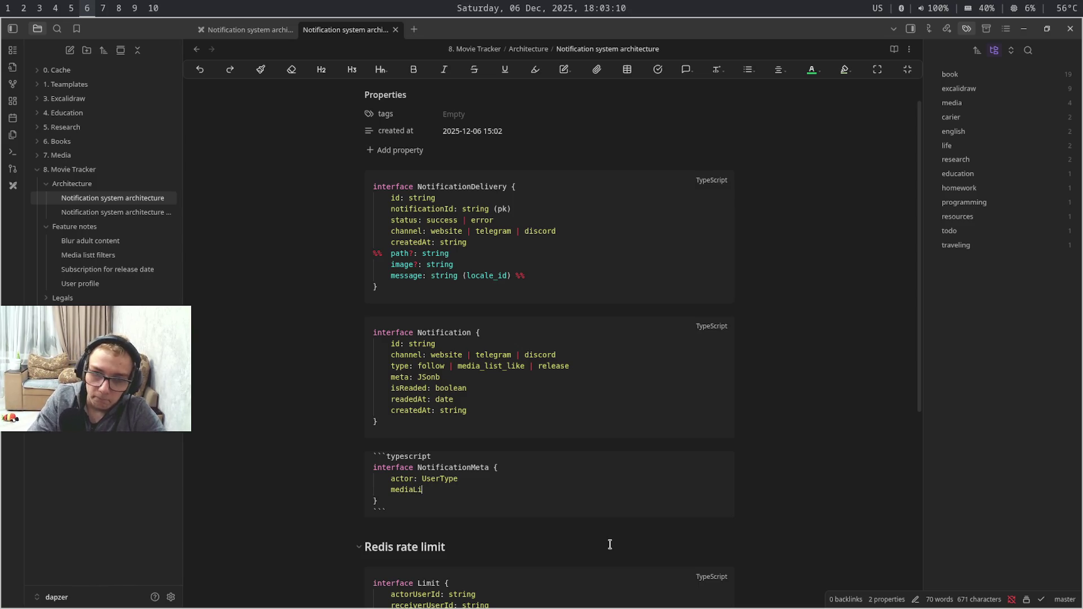
type("st")
Add the field mediaList: MediaListType, reusing the field name for its type
key("ctrl+shift+Left")
key("ctrl+c")
key("Right")
type(":")
key("ctrl+v")
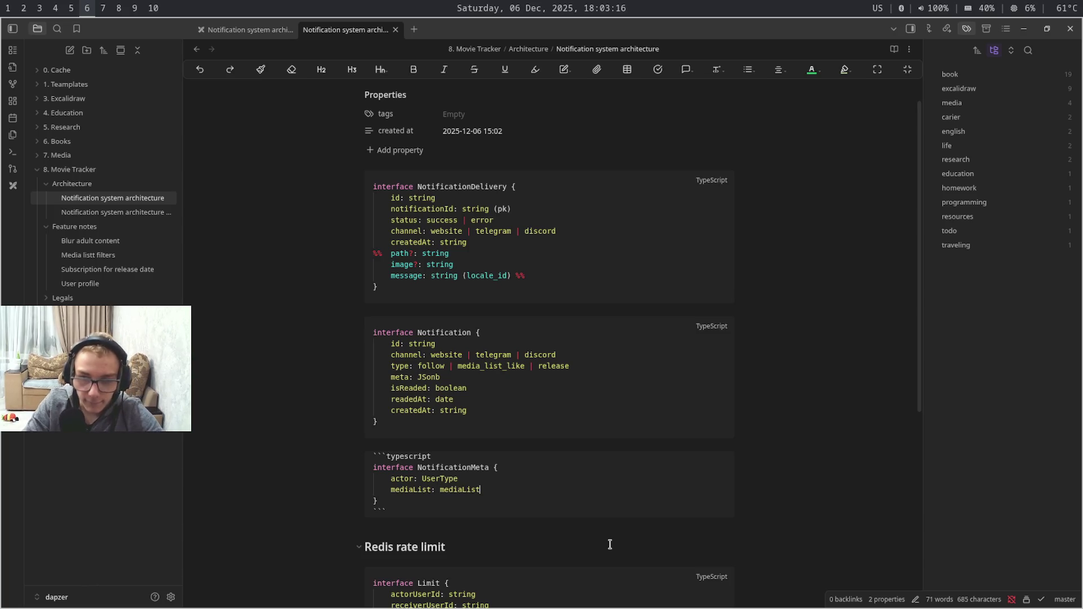
type("Type")
key("Delete")
type("M")
key("End")
key("Return")
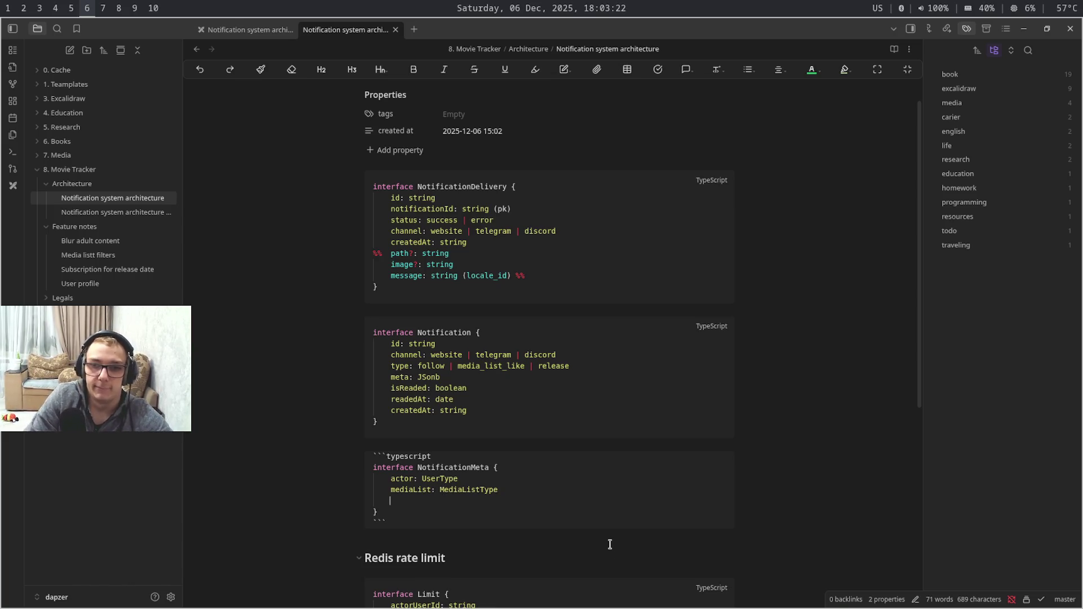
type("likm")
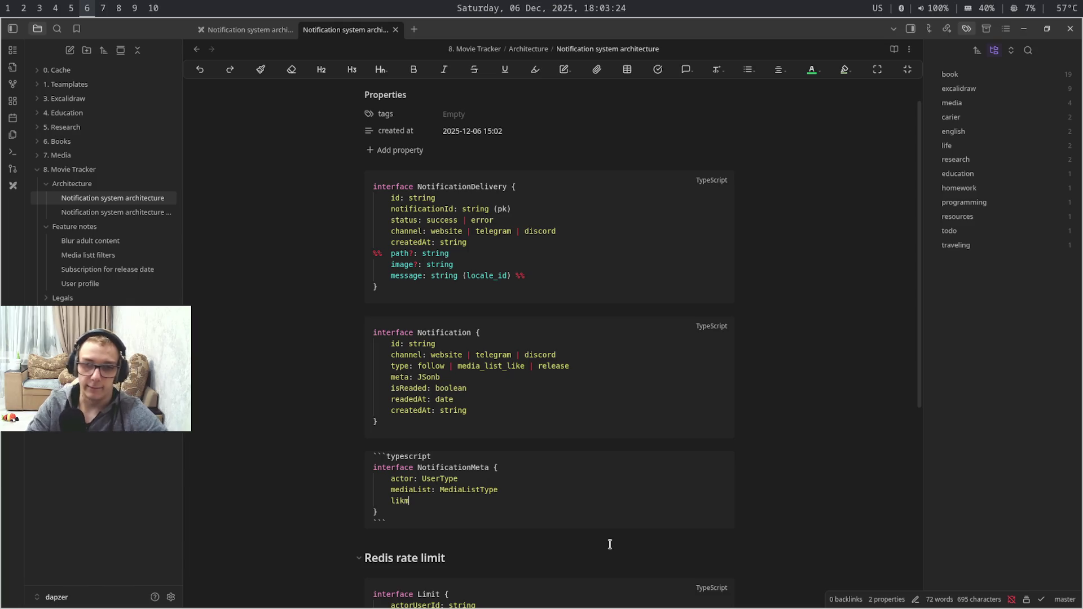
Add the field like: LikeType as the third NotificationMeta field
key("BackSpace")
type("e:")
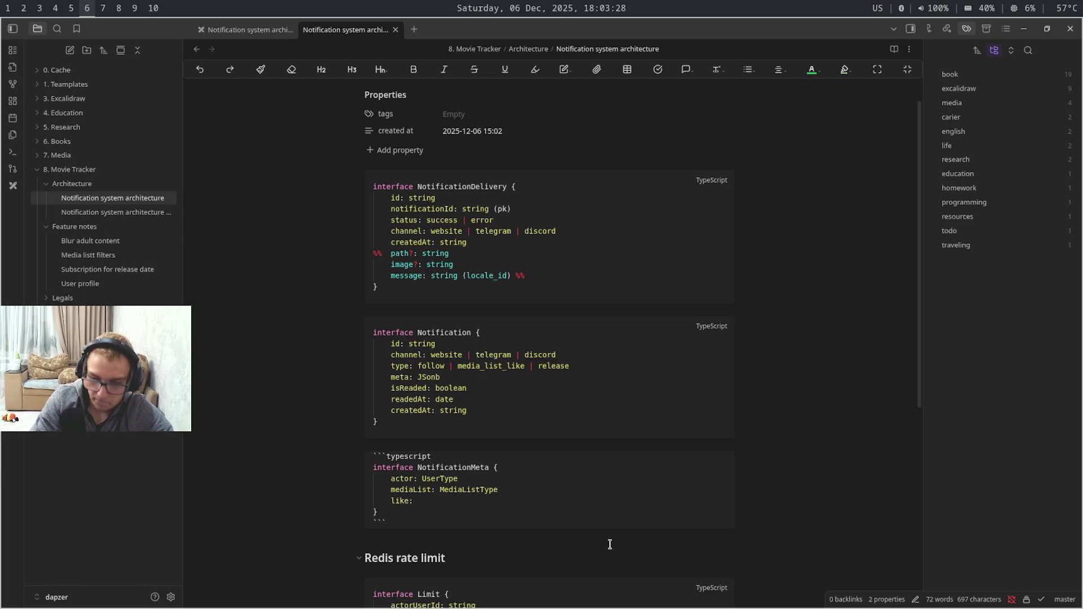
type(" L")
type("iked")
key("BackSpace")
type("yp")
type("per")
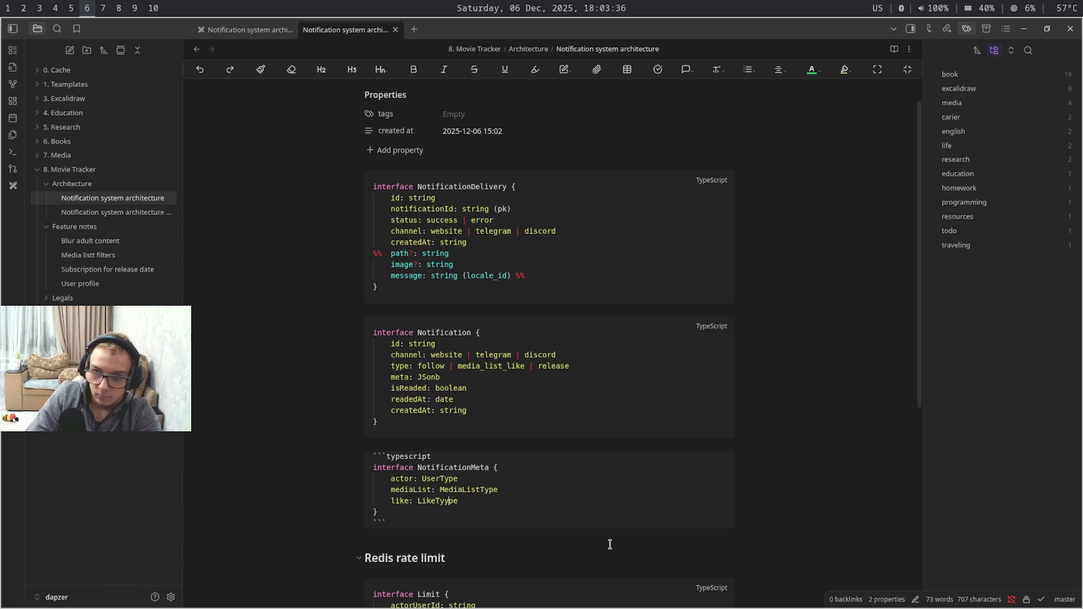
key("BackSpace")
key("BackSpace")
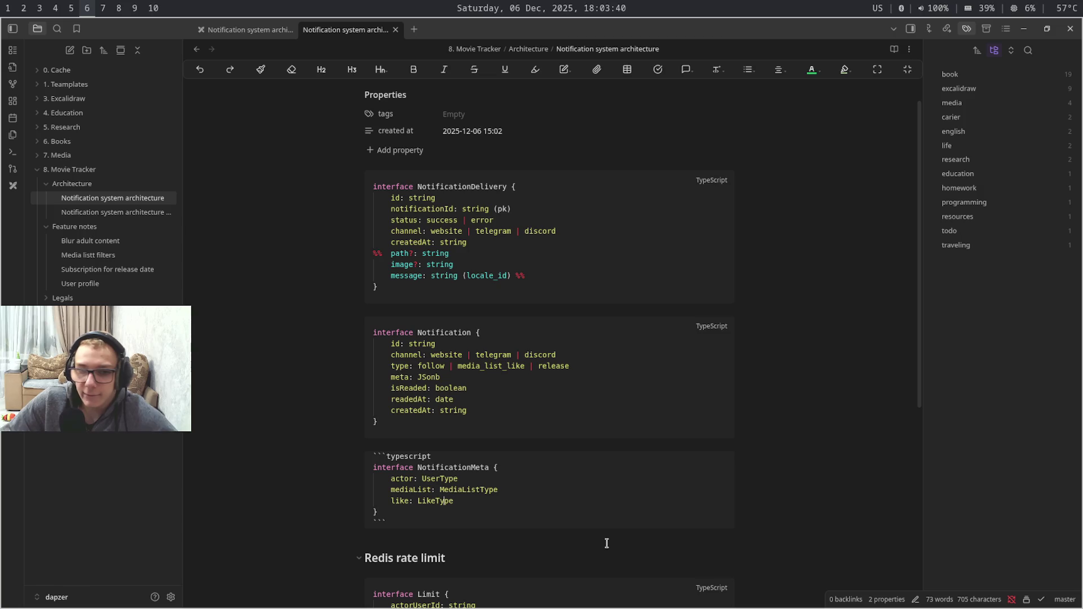
double_click(464, 460)
Change Notification's meta field to JSonb (NotificationMeta) and let the block render again
double_click(473, 467)
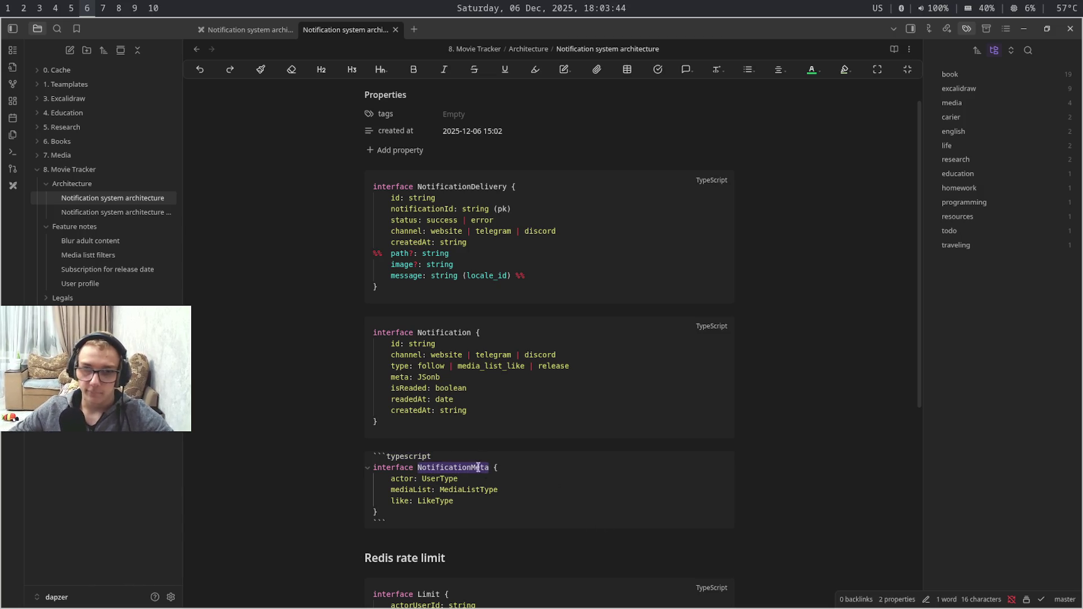
left_click(576, 380)
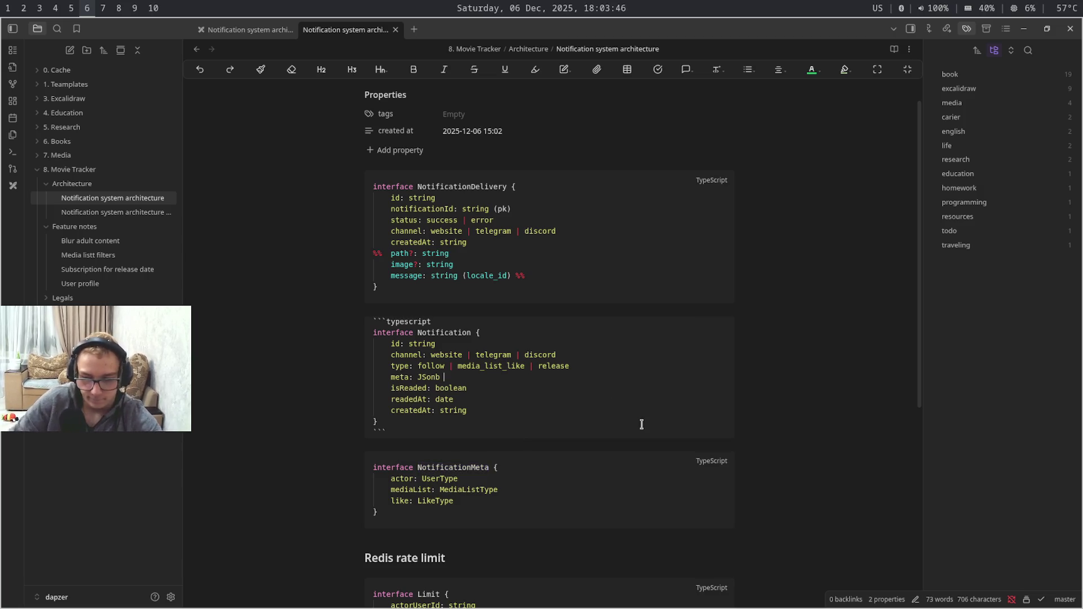
type("(")
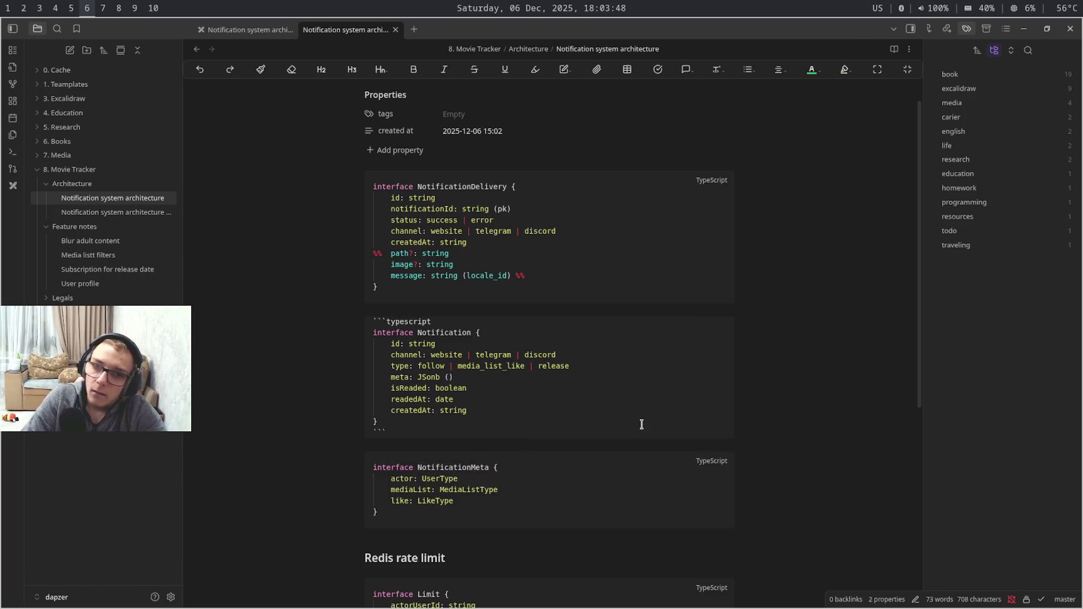
type("NotificationMeta")
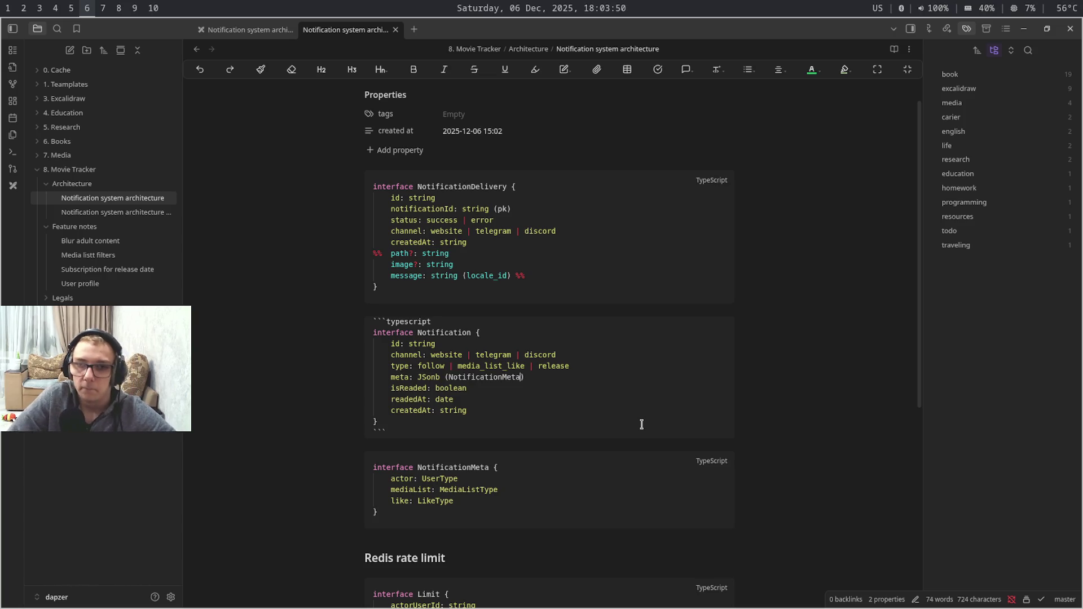
left_click(575, 532)
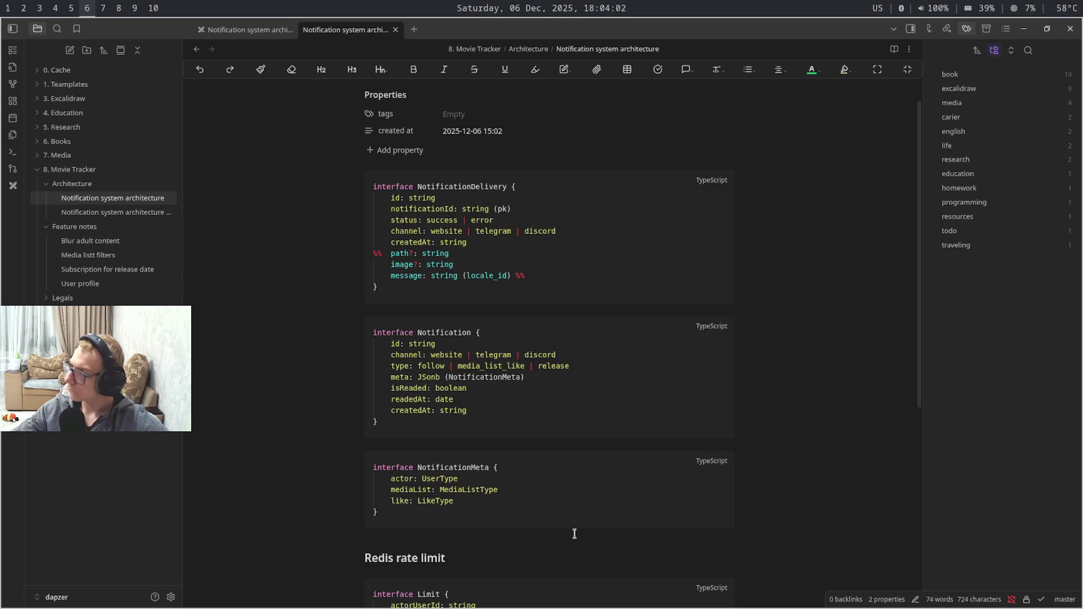
key("super+7")
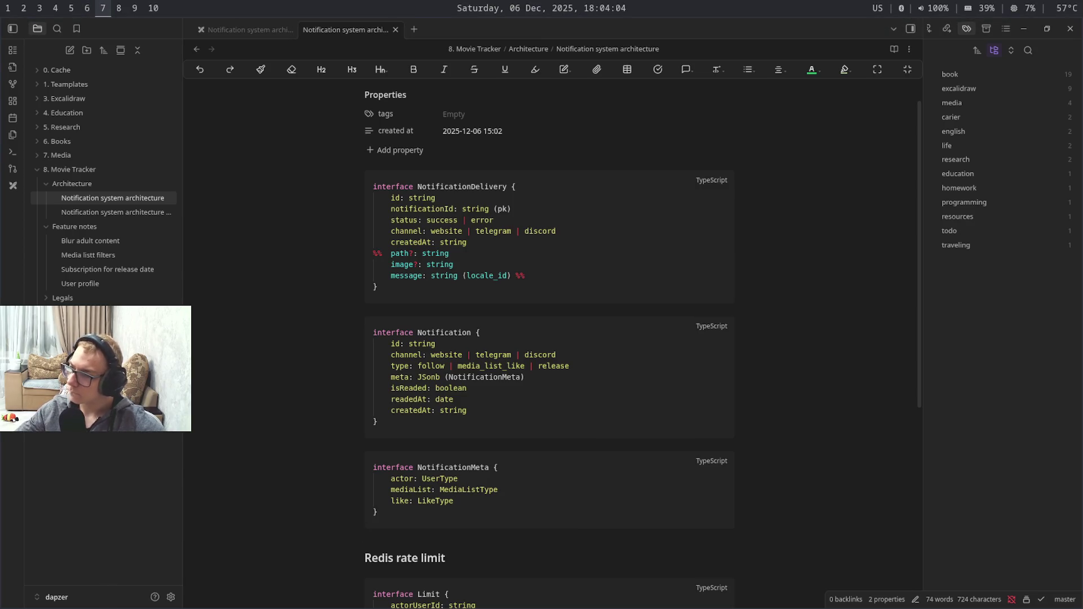
key("super+9")
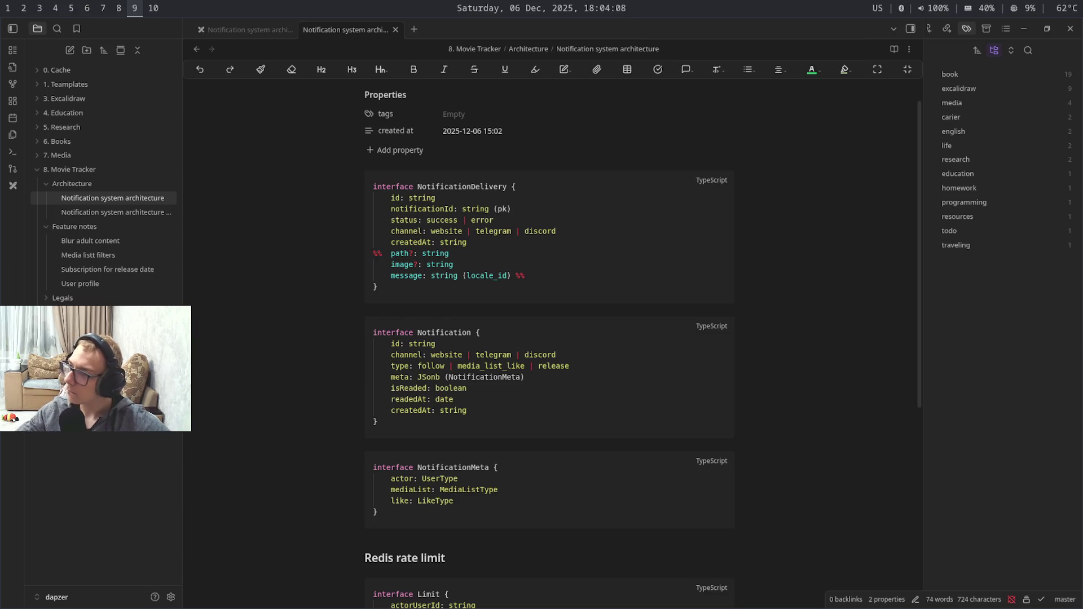
key("super+6")
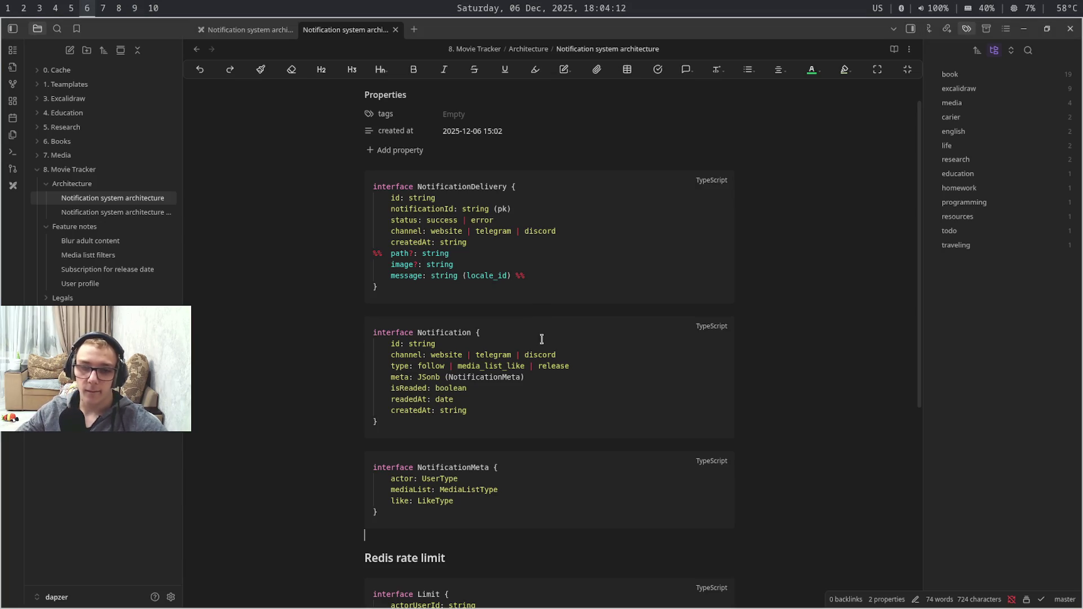
left_click_drag(536, 421, 374, 333)
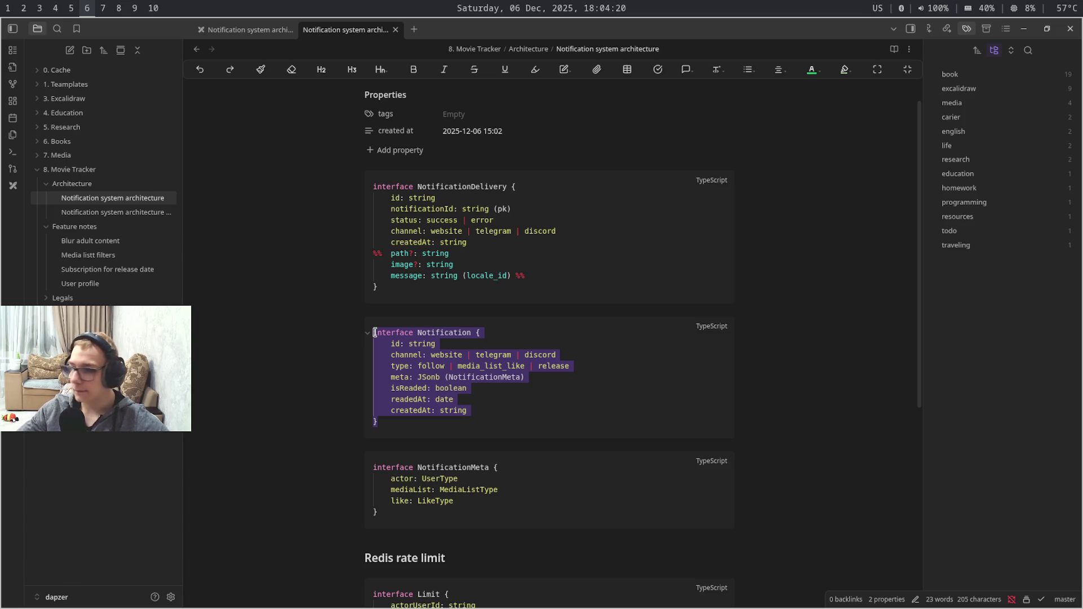
left_click(496, 341)
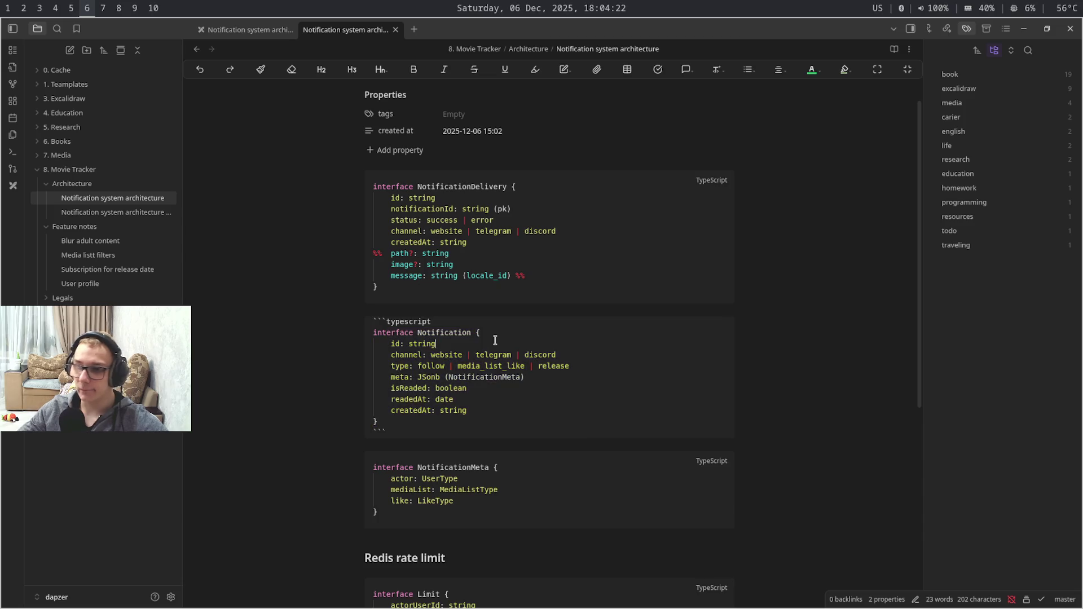
left_click_drag(513, 355, 567, 443)
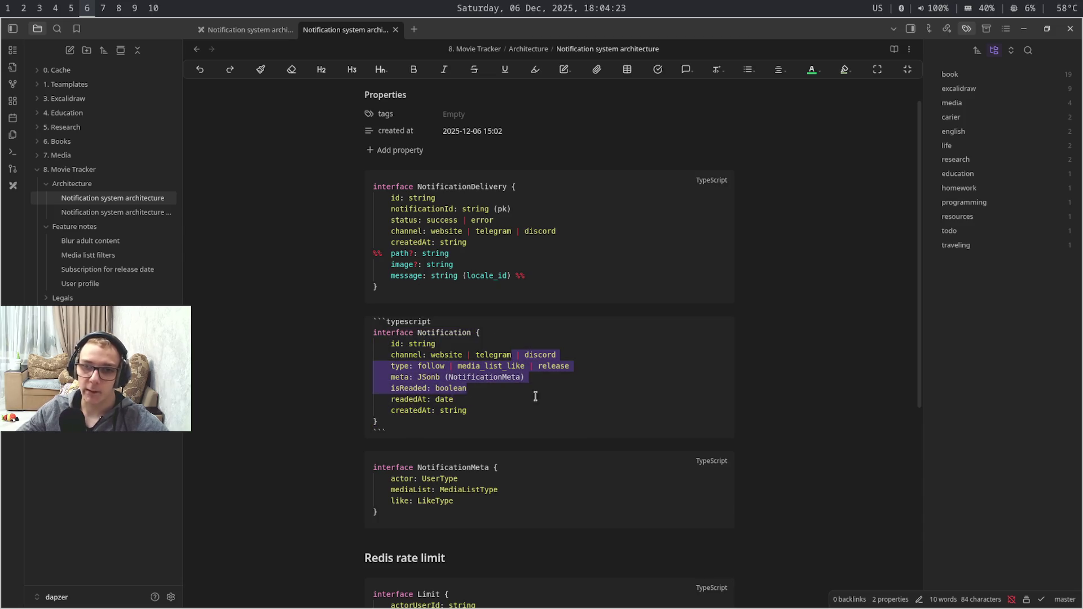
left_click(567, 443)
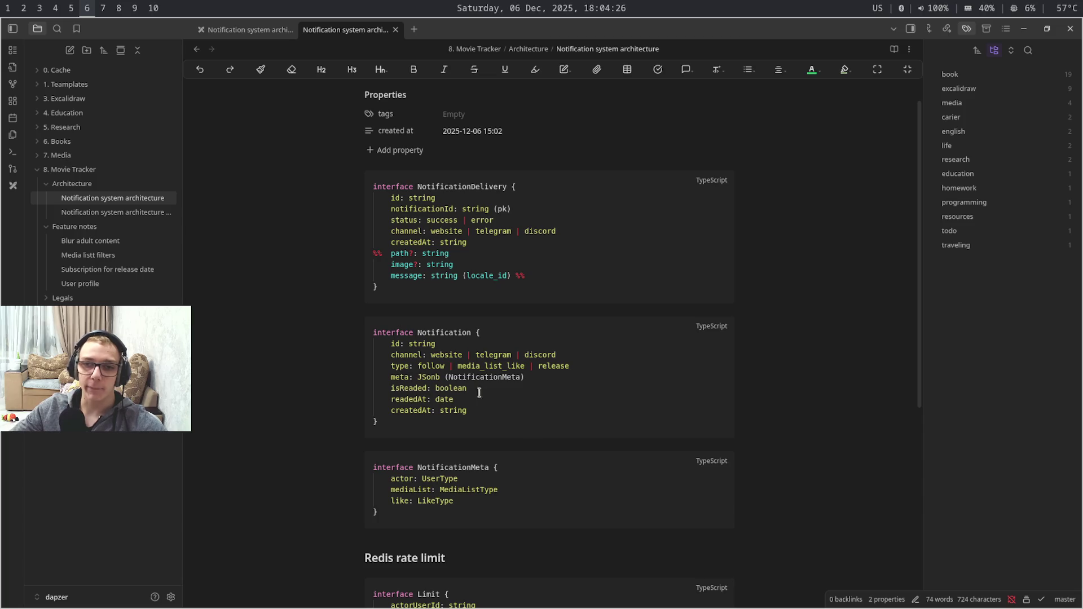
left_click_drag(381, 350, 490, 410)
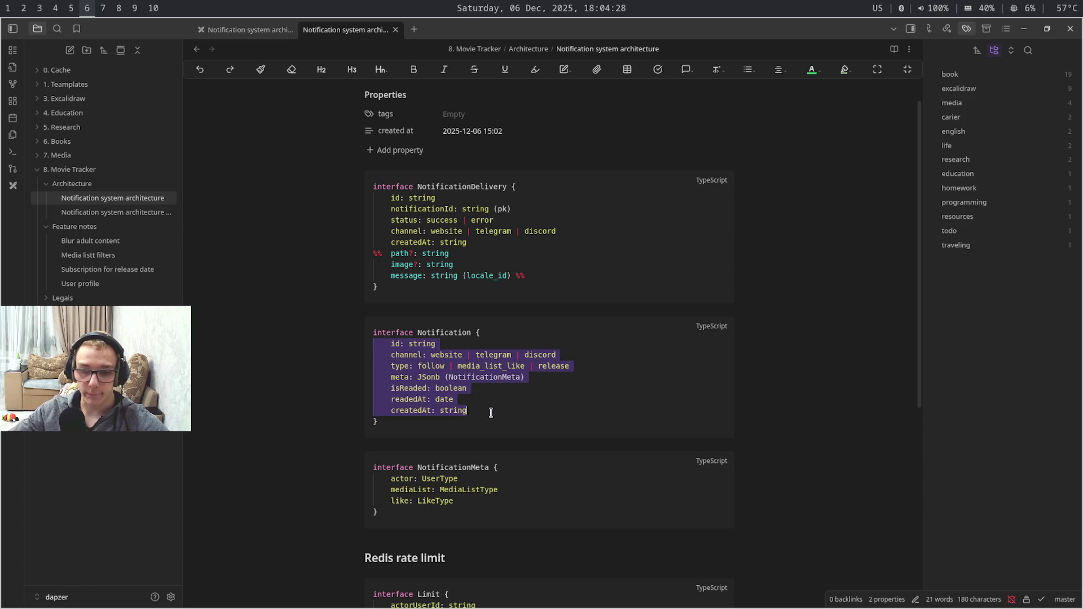
key("super+2")
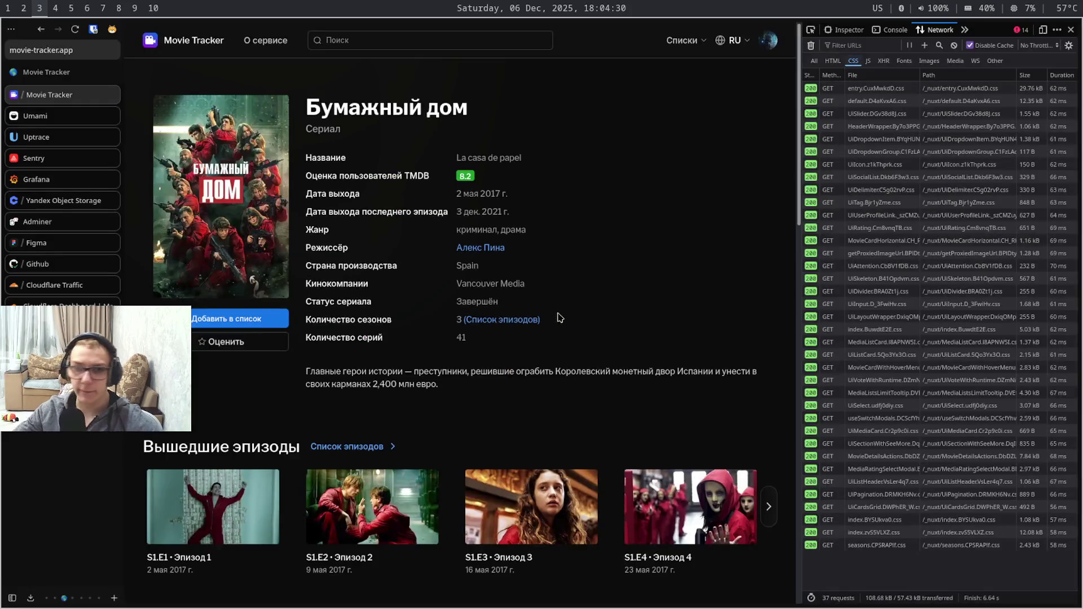
key("super+3")
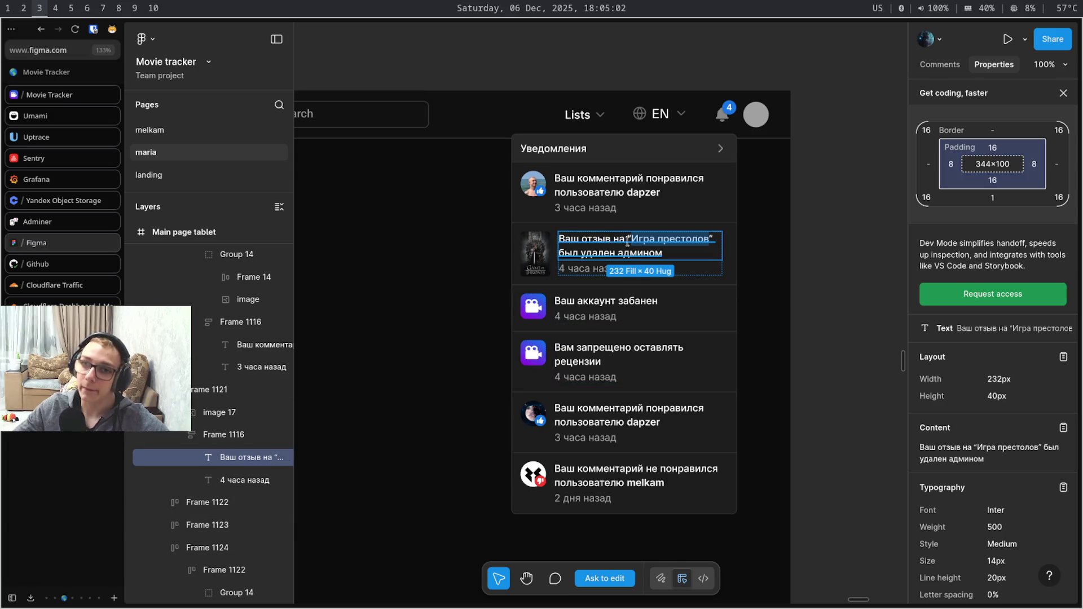
key("super+4")
key("super+5")
key("super+6")
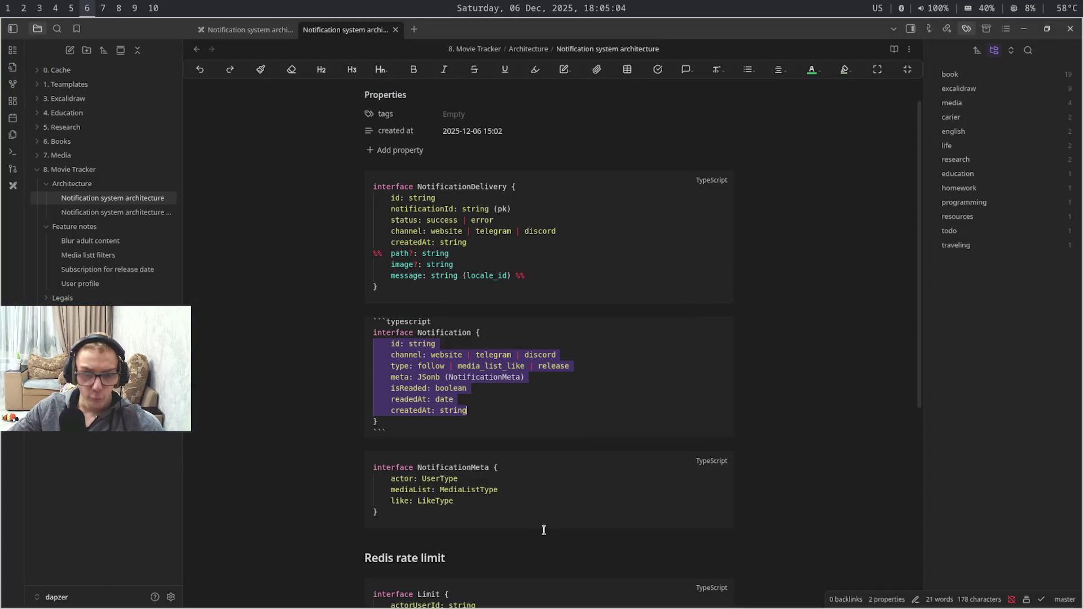
Add a fourth field mediaDeteils: MediaDeteilsType to NotificationMeta, then return to the Figma mockup
left_click(524, 499)
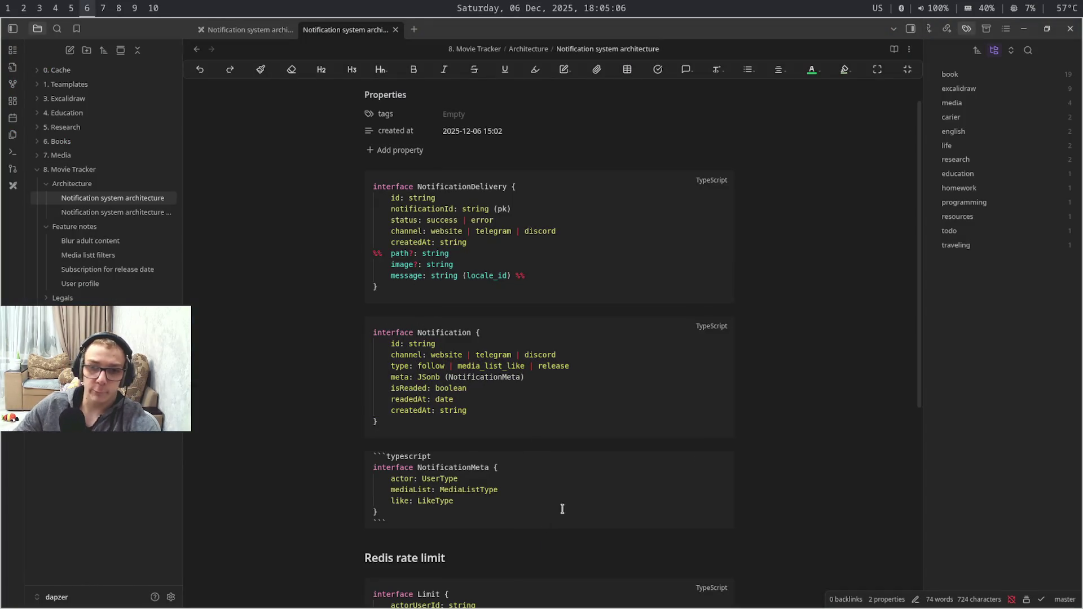
key("Return")
type("e")
type("a")
key("BackSpace")
type("diaDeteils ")
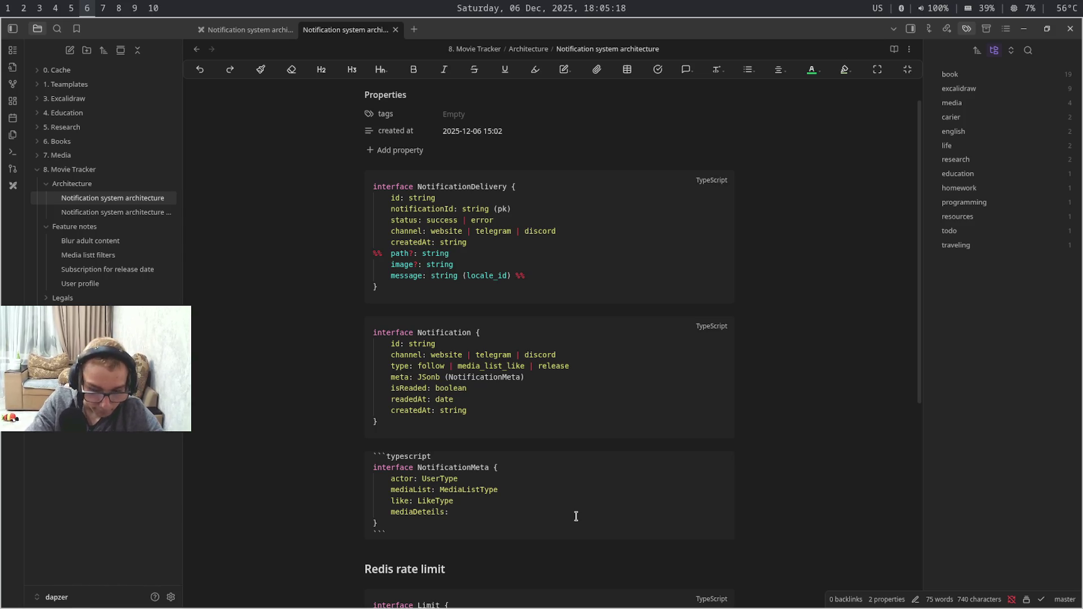
type("  Med")
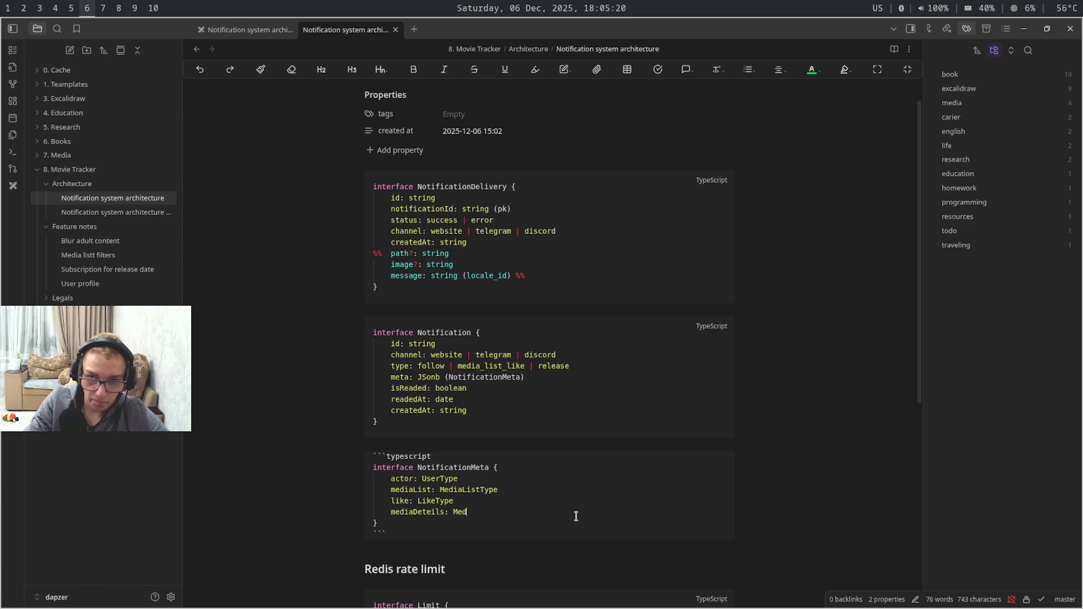
type("iaDete")
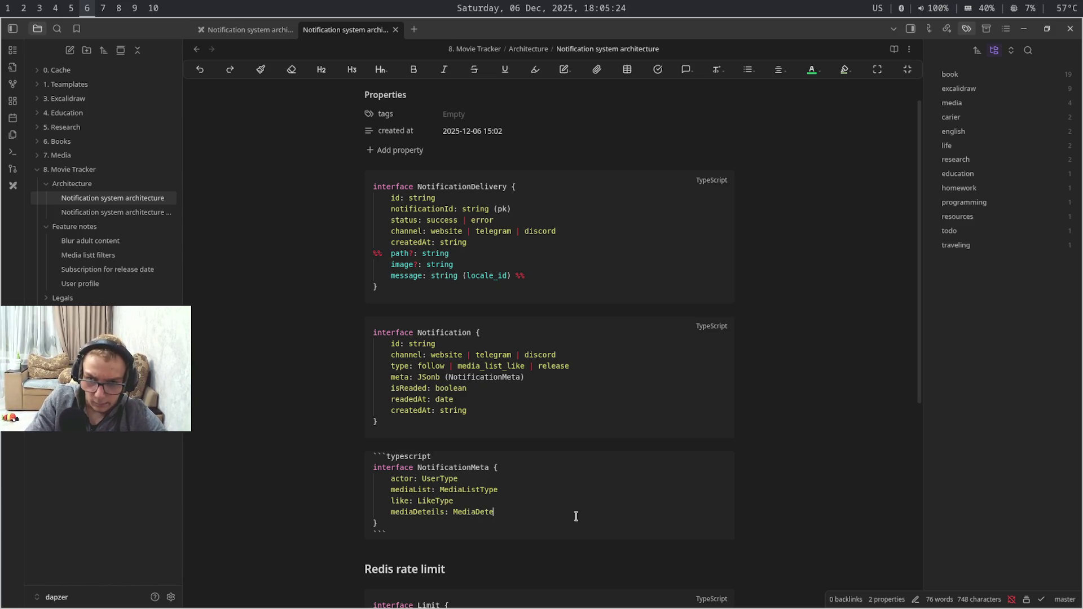
type("ils")
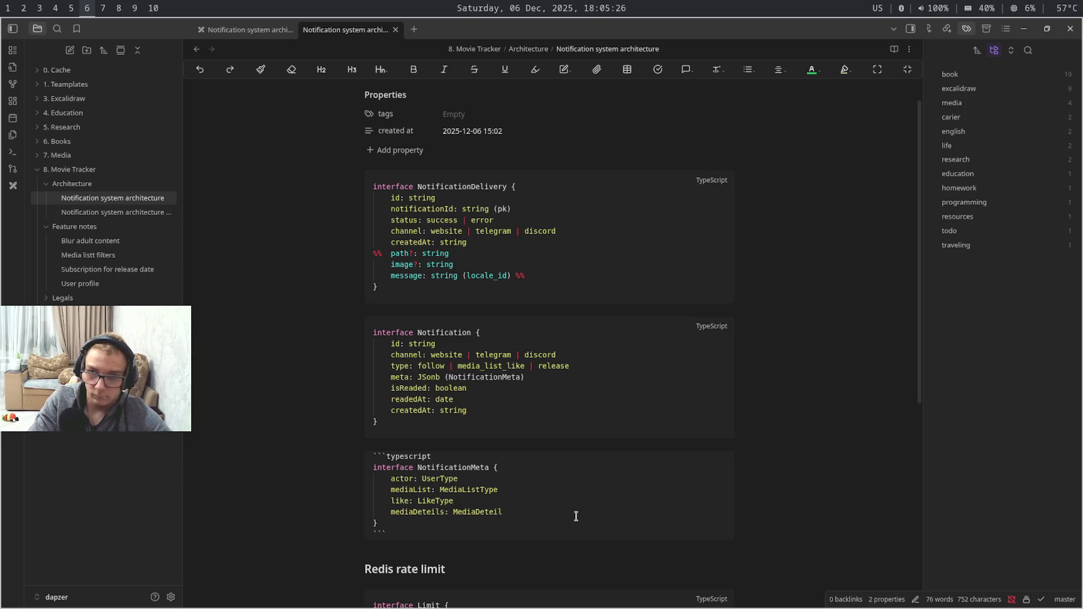
type("Type")
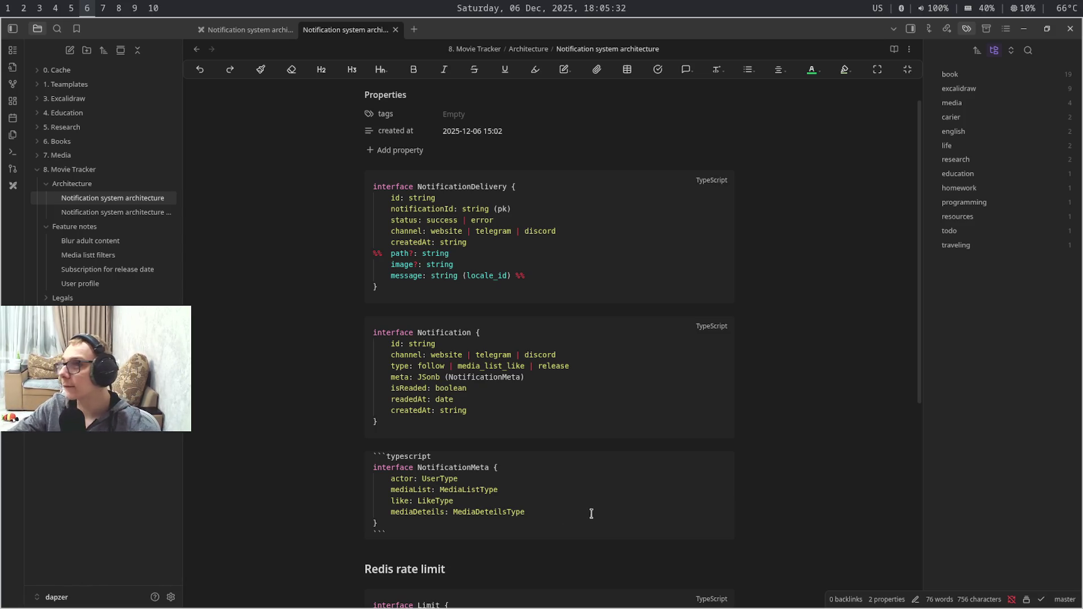
key("super+3")
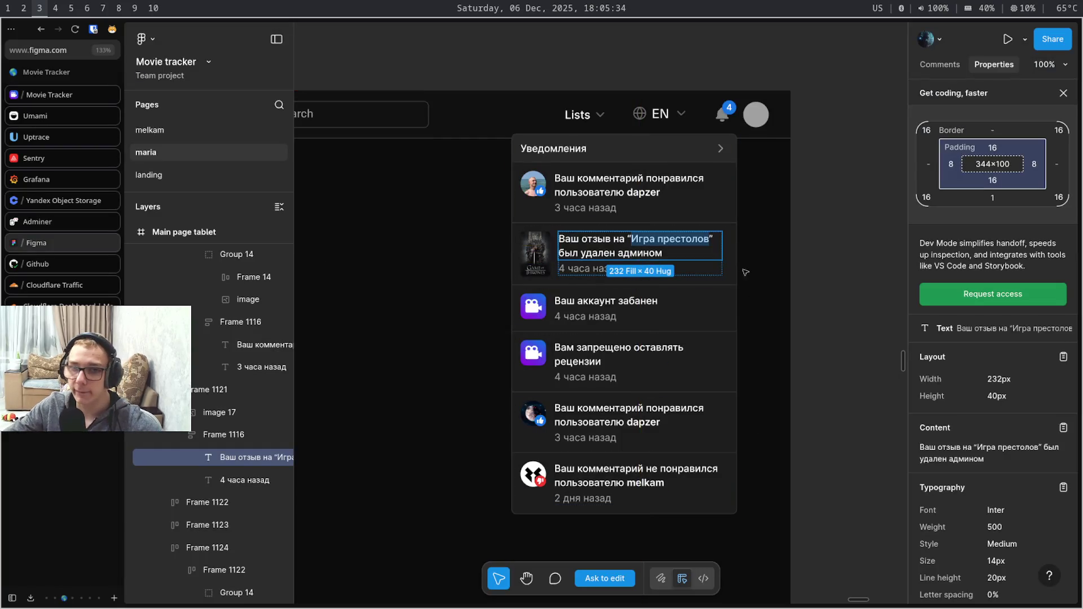
left_click(693, 248)
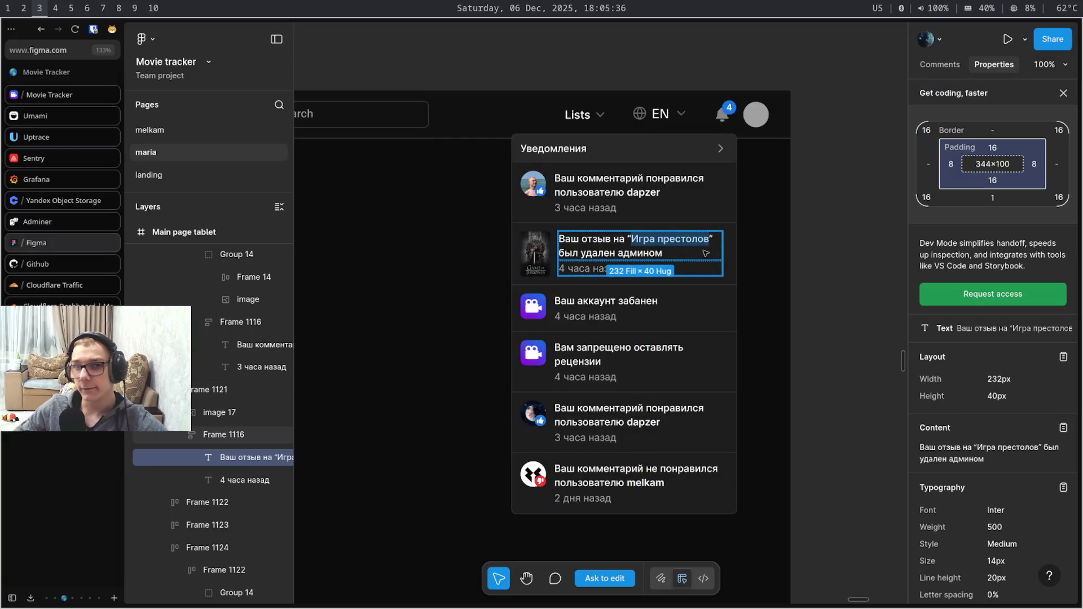
key("Escape")
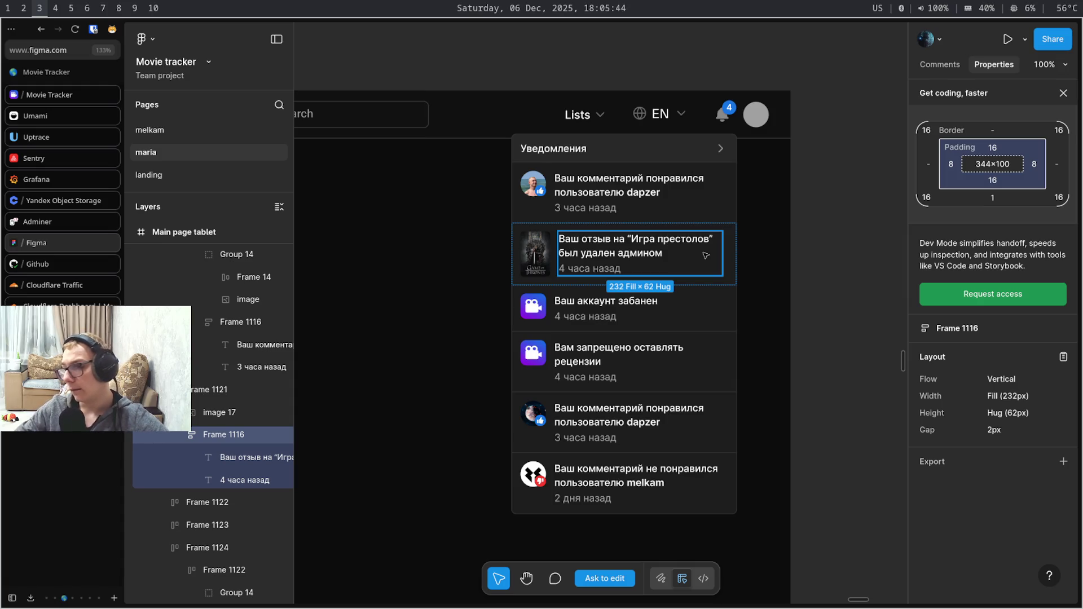
key("super+4")
key("super+2")
key("super+5")
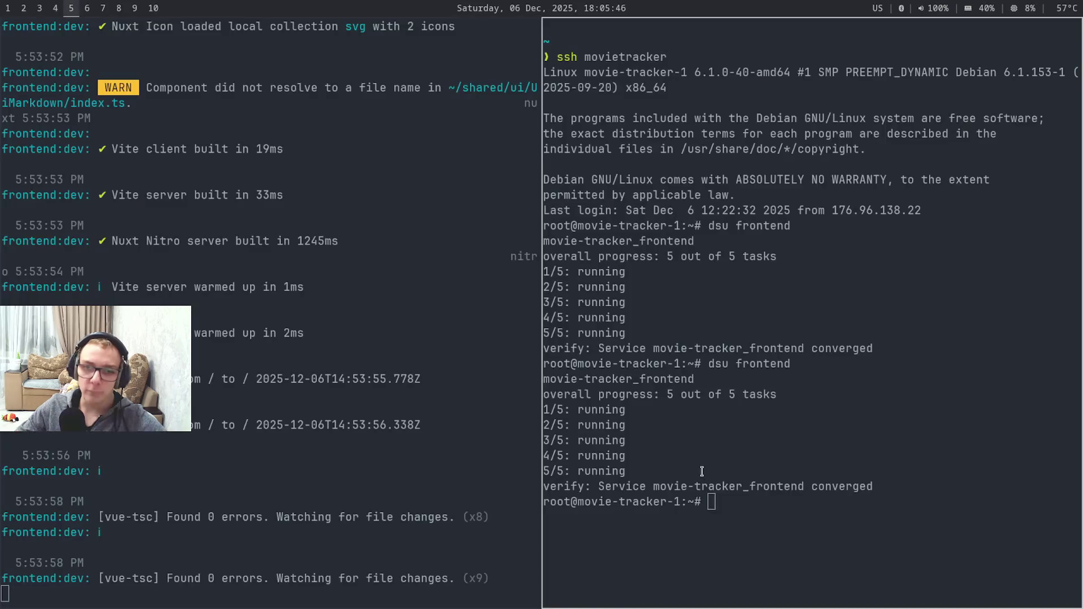
key("super+6")
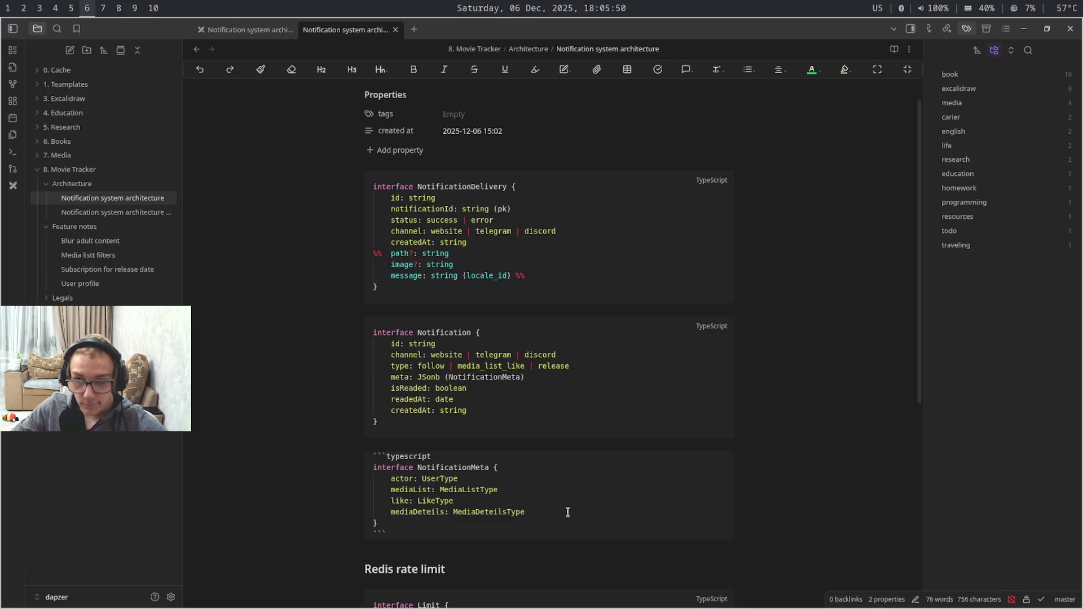
Paste a second copy of the four NotificationMeta fields below the originals, aligned
mouse_move(566, 511)
left_mouse_down()
mouse_move(398, 469)
mouse_move(374, 479)
left_mouse_up()
key("ctrl+c")
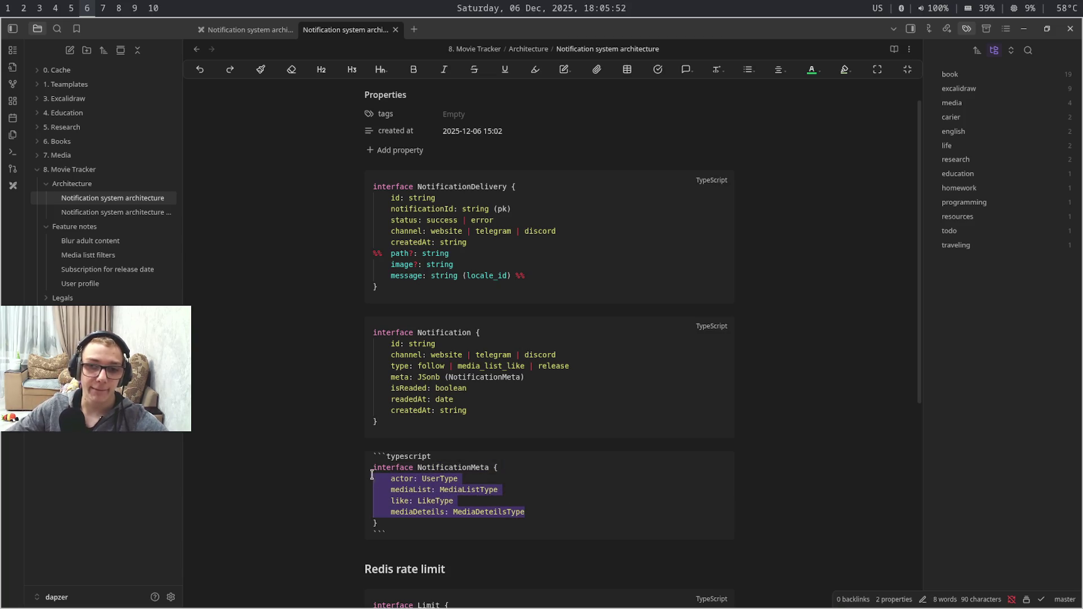
left_click(651, 512)
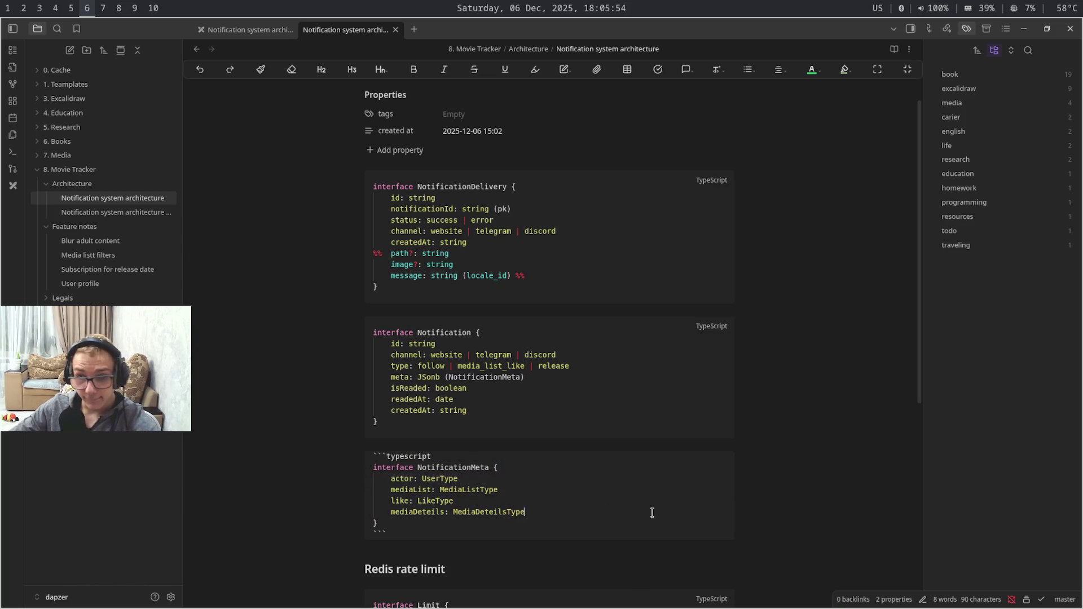
key("Return")
key("Return")
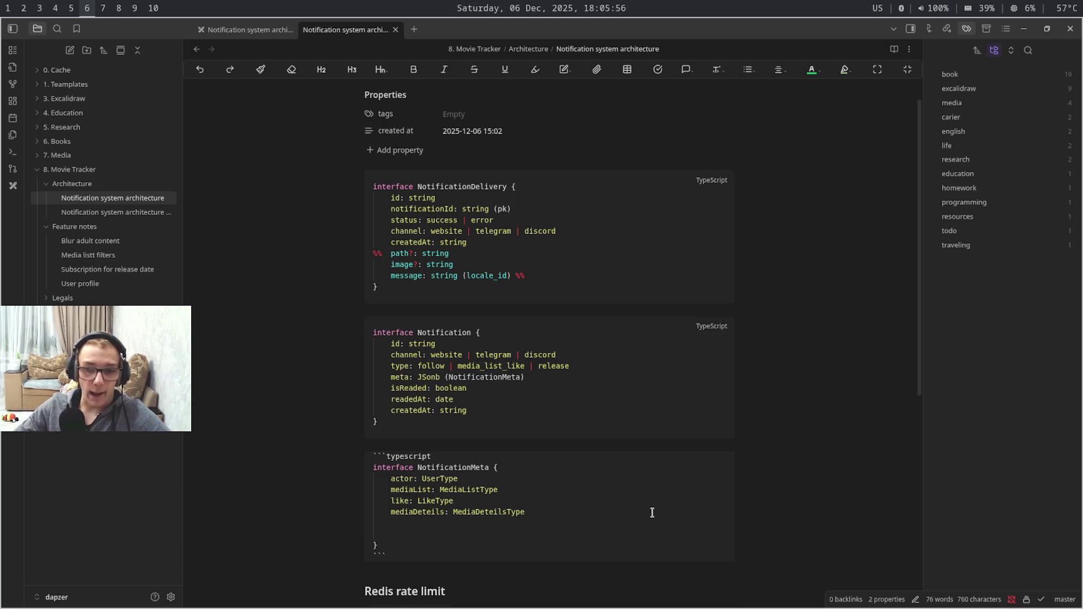
key("ctrl+v")
left_click(529, 535)
key("shift+Tab")
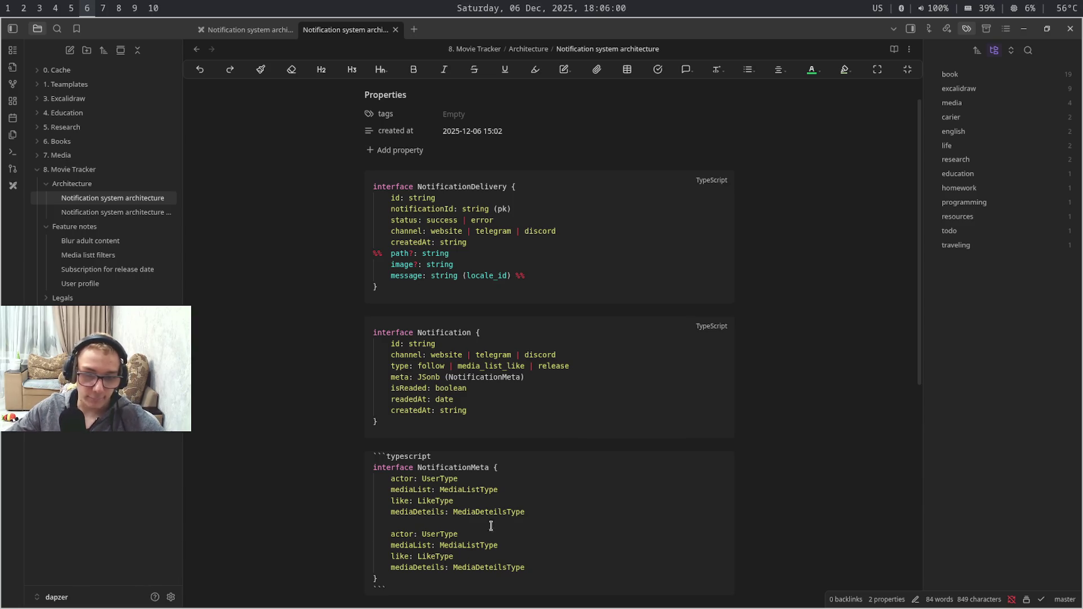
Rename the copied fields to actorUserId, mediaListId, likeId and mediaDeteilsId
left_click(415, 534)
key("Caps_Lock")
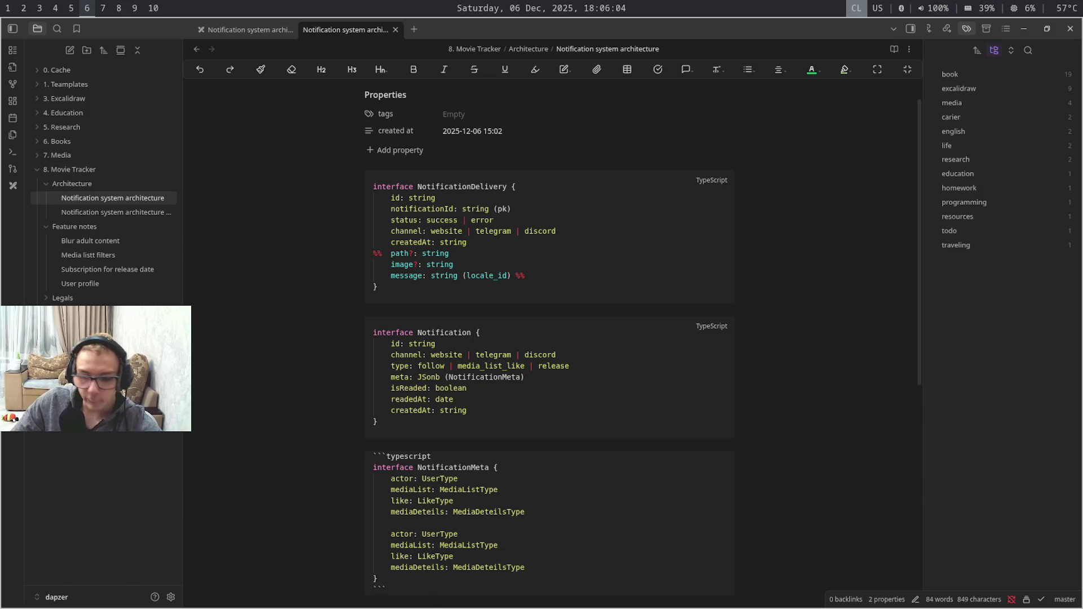
type("U")
key("Caps_Lock")
type("sed")
key("BackSpace")
type("rId")
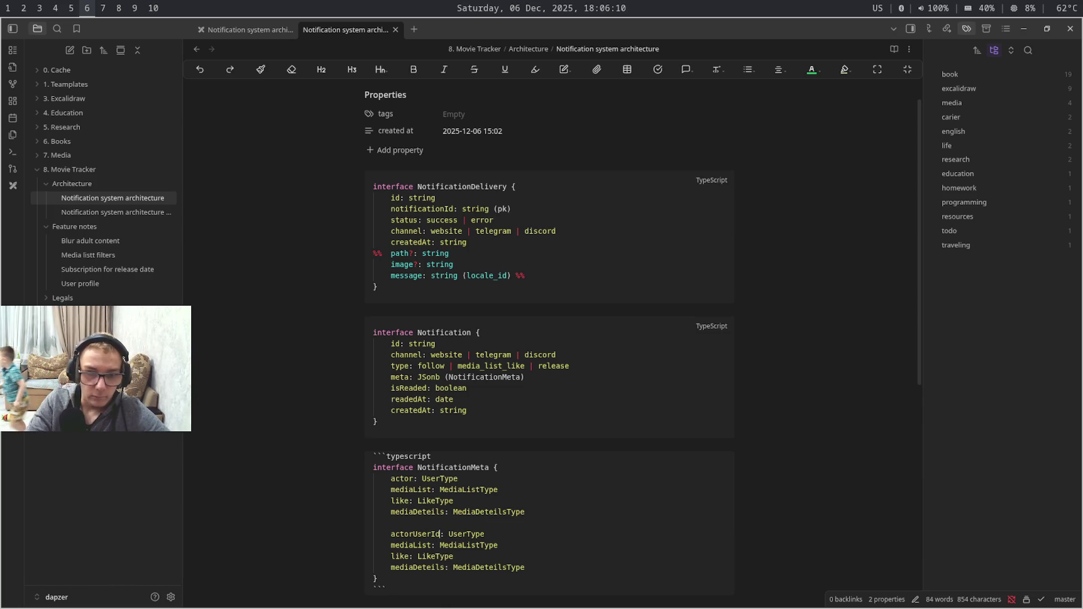
left_click(499, 545)
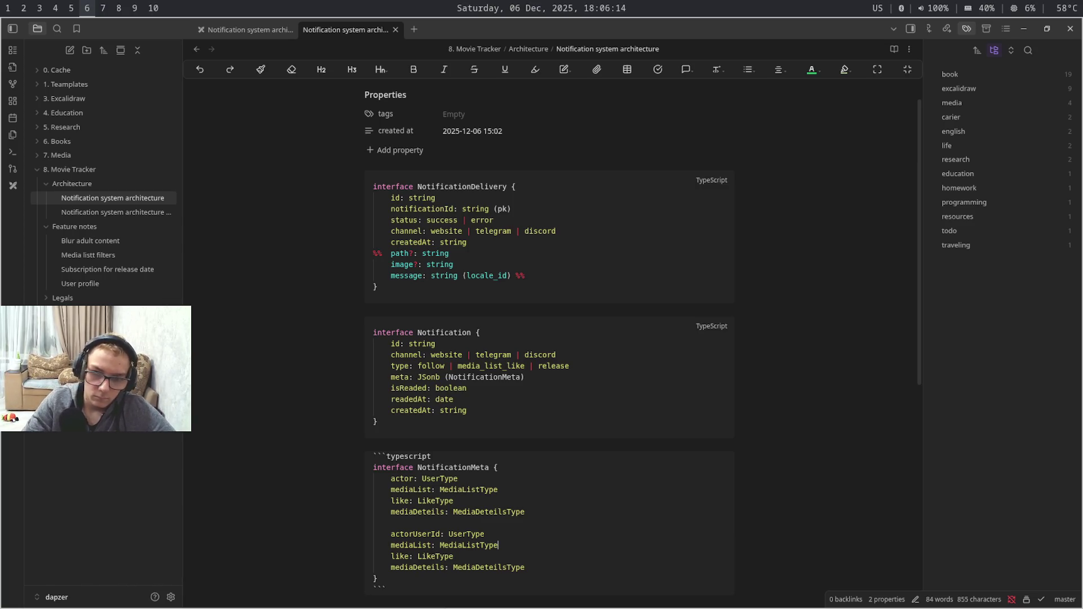
type("Id")
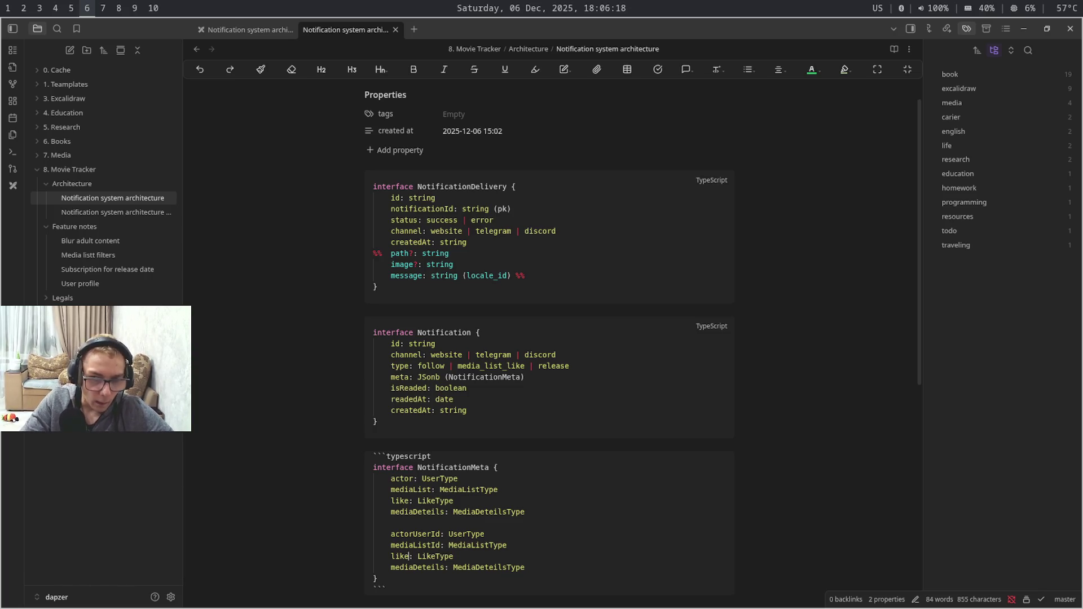
type("d")
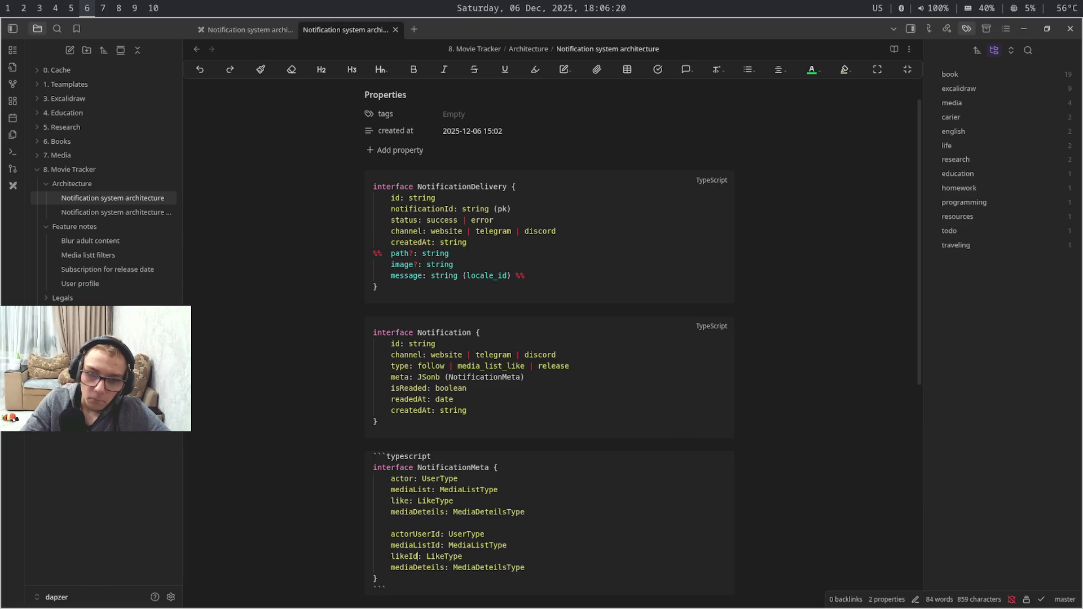
key("super+7")
key("super+6")
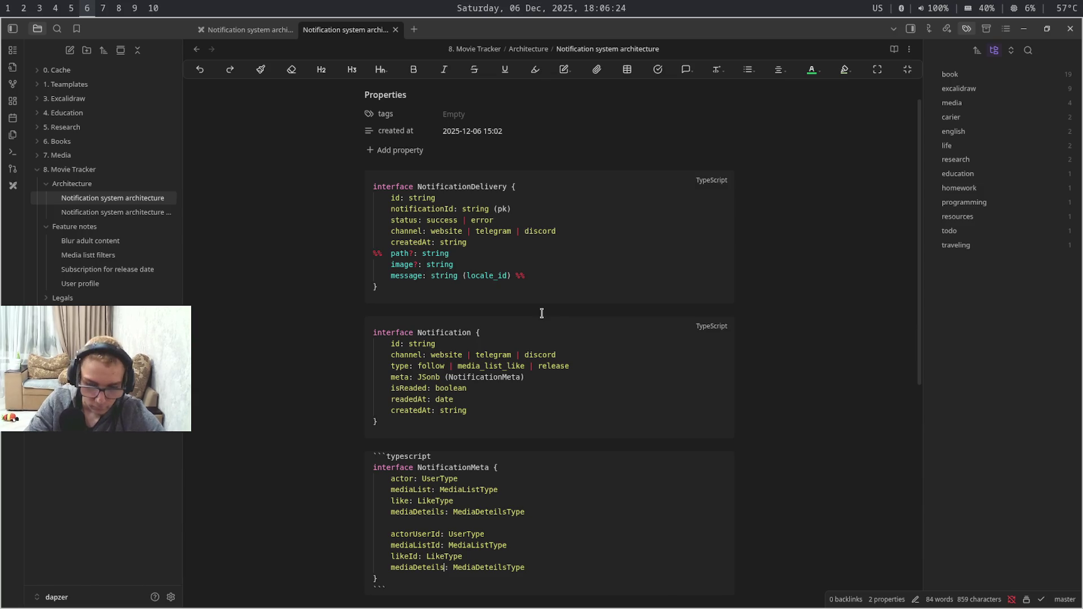
type("Id")
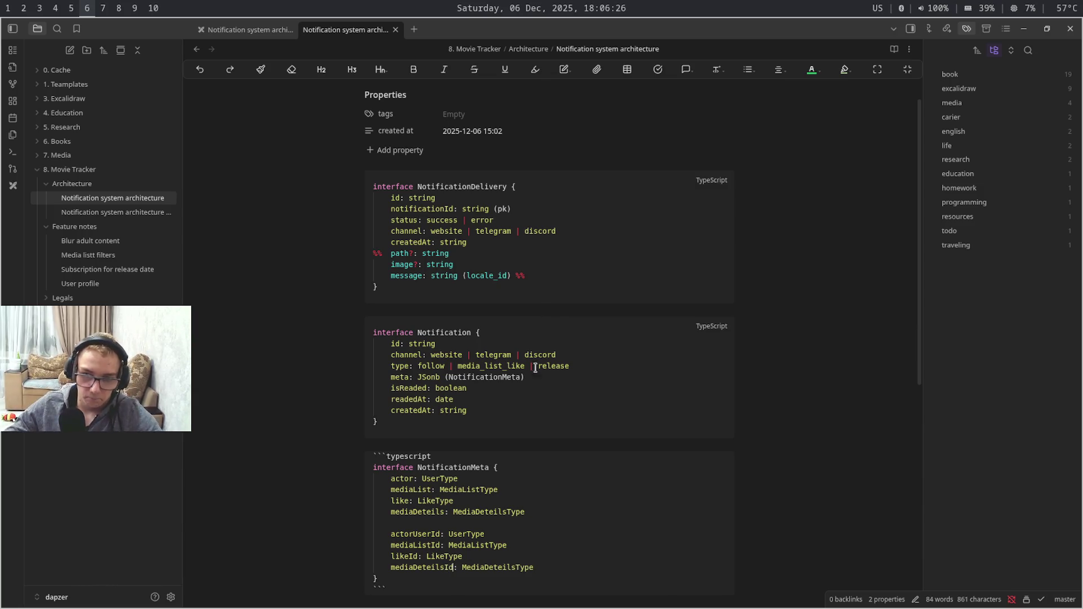
double_click(496, 565)
type("str")
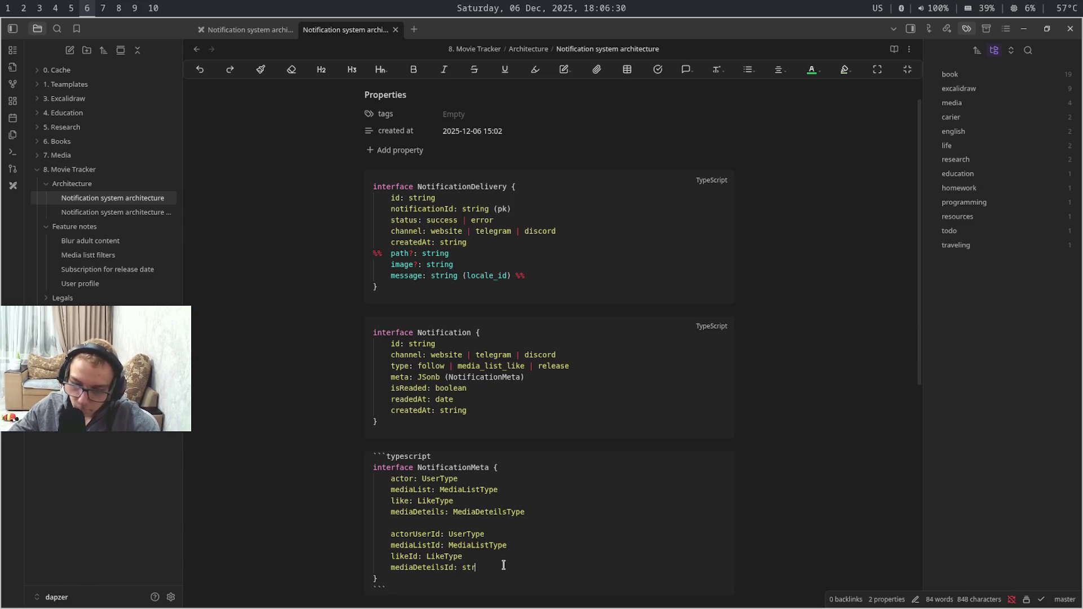
type("inhg")
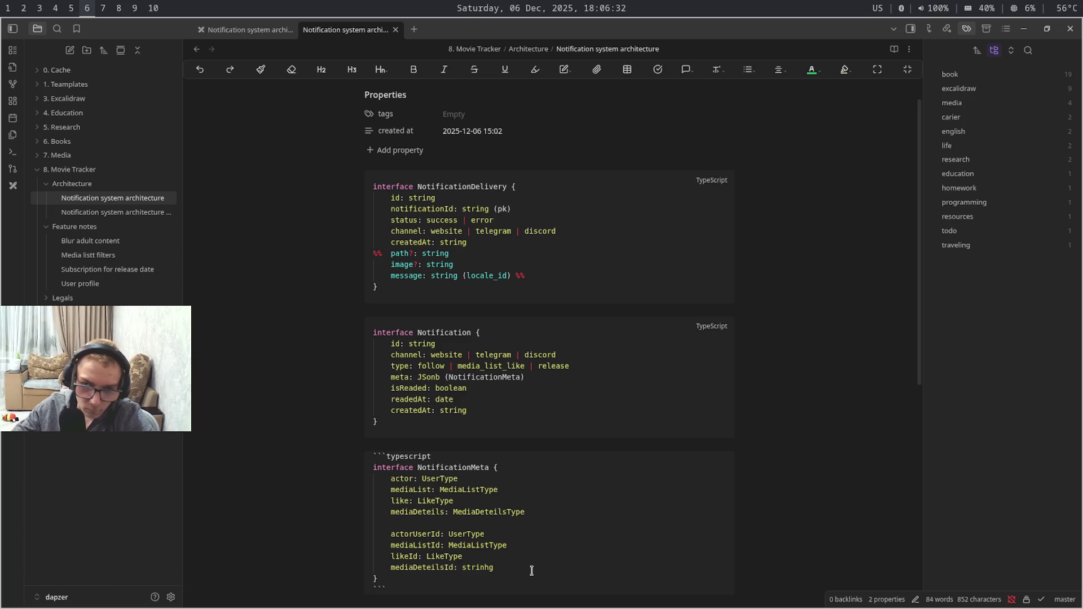
type("g")
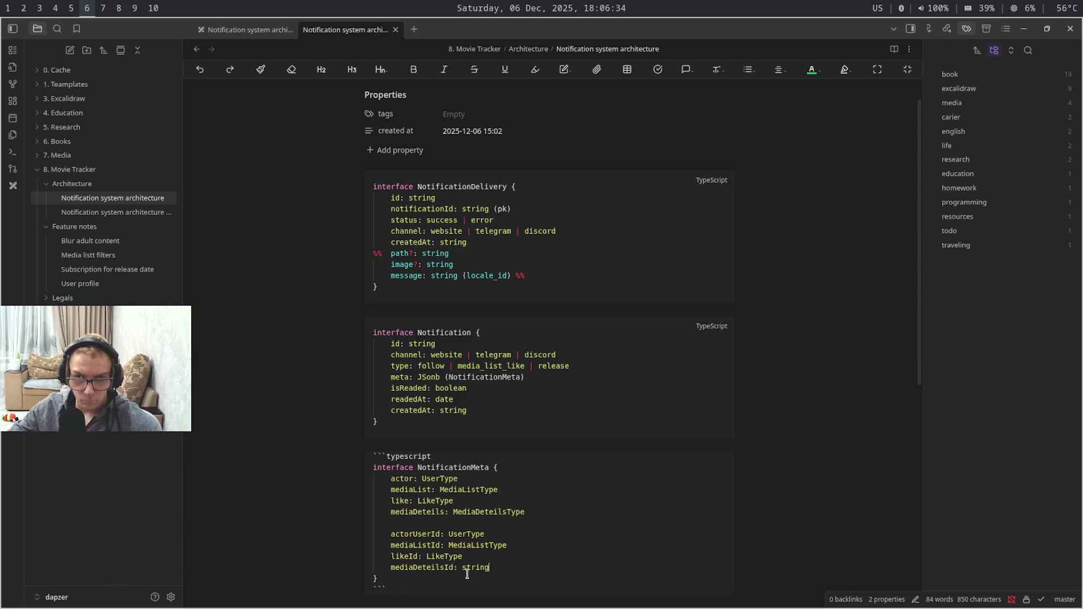
Retype all four Id fields as string, replacing UserType, MediaListType, LikeType and MediaDeteilsType
double_click(475, 568)
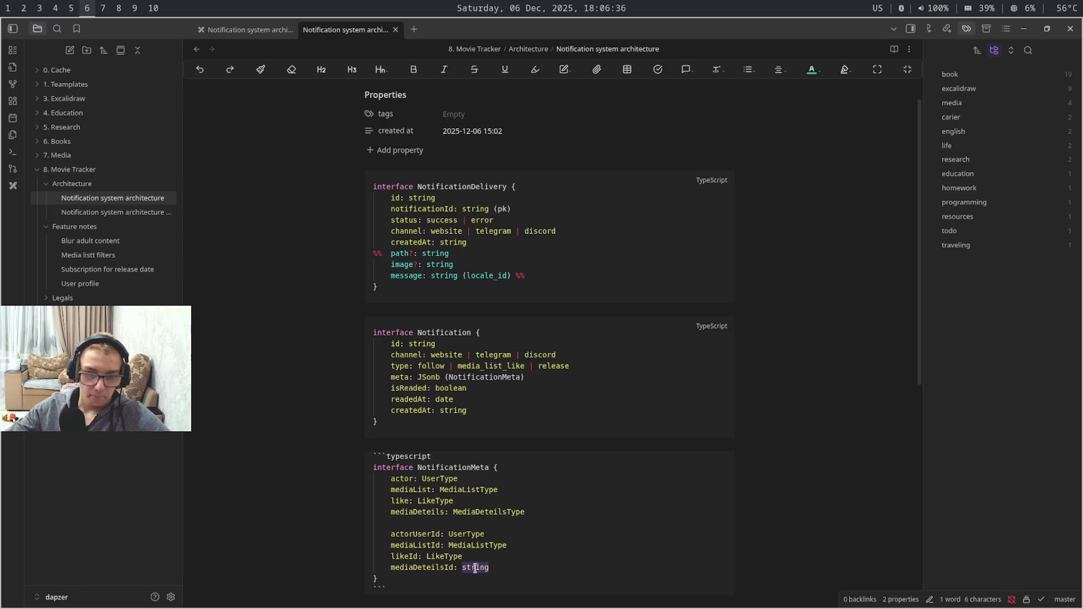
key("ctrl+c")
double_click(449, 556)
key("ctrl+v")
double_click(490, 545)
key("ctrl+v")
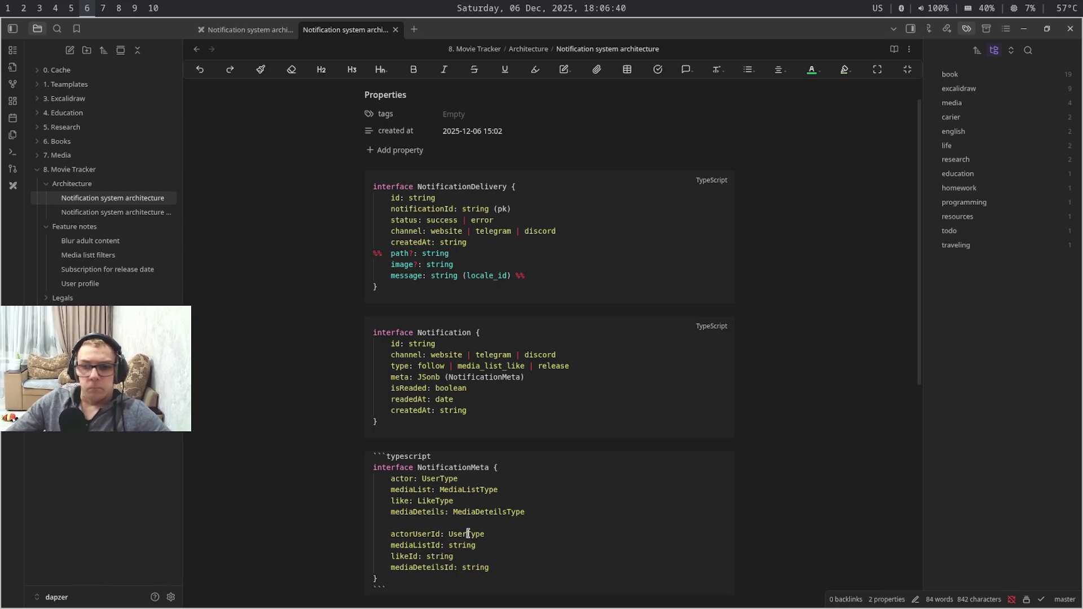
double_click(478, 534)
key("ctrl+v")
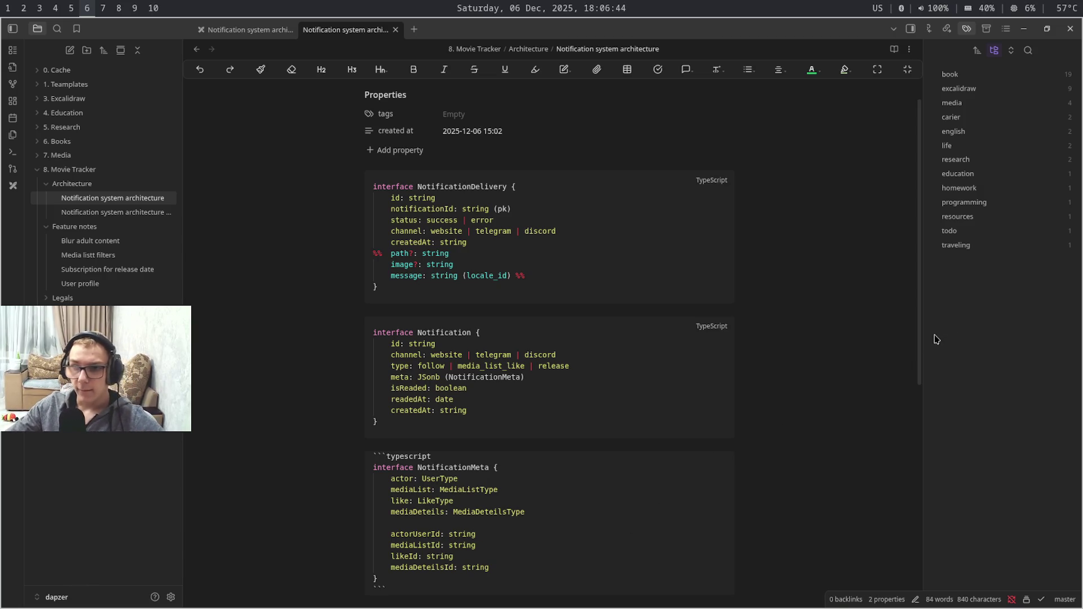
left_click_drag(920, 359, 914, 448)
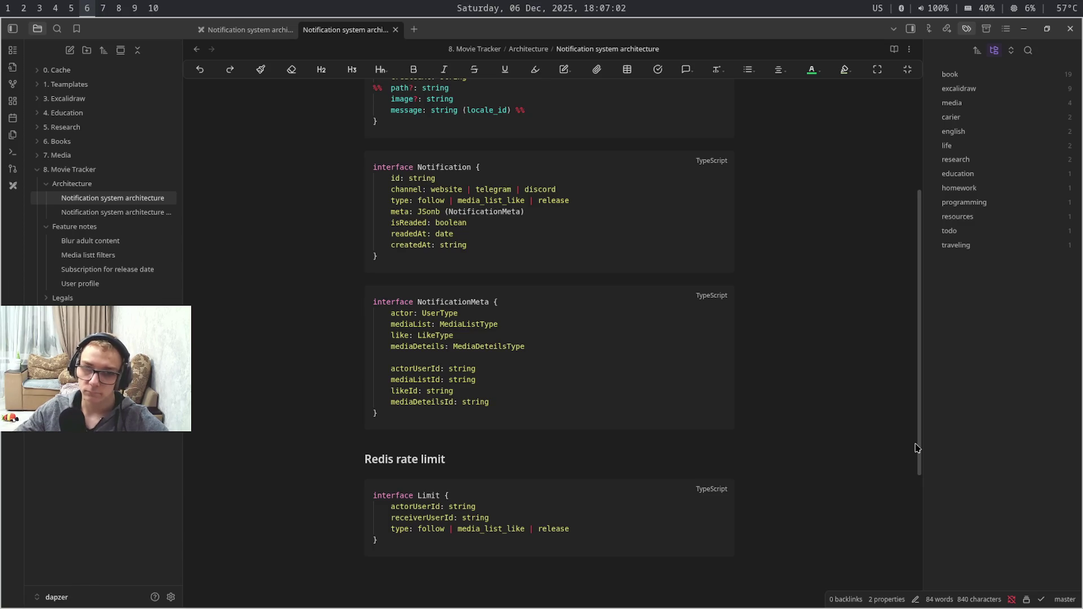
key("super+4")
key("super+3")
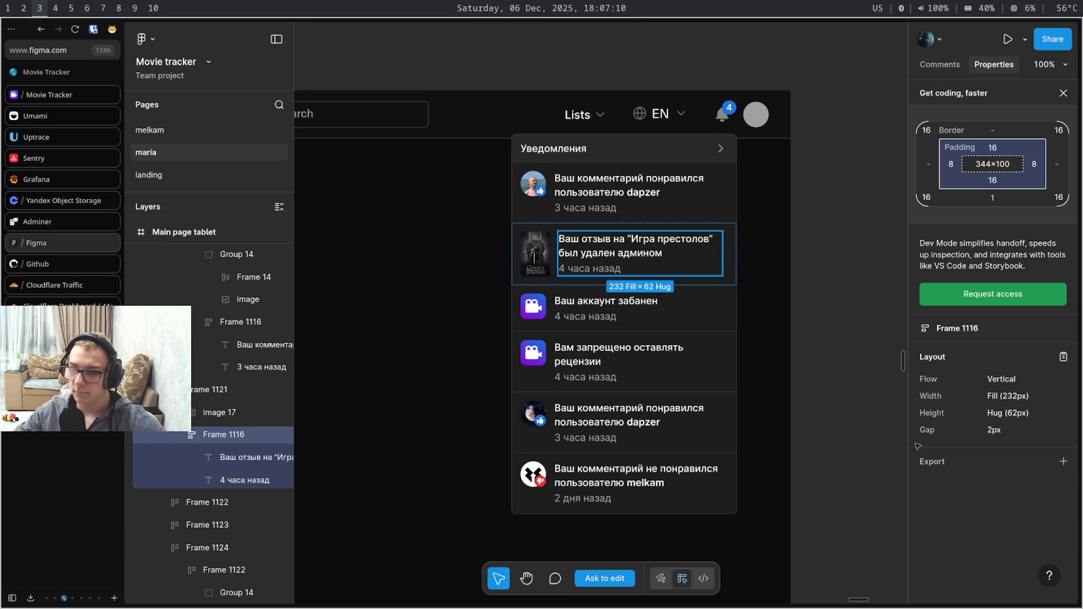
key("super+4")
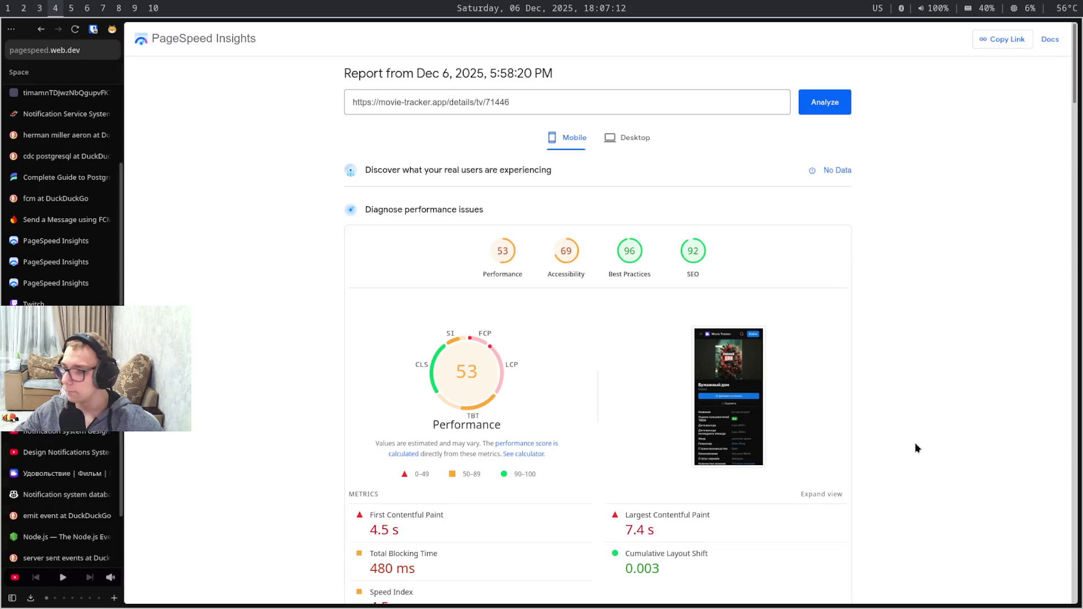
key("super+5")
key("super+6")
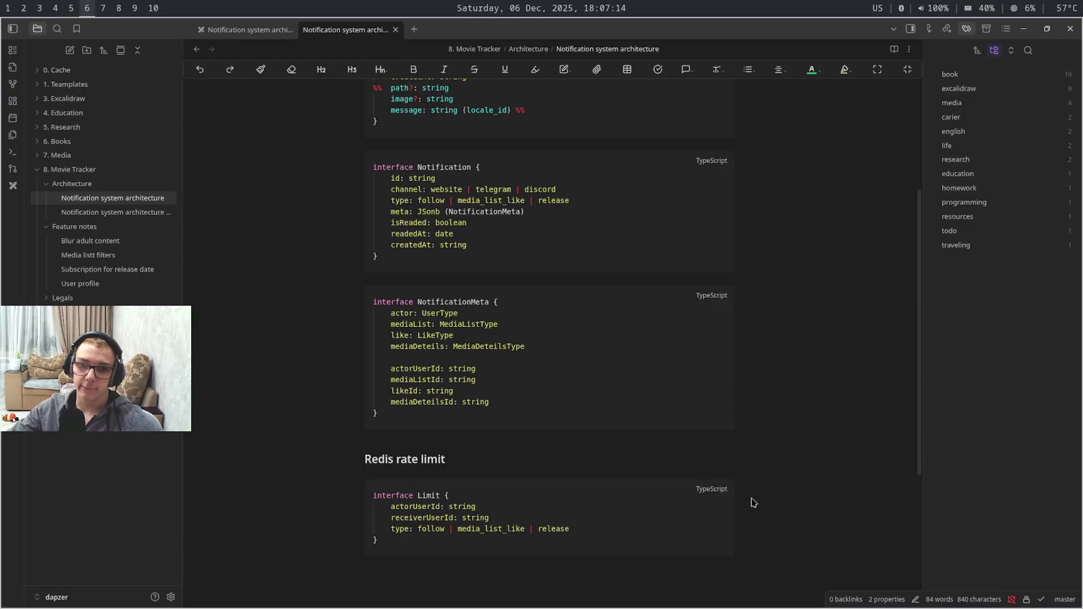
Comment out the four type-based fields of NotificationMeta with %% markers
left_click_drag(491, 402, 370, 368)
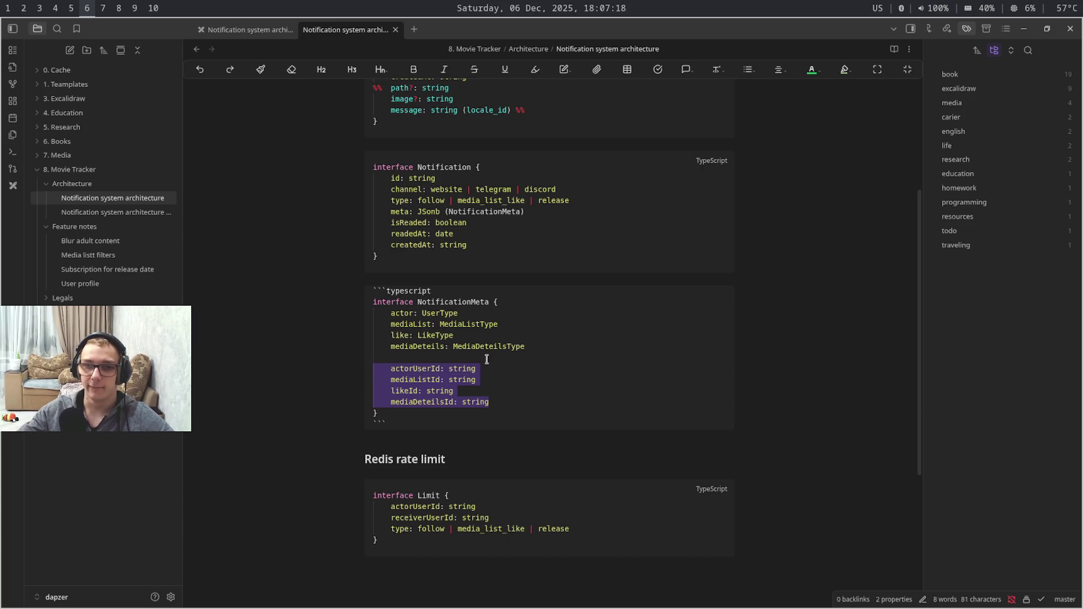
left_click_drag(553, 346, 342, 319)
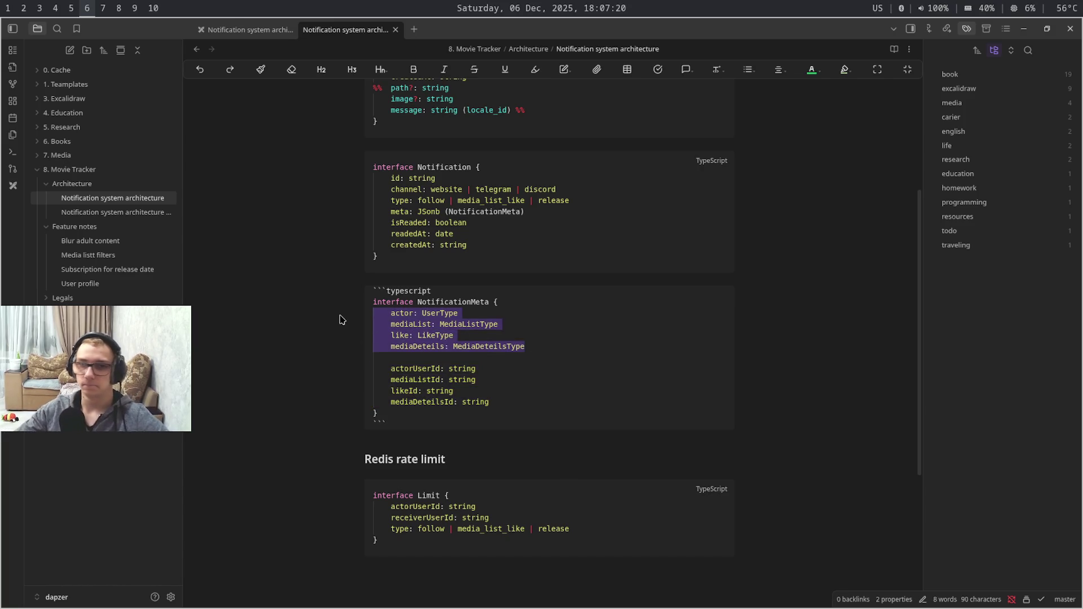
key("ctrl+slash")
key("Down")
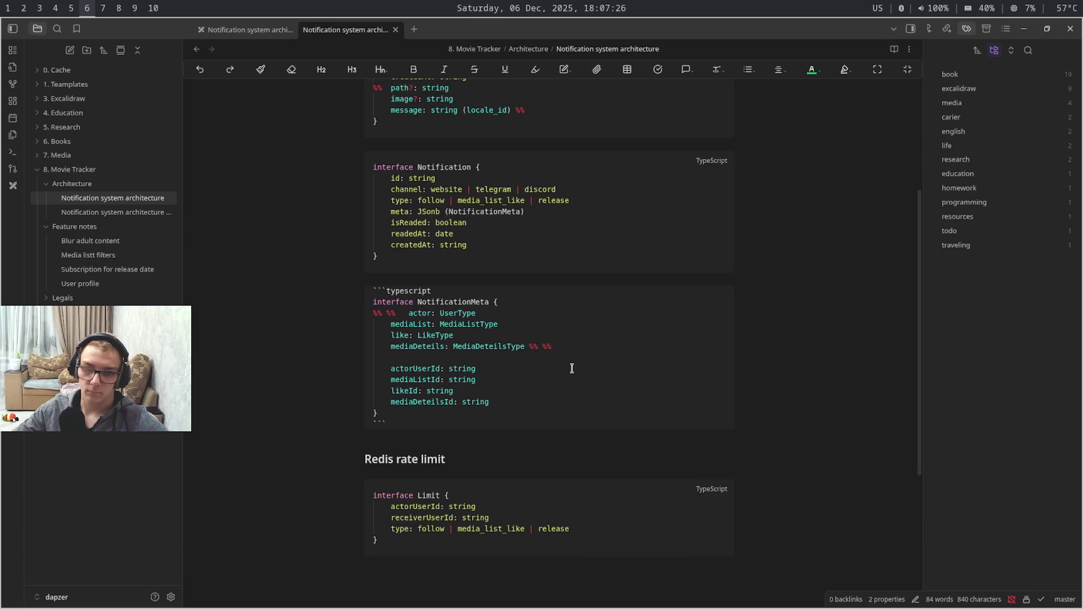
Cut the four string Id fields and open an empty line under the interface's opening brace
mouse_move(502, 401)
left_mouse_down()
mouse_move(432, 369)
mouse_move(362, 371)
left_mouse_up()
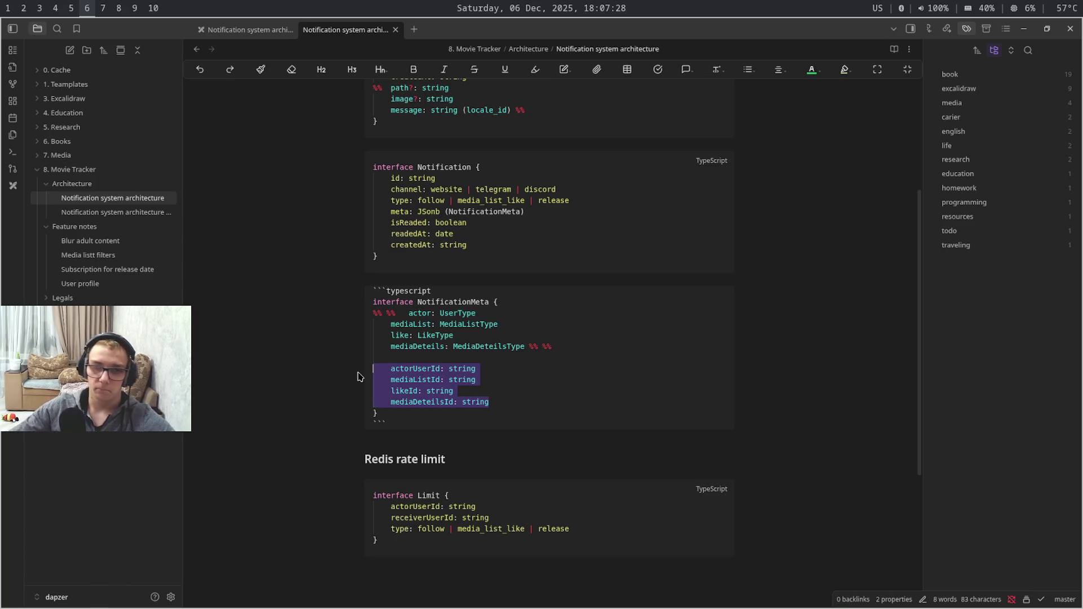
key("BackSpace")
key("BackSpace")
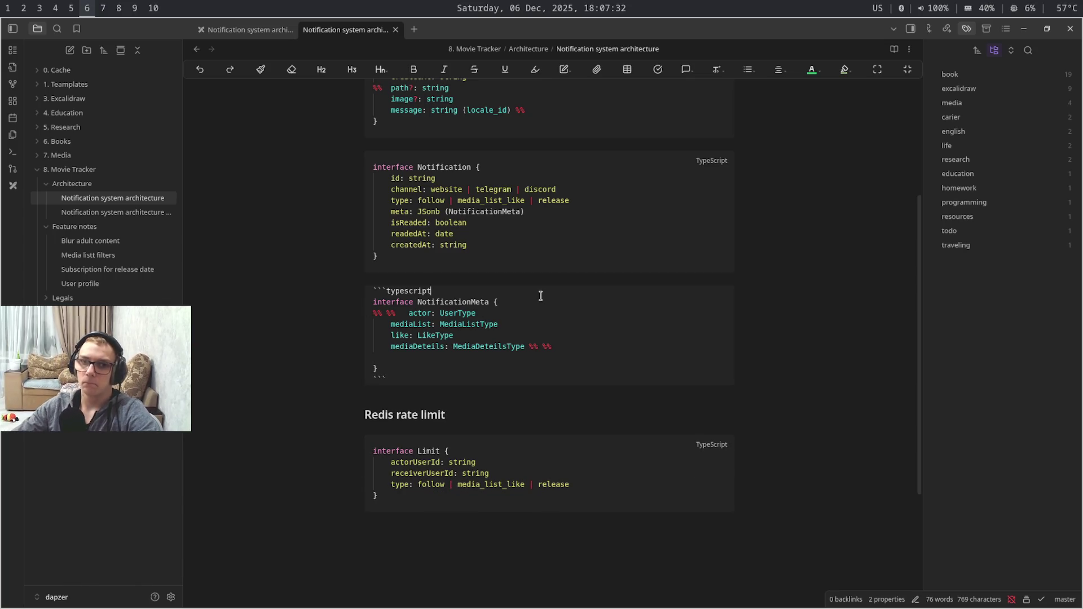
left_click(549, 301)
key("Return")
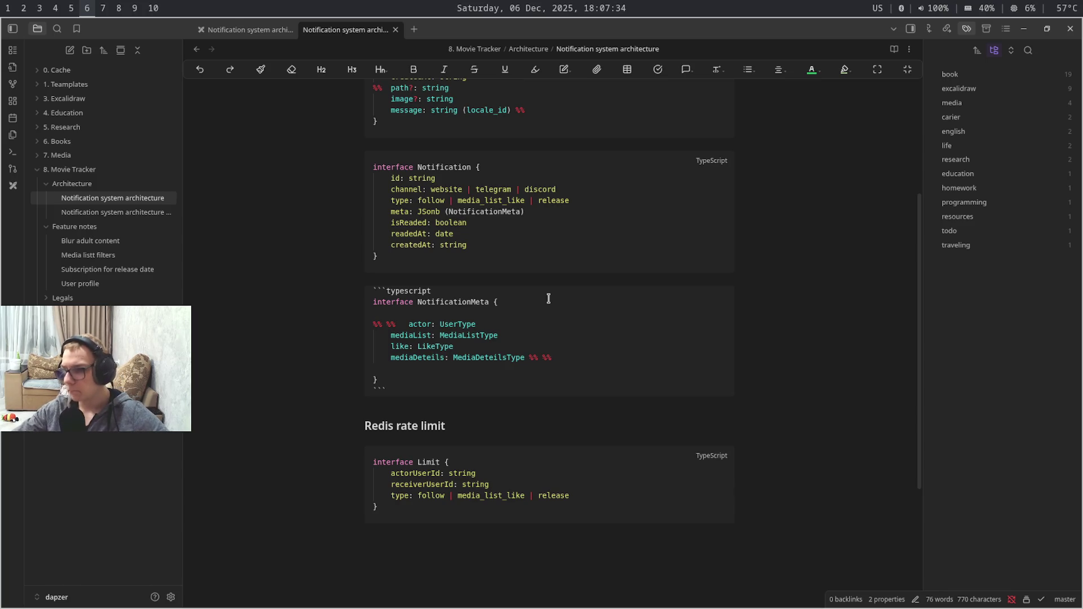
Paste the four Id fields at the top of NotificationMeta, separated from the commented fields by a blank line
key("ctrl+v")
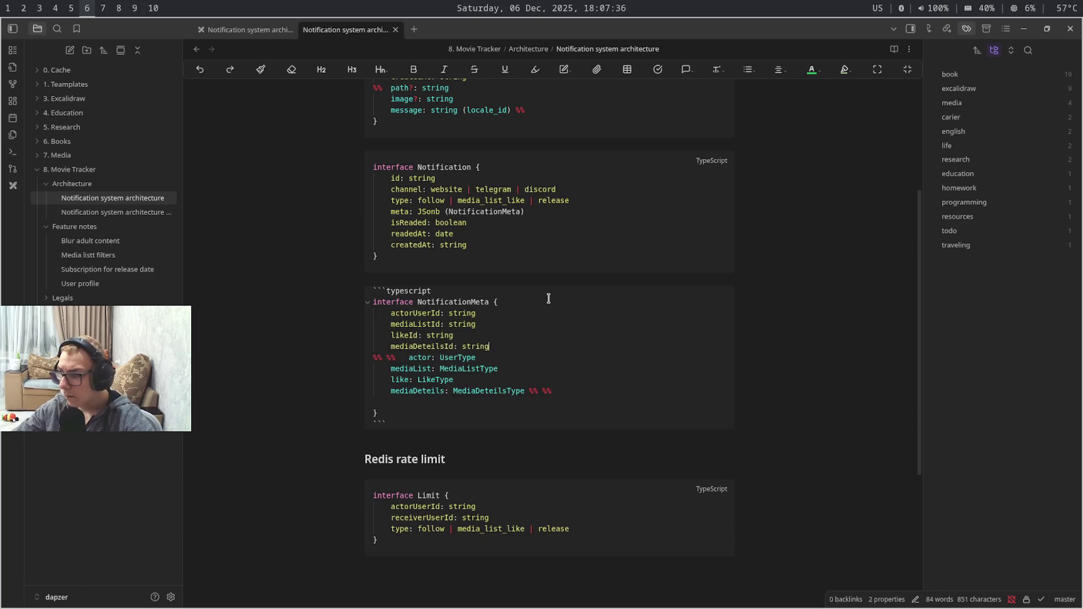
key("Return")
left_click(574, 332)
key("BackSpace")
key("BackSpace")
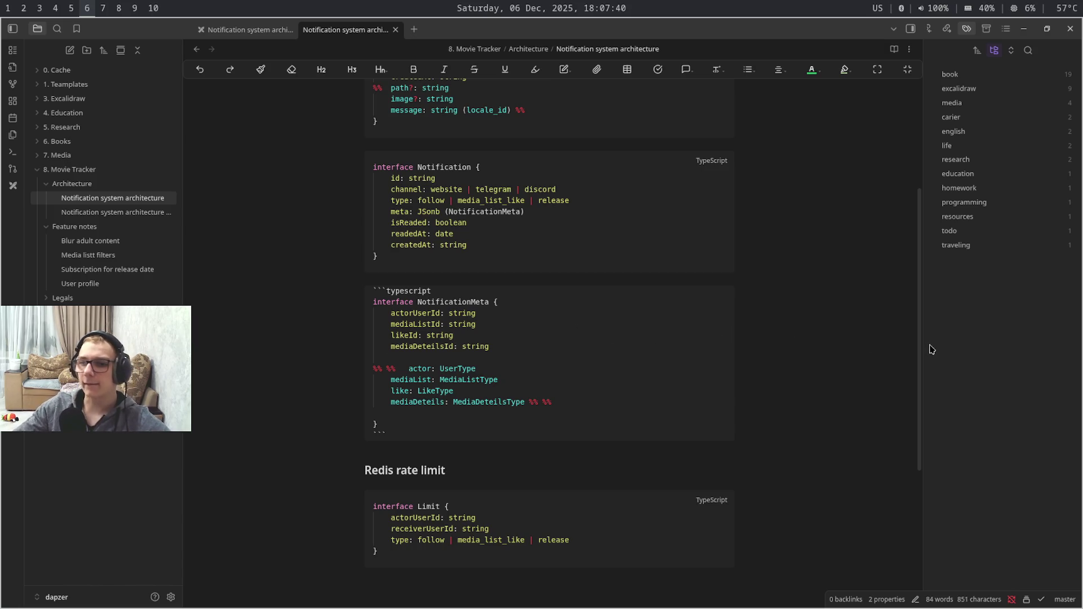
mouse_move(920, 348)
left_mouse_down()
mouse_move(956, 191)
mouse_move(957, 333)
left_mouse_up()
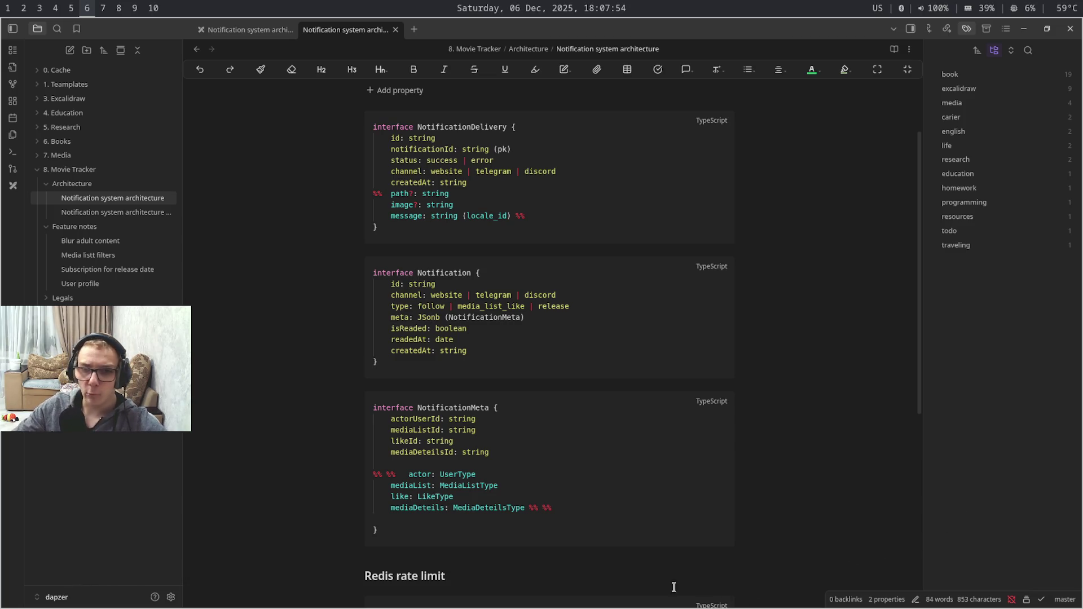
Review the NotificationMeta block's Id and commented fields, then switch over to the browser
left_click(518, 508)
key("shift+Home")
left_click_drag(567, 508, 408, 474)
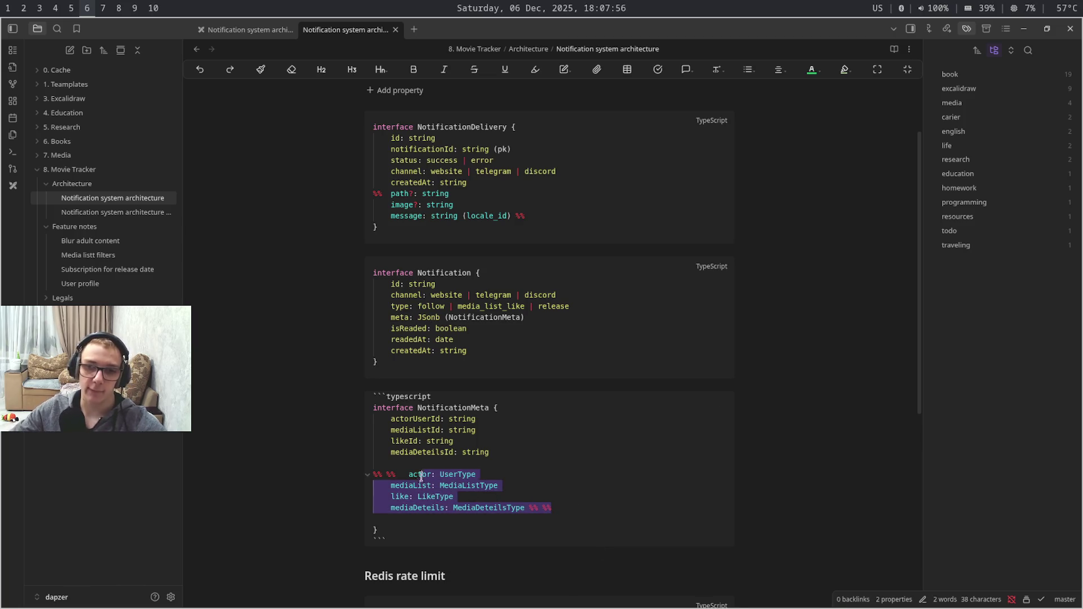
mouse_move(524, 448)
left_mouse_down()
mouse_move(353, 406)
mouse_move(351, 430)
left_mouse_up()
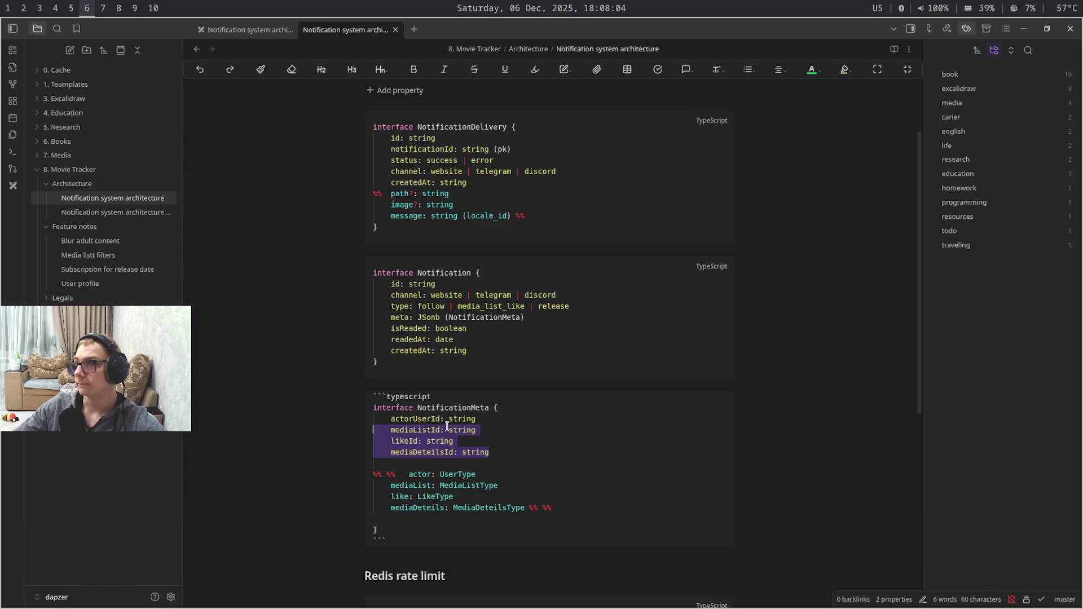
key("super+9")
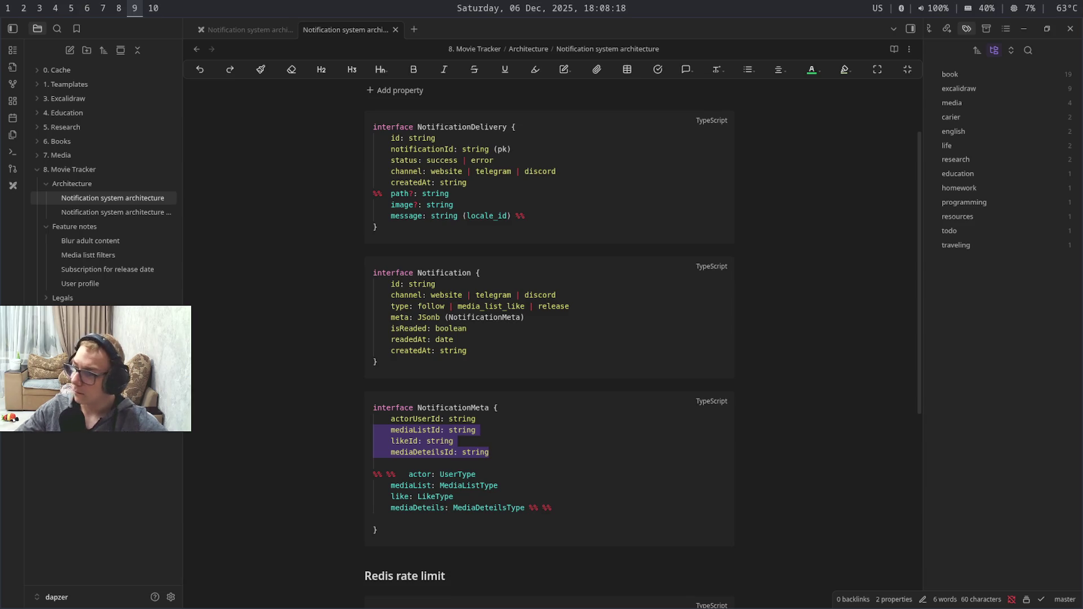
key("super+3")
Open twir.app in a new browser tab and sign in to Twir with Twitch
key("ctrl+Tab")
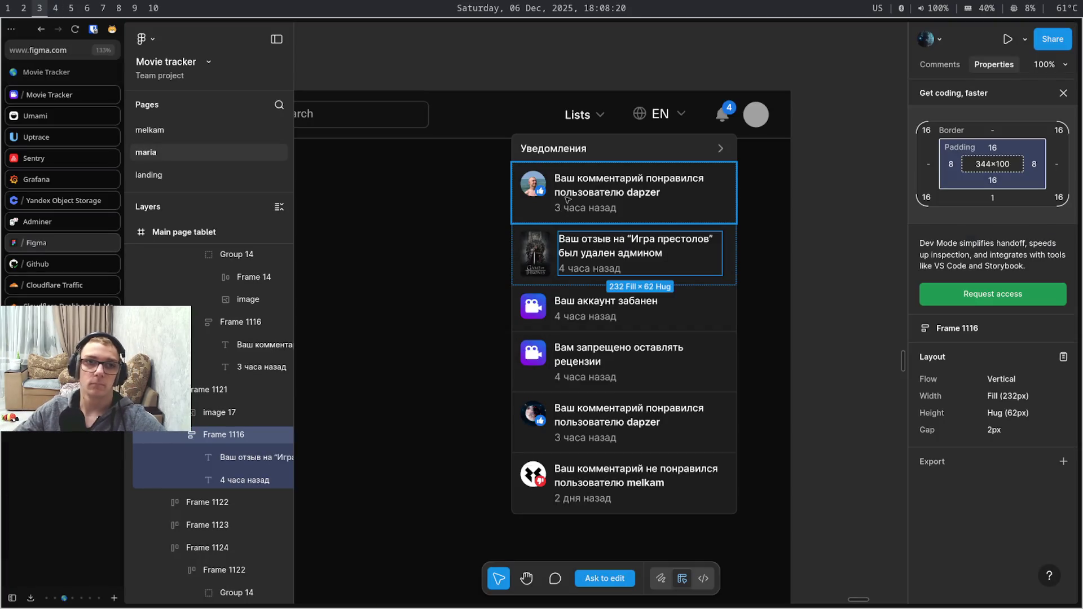
key("super+4")
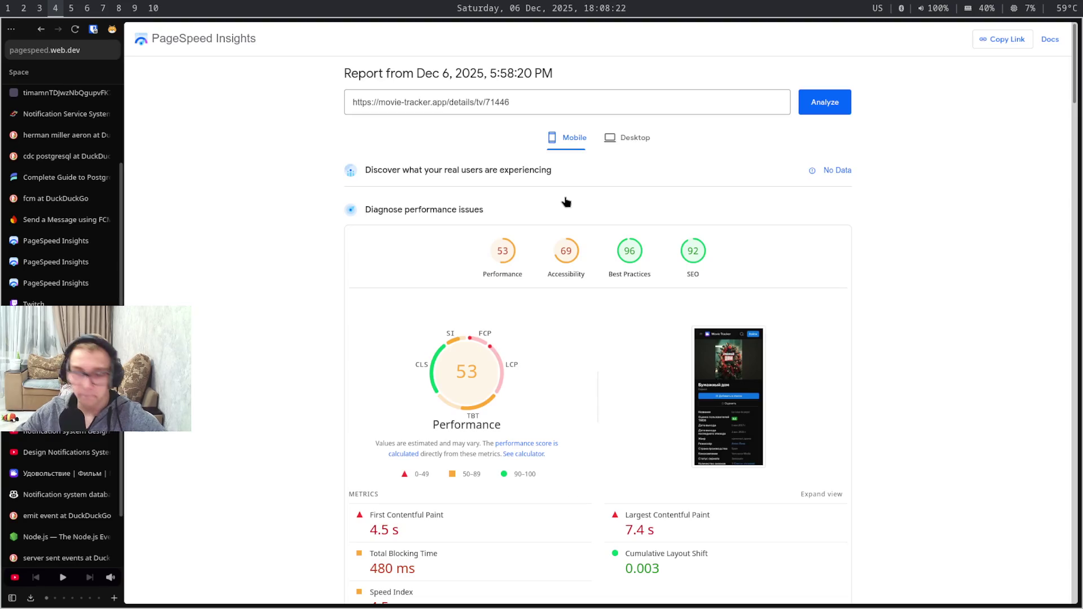
key("ctrl+t")
type("t")
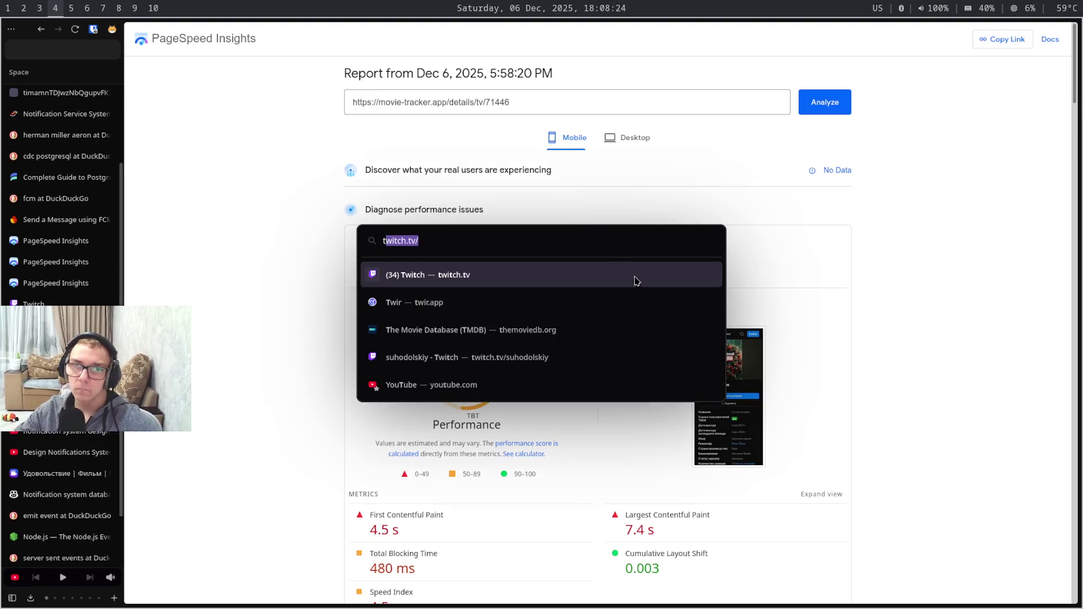
left_click(651, 302)
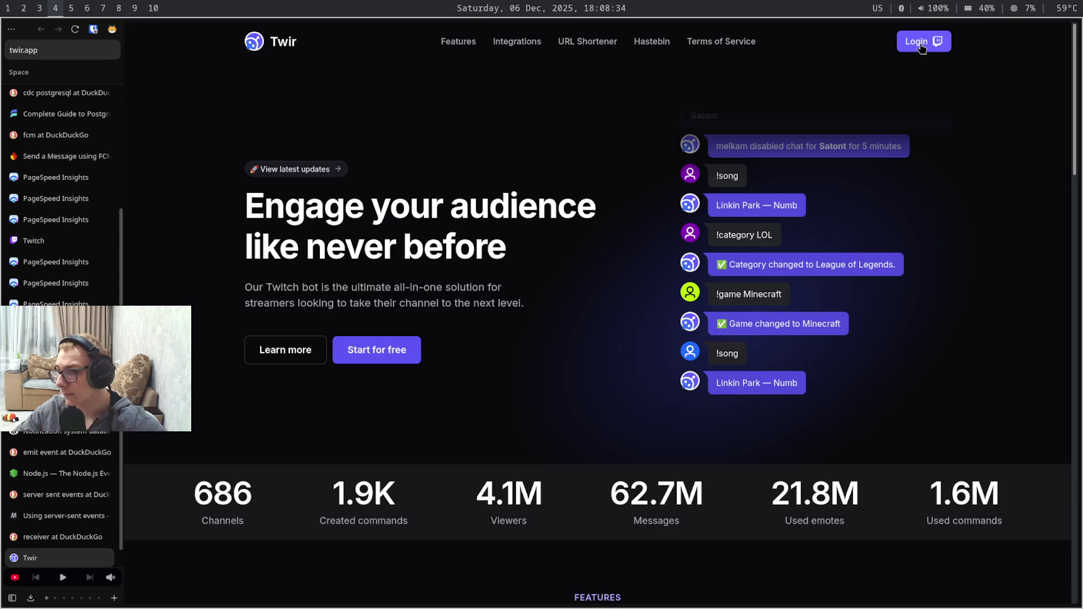
left_click(922, 47)
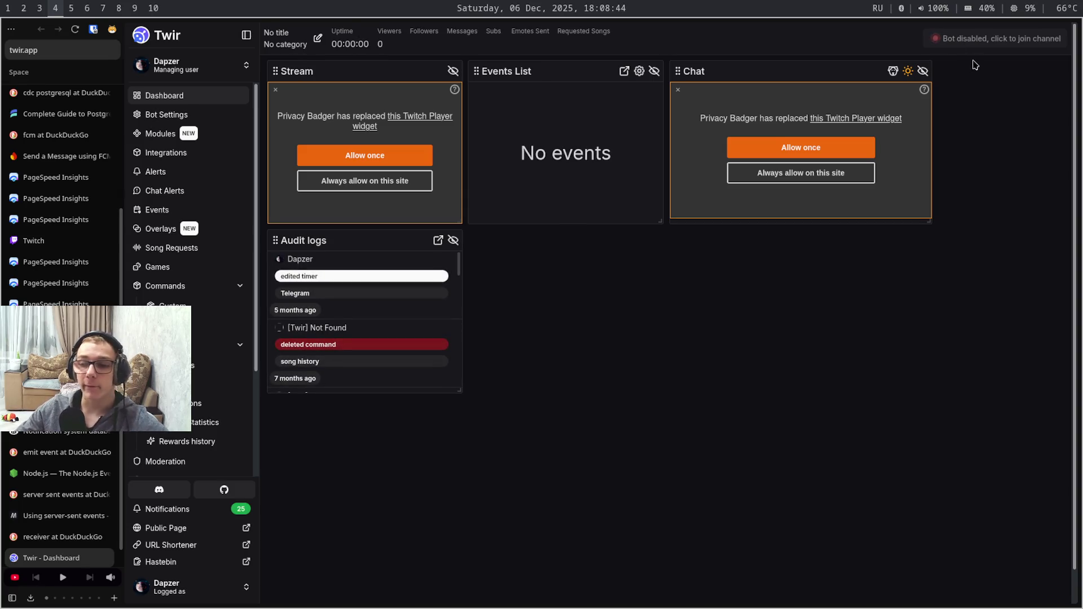
key("super+5")
key("super+6")
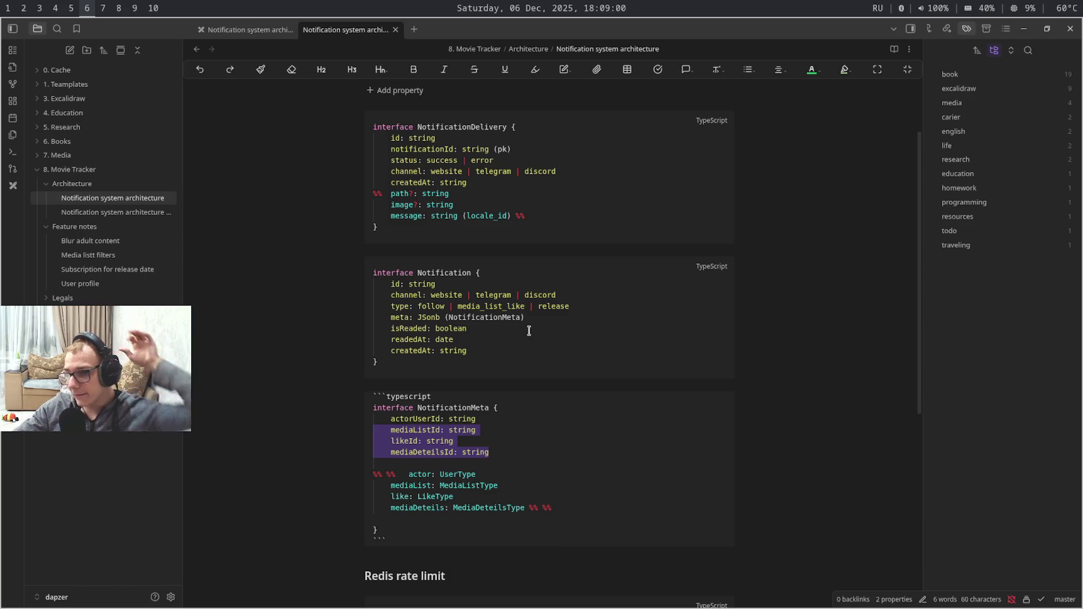
key("BackSpace")
key("ctrl+z")
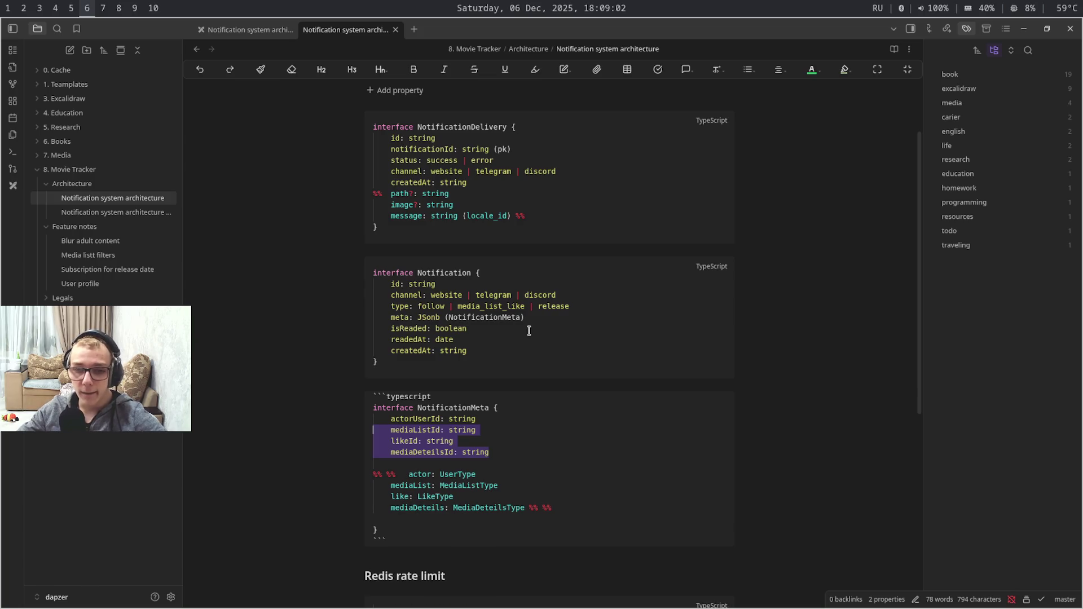
key("super+4")
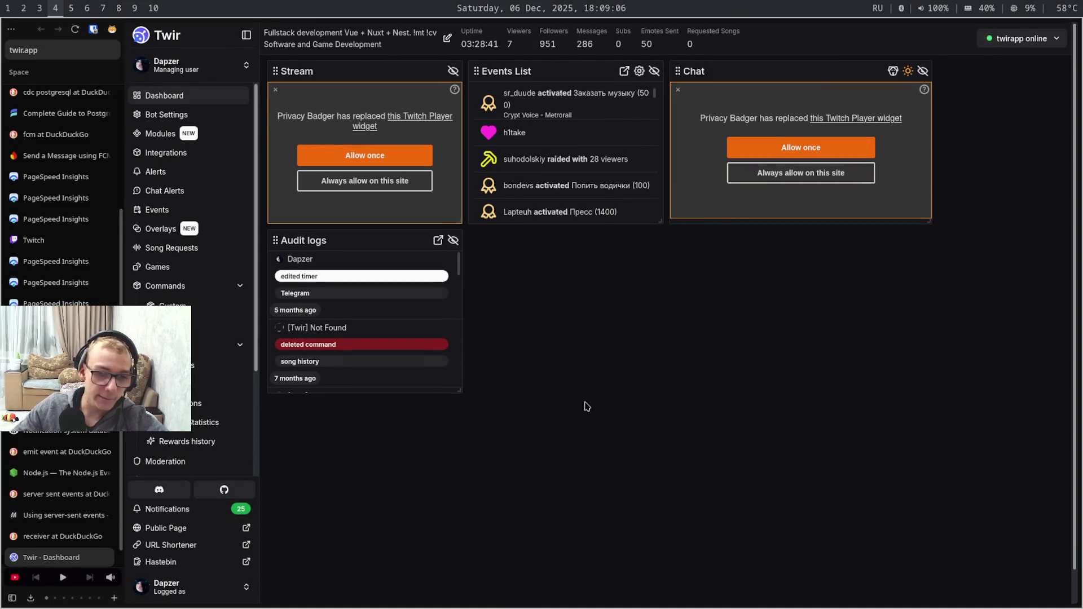
Open Twir's Notifications page and reload it with DevTools on the Network tab to capture requests
left_click(236, 509)
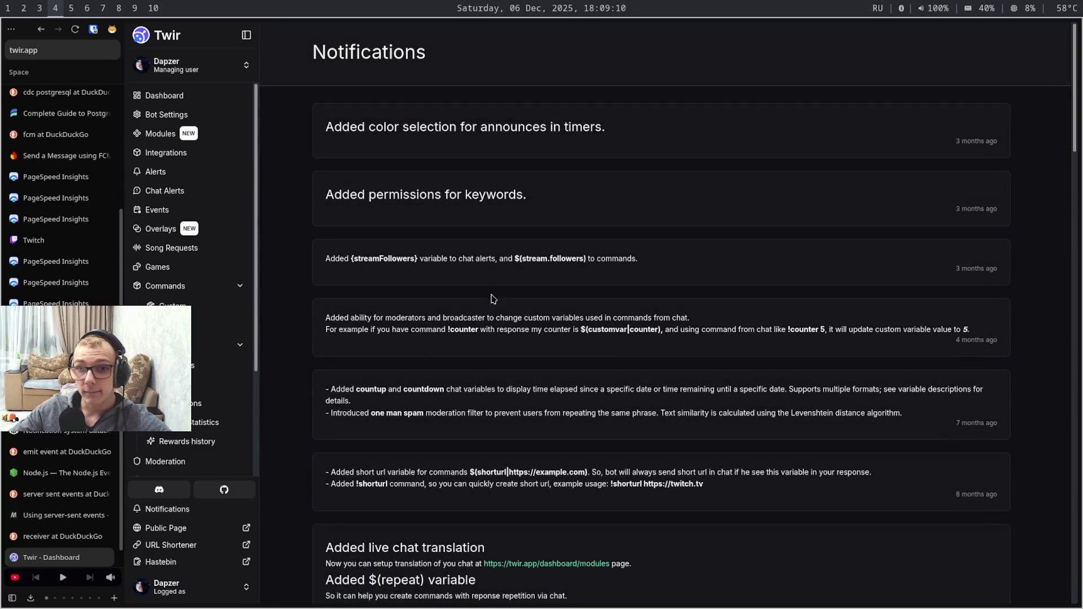
scroll(641, 242, "down", 5)
scroll(770, 236, "down", 5)
scroll(770, 235, "down", 5)
scroll(795, 235, "down", 3)
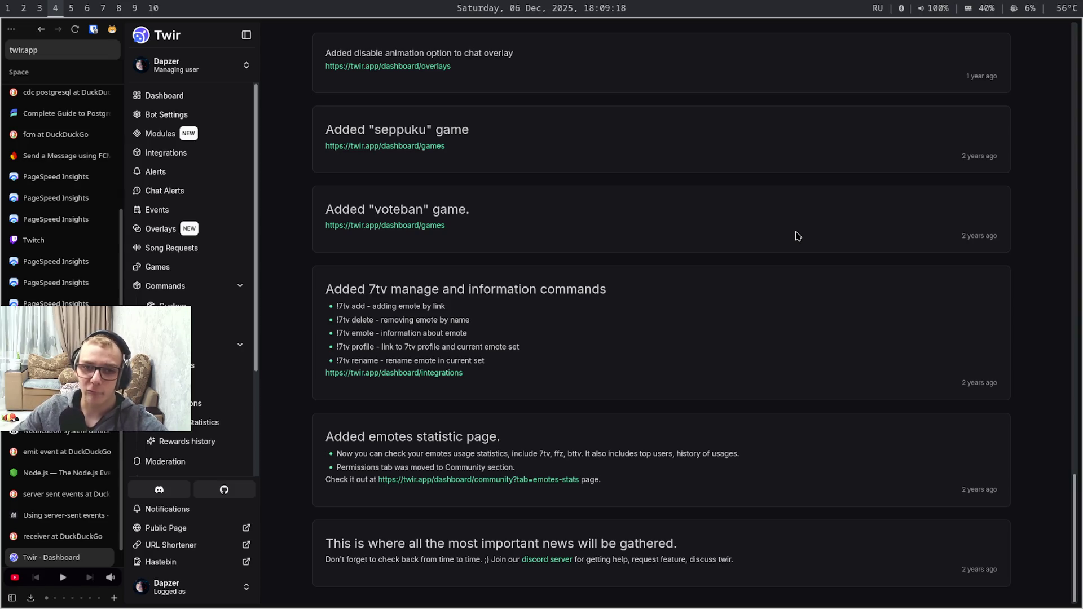
scroll(795, 236, "up", 5)
scroll(796, 236, "up", 5)
scroll(796, 237, "up", 5)
scroll(795, 236, "up", 5)
key("super+7")
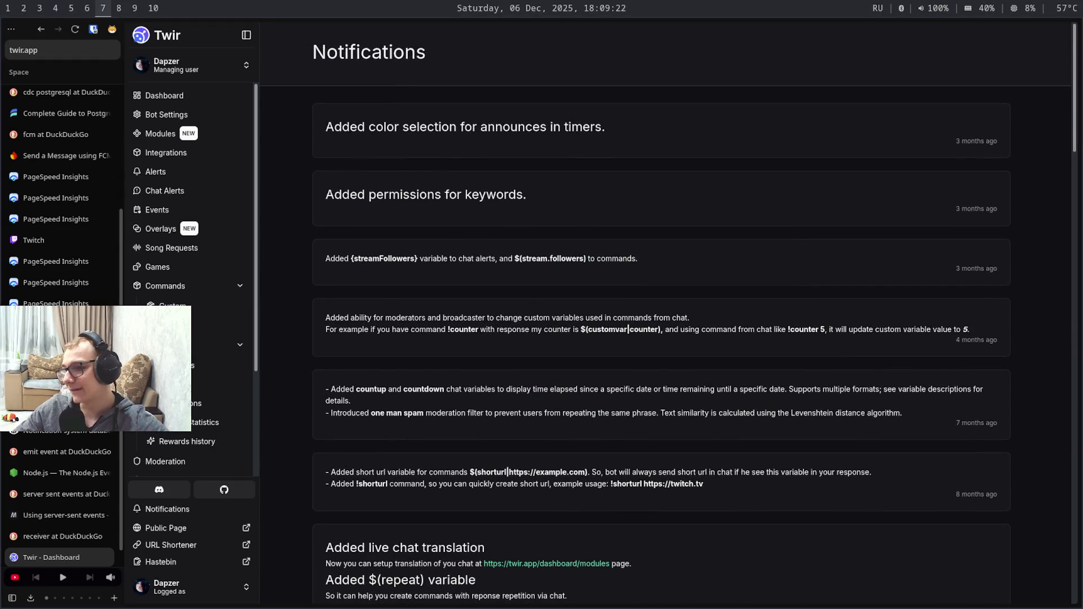
key("super+9")
key("super+4")
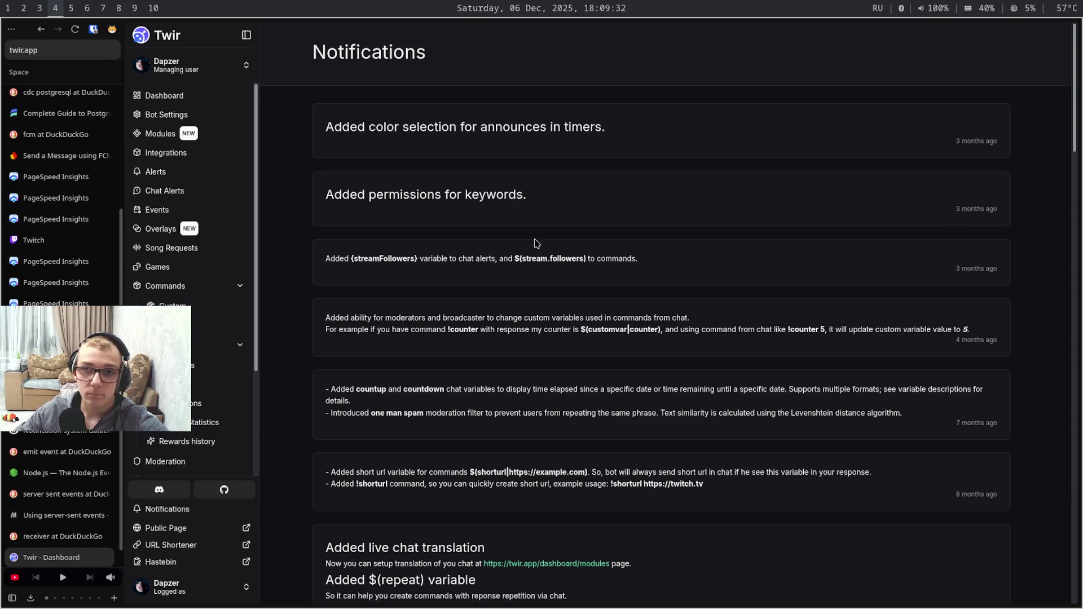
scroll(534, 228, "down", 5)
scroll(534, 219, "up", 5)
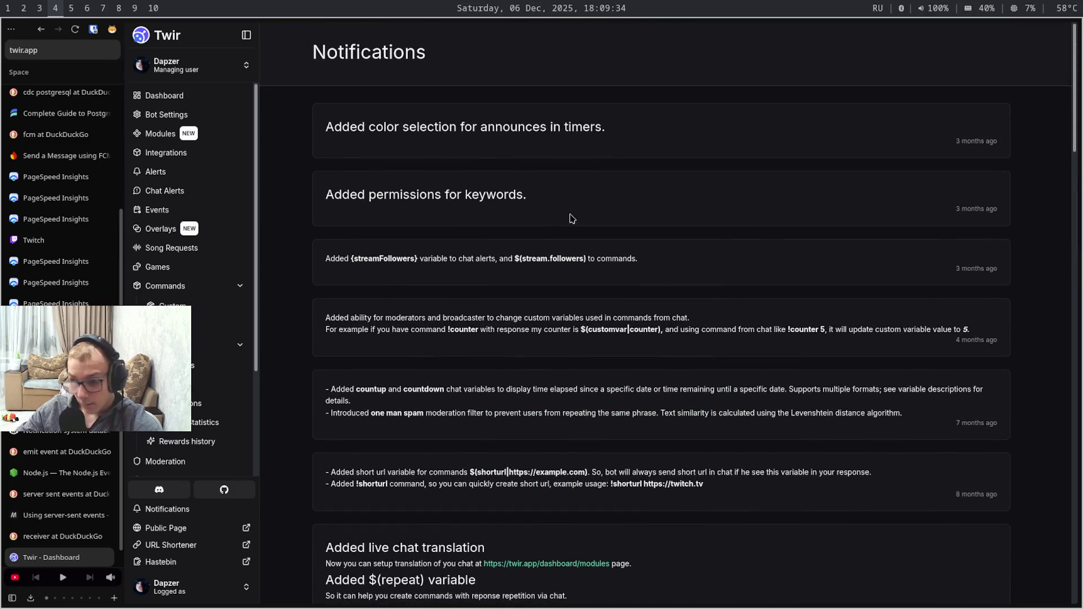
key("F12")
key("F5")
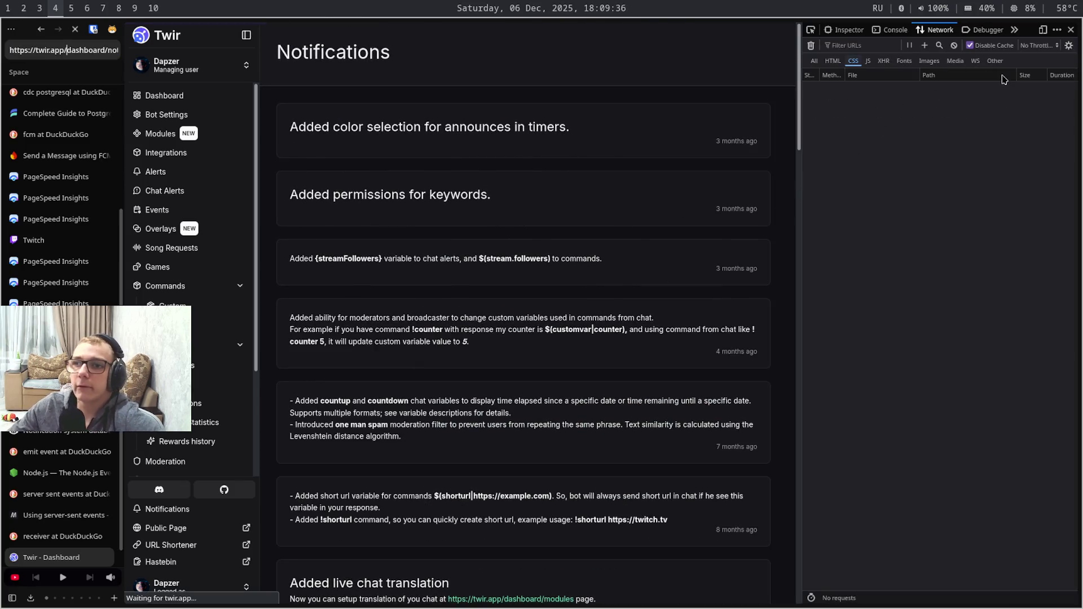
Filter the network inspector to XHR, reload, and view the notificationsByUser query's response data
left_click(883, 61, "ctrl")
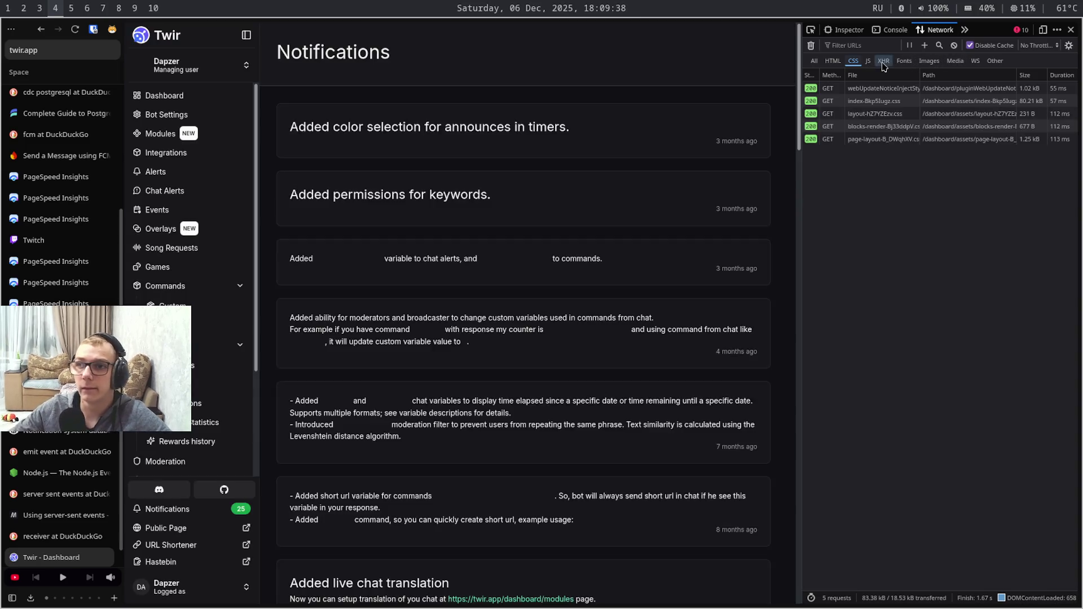
left_click(853, 61, "ctrl")
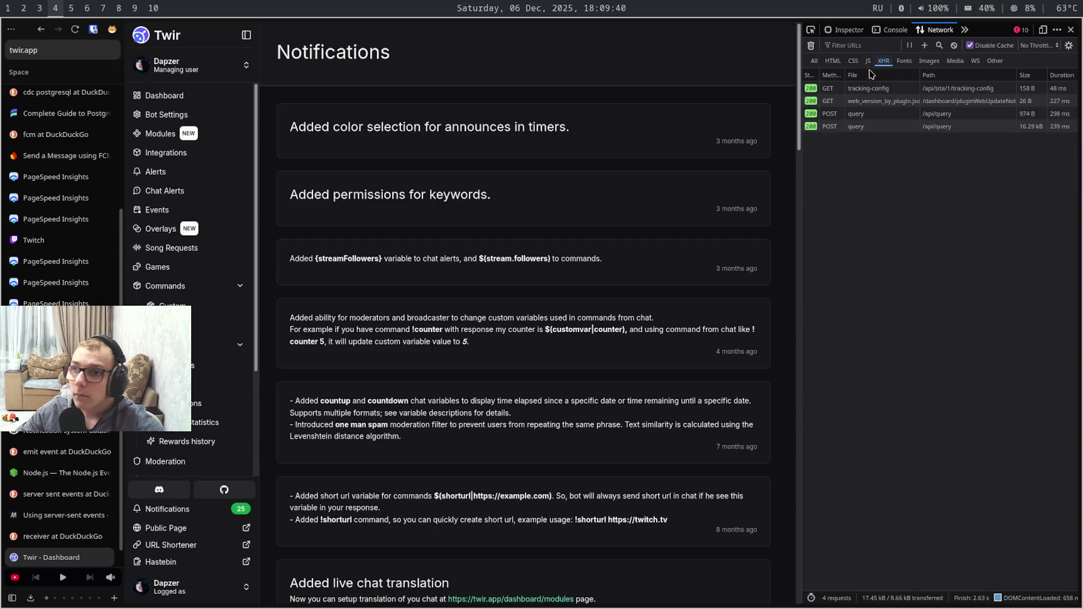
key("F5")
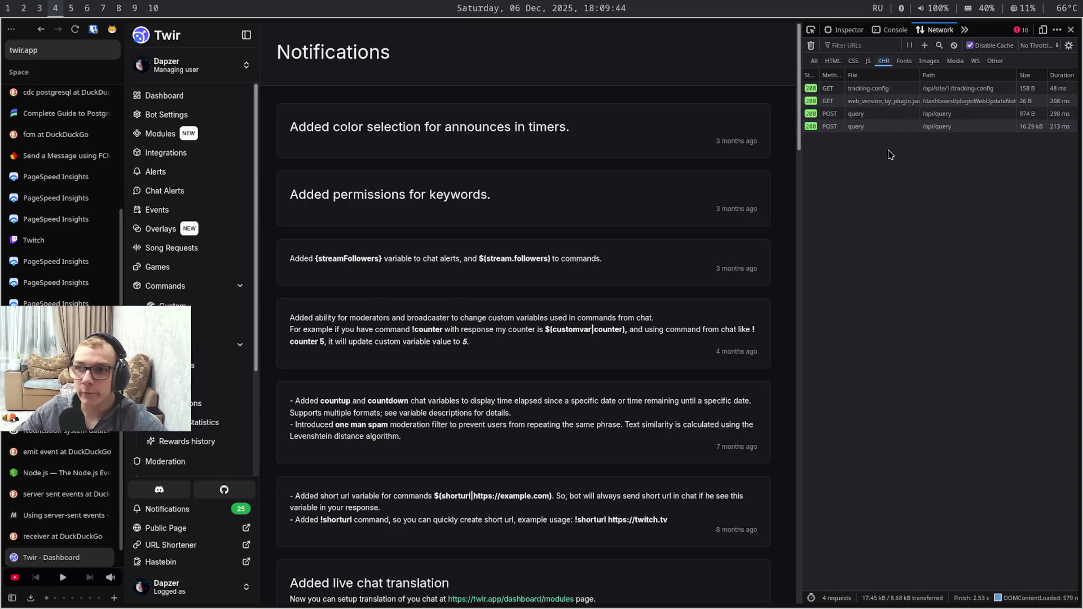
left_click(891, 127)
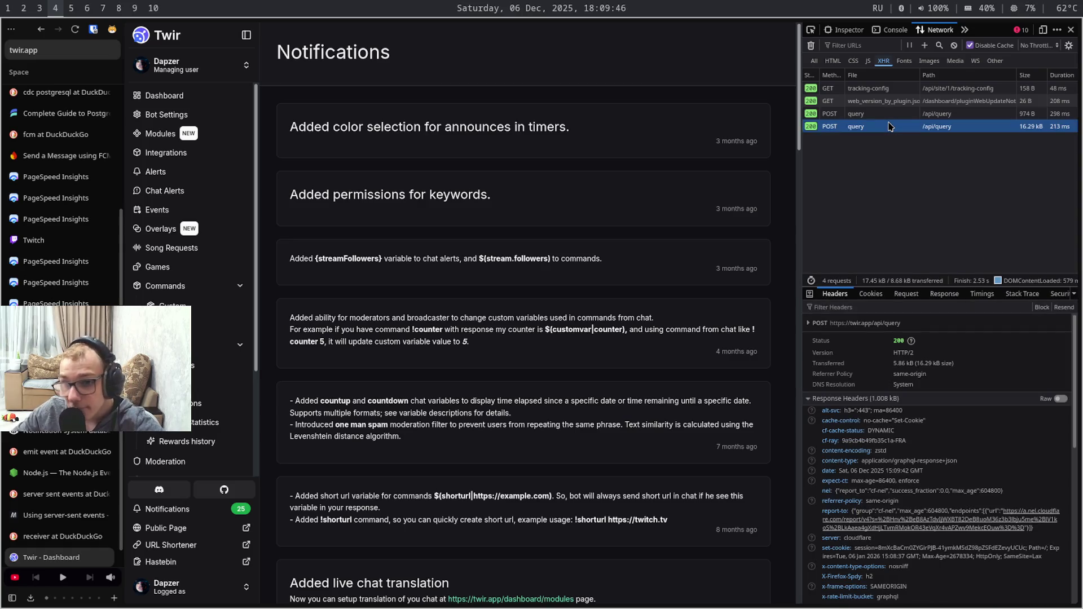
left_click(944, 294)
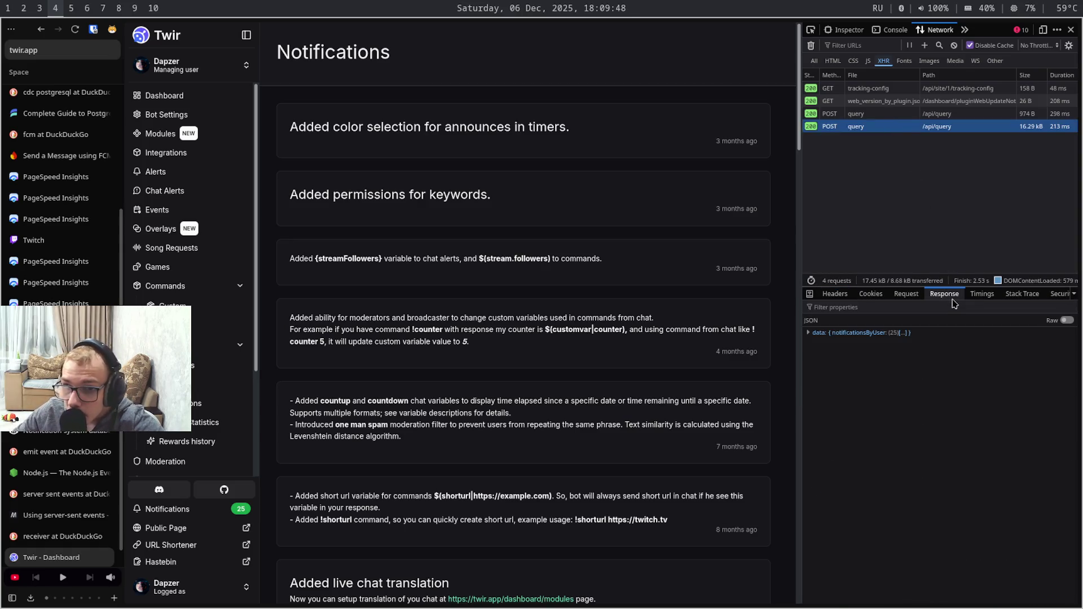
left_click(880, 332)
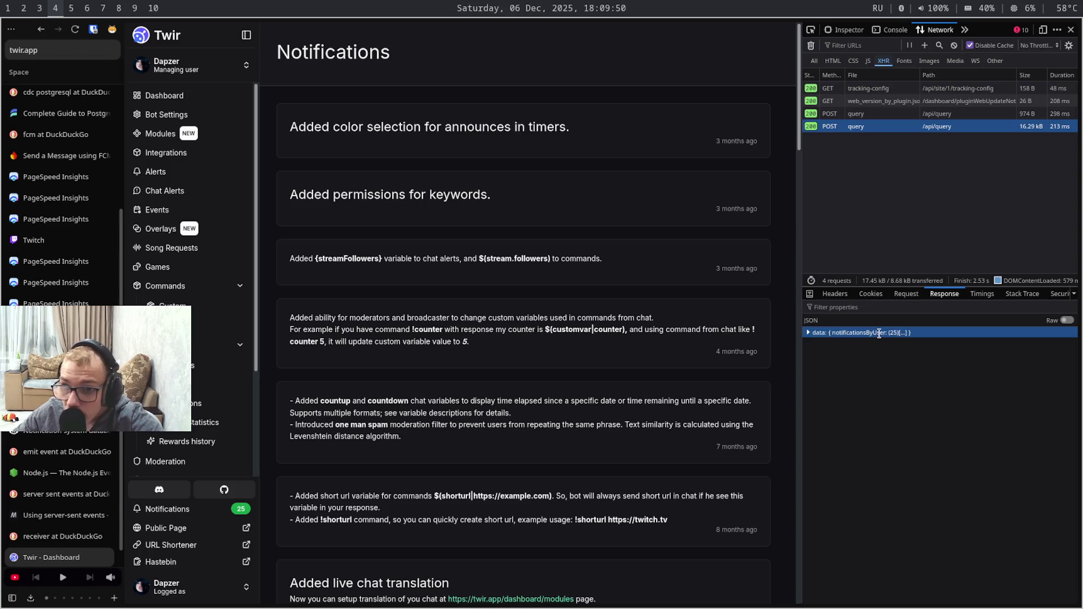
left_click(886, 332)
Expand the notificationsByUser list and review the first two notification items' fields
key("Down")
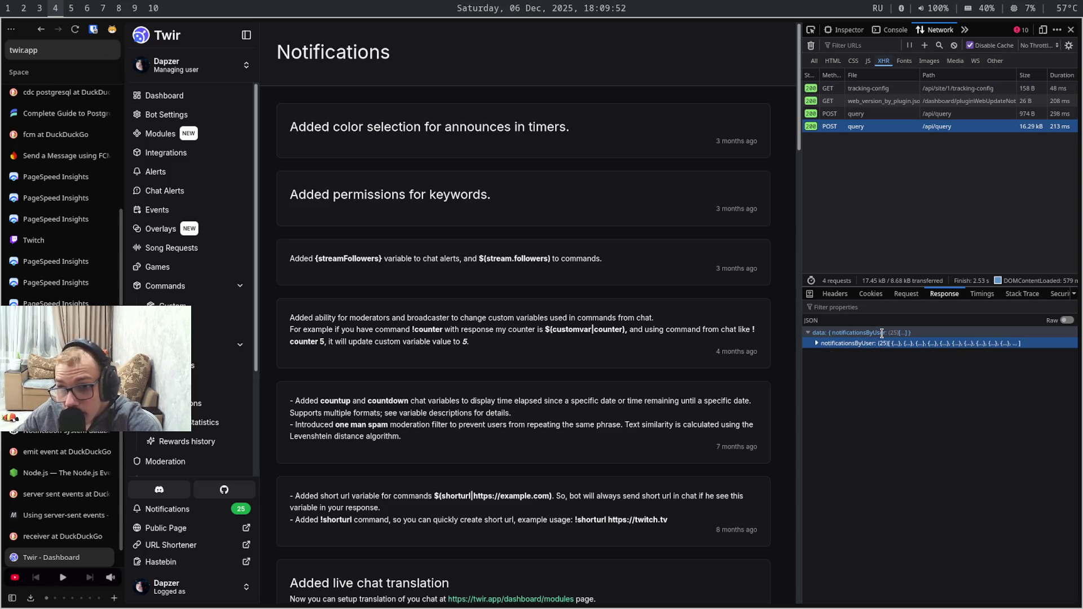
key("Right")
key("Down")
key("Right")
key("Down")
key("Down")
key("Down")
key("Down")
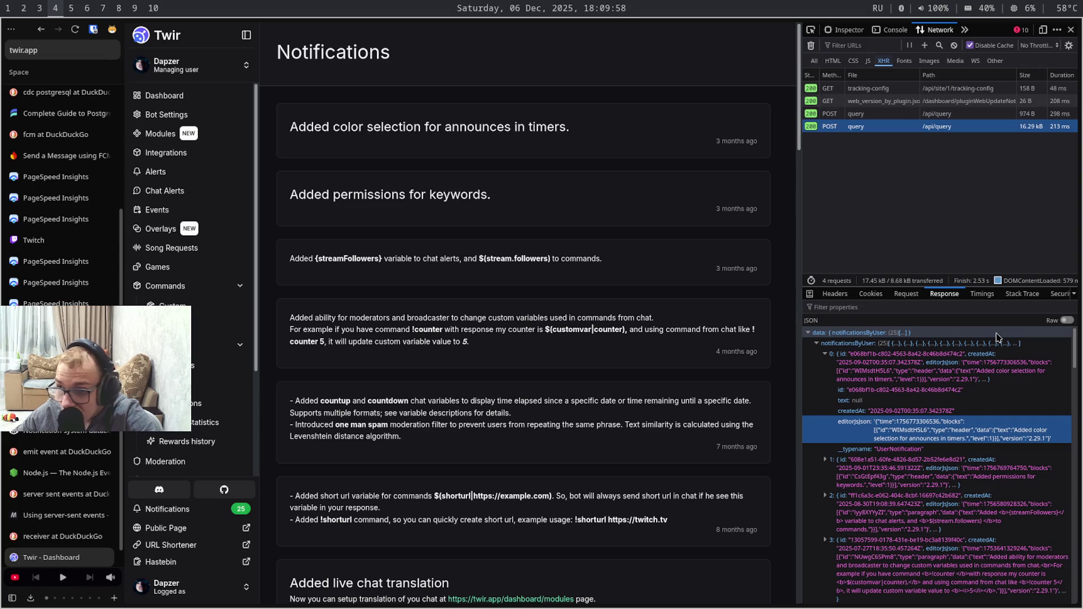
key("Down")
key("Down")
key("Right")
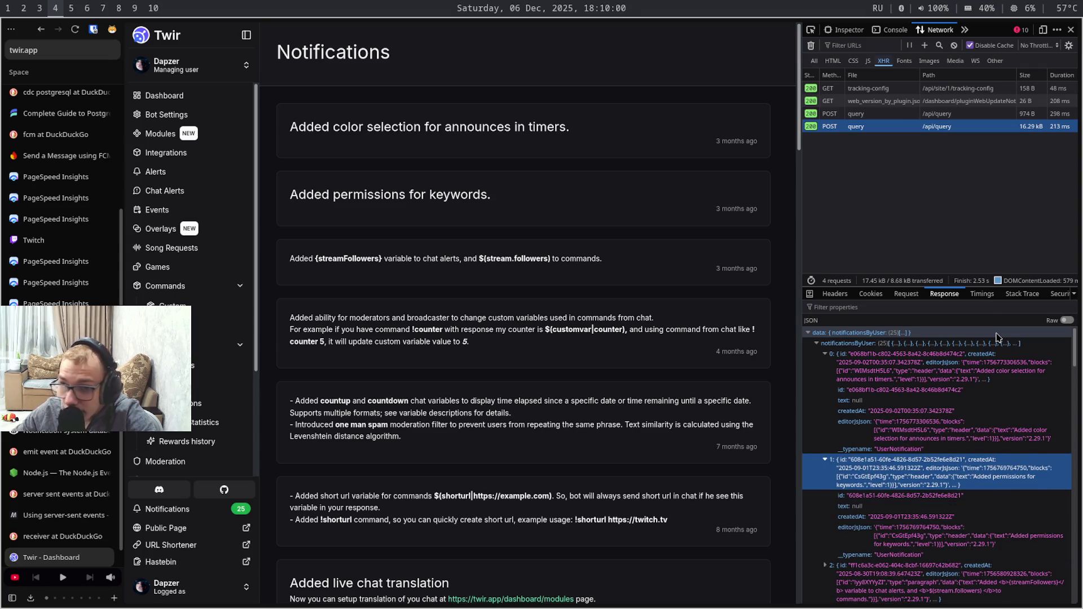
key("Down")
key("Down")
key("Down")
key("Down")
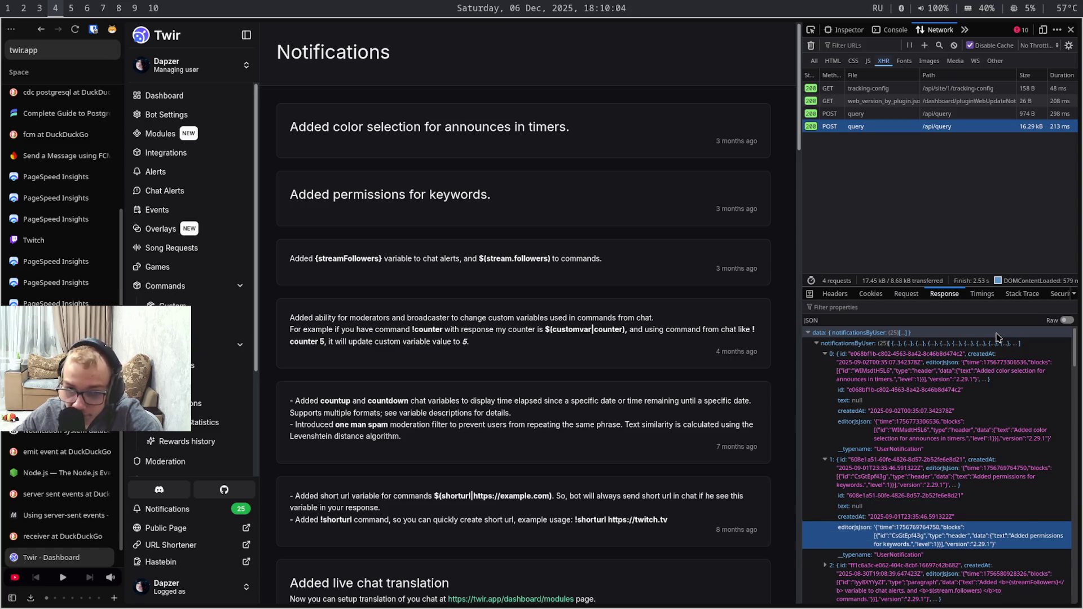
key("Down")
key("Up")
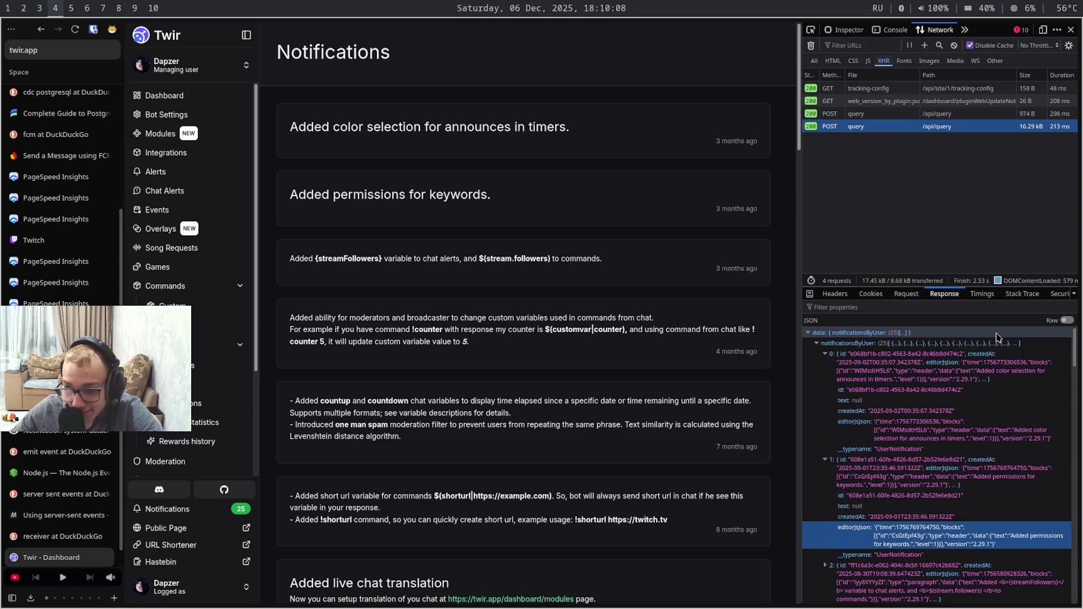
key("Down")
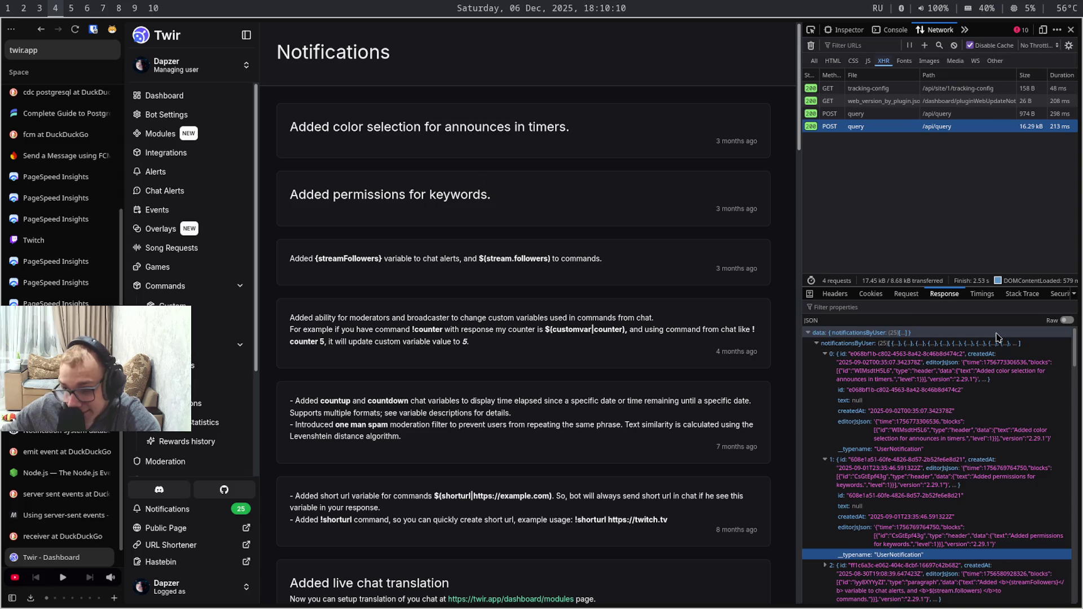
Expand items 9 and 10 of the response and read their editor JSON and typename fields
key("Down")
key("Down")
key("Down")
key("Down")
key("Down")
key("Down")
key("Down")
key("Down")
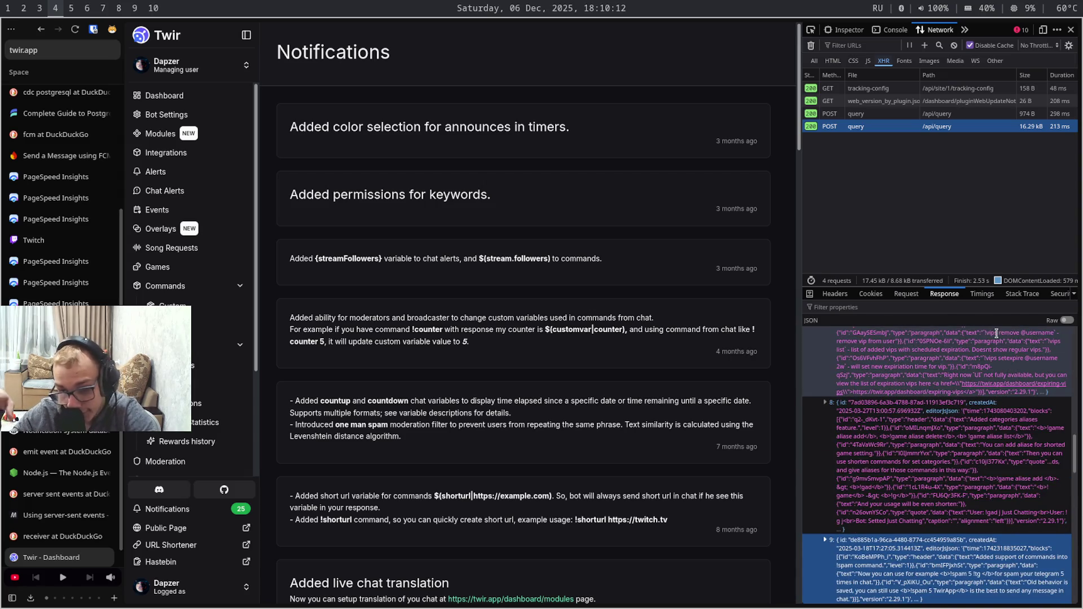
key("Right")
key("Down")
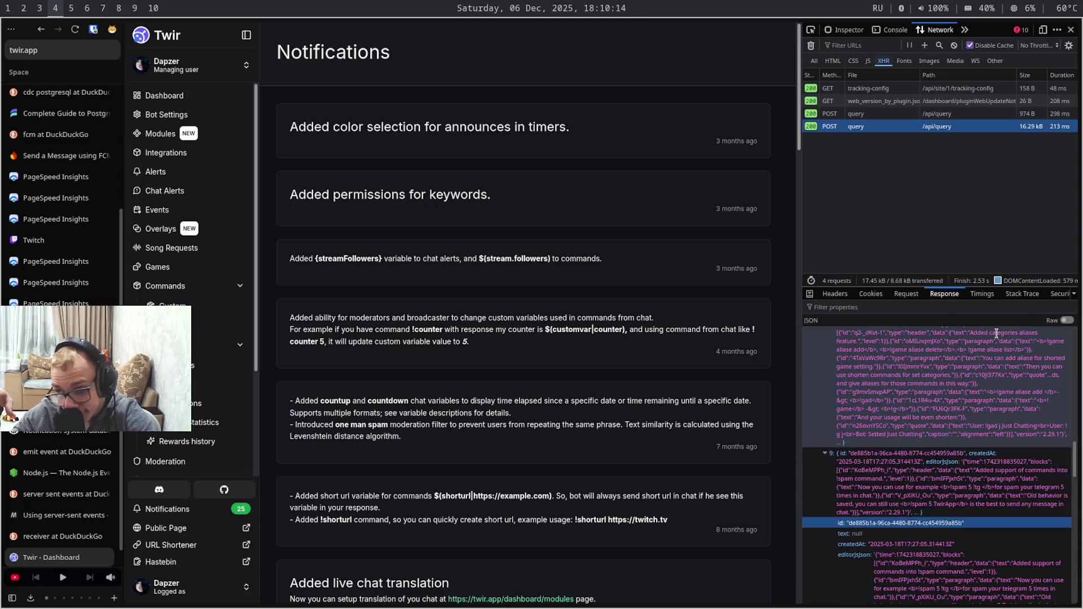
key("Down")
key("Down")
key("Down")
key("Down")
key("Down")
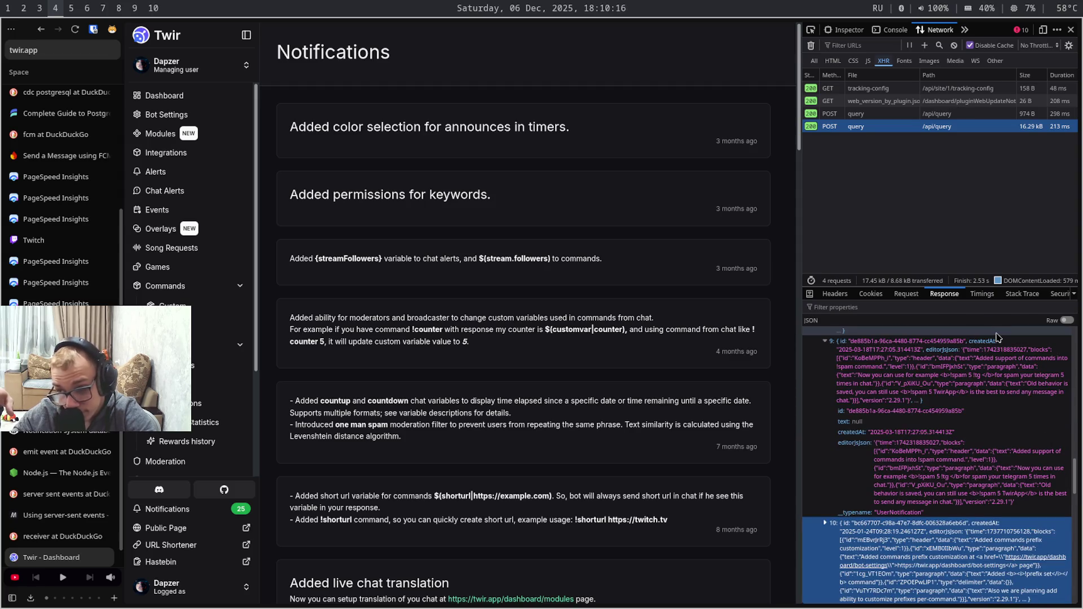
key("Right")
key("Down")
key("Down")
key("Down")
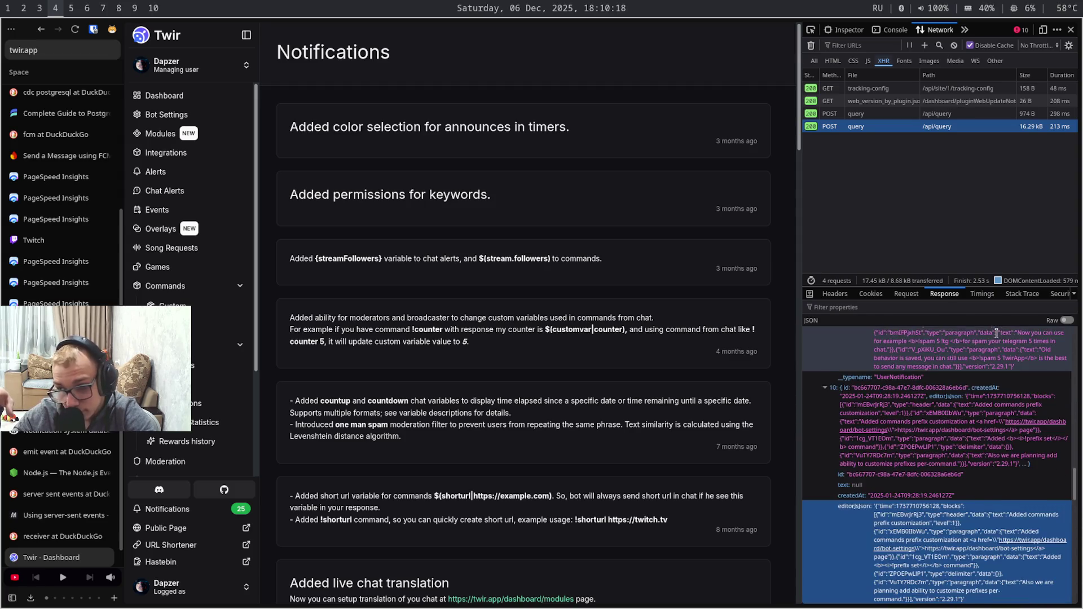
key("Down")
key("Down")
key("Up")
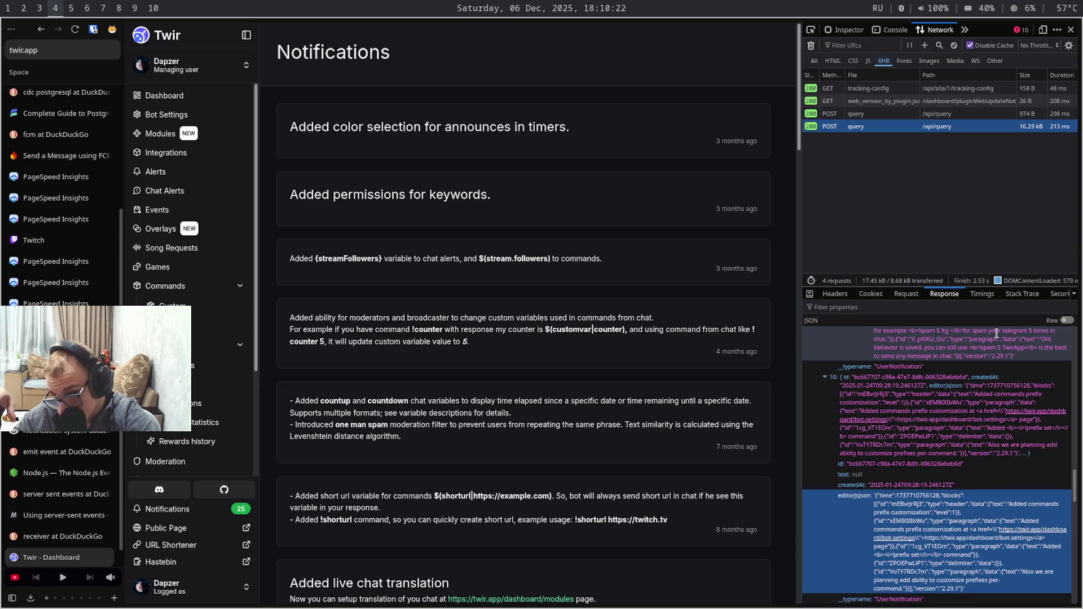
key("Down")
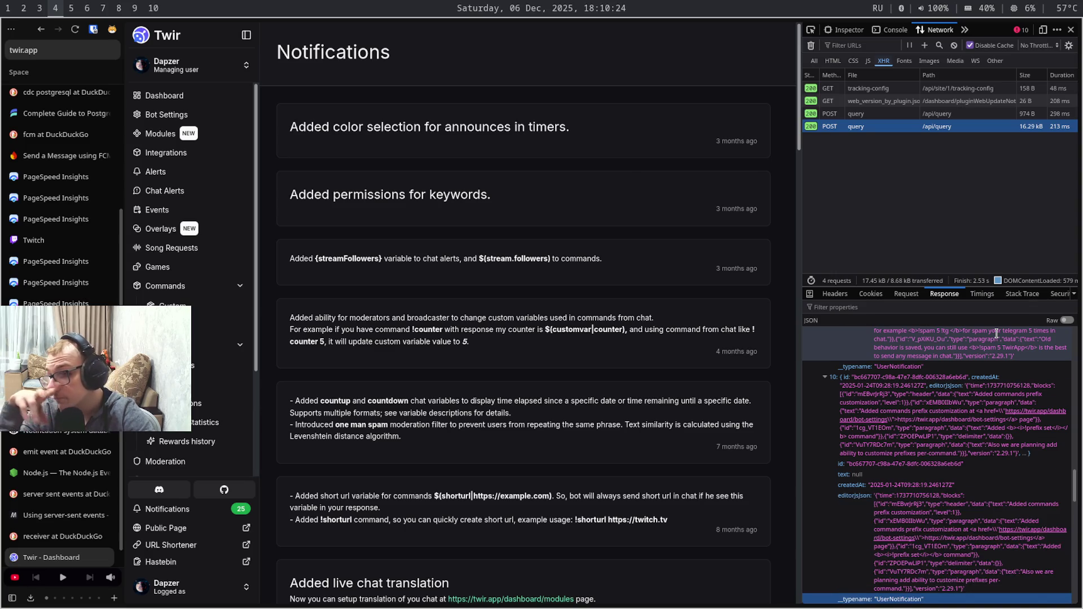
Read item 23's text, return to the top of the response, then switch back to the Obsidian notes
key("Down")
key("Down")
key("Down")
key("Down")
key("Down")
key("Down")
key("Up")
key("Right")
key("Down")
key("Down")
key("Down")
key("Down")
key("Down")
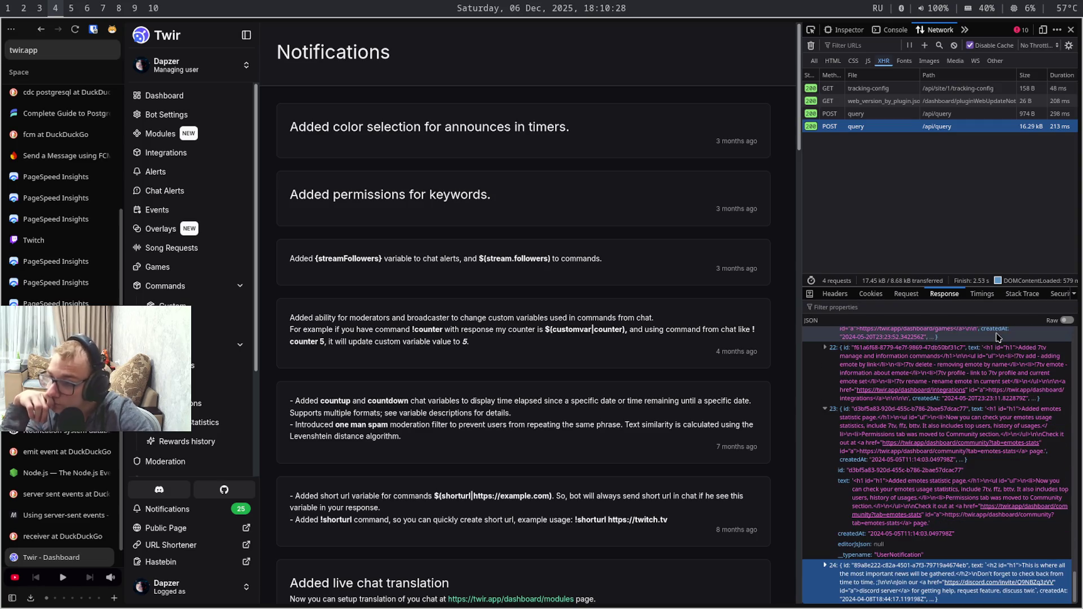
key("Up")
key("Up")
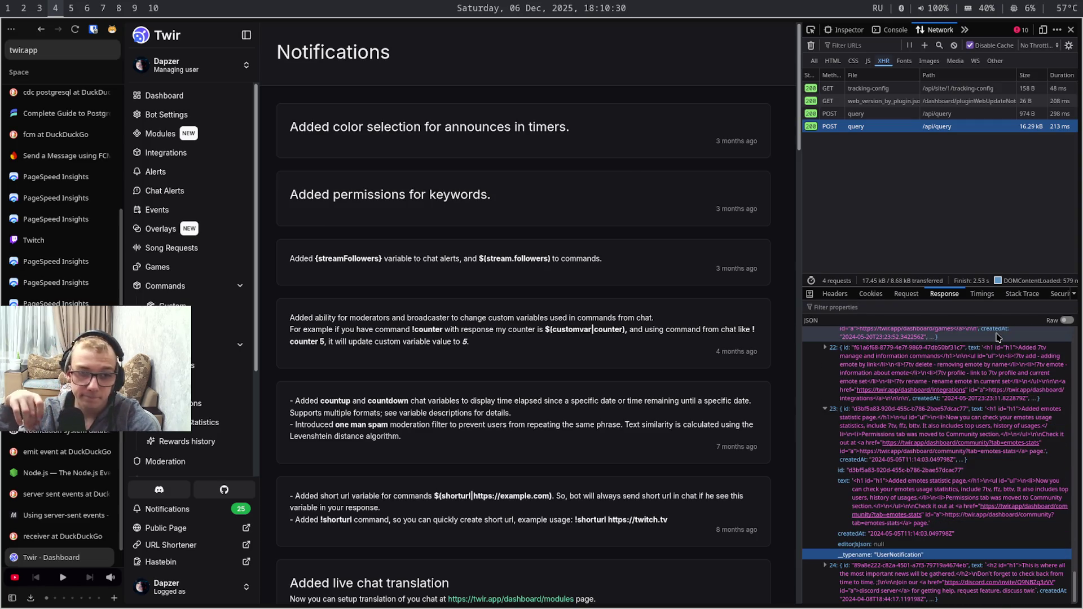
key("Up")
key("Up")
key("Up")
key("Up")
key("Up")
key("Up")
key("Up")
key("Up")
key("Up")
key("Up")
key("Up")
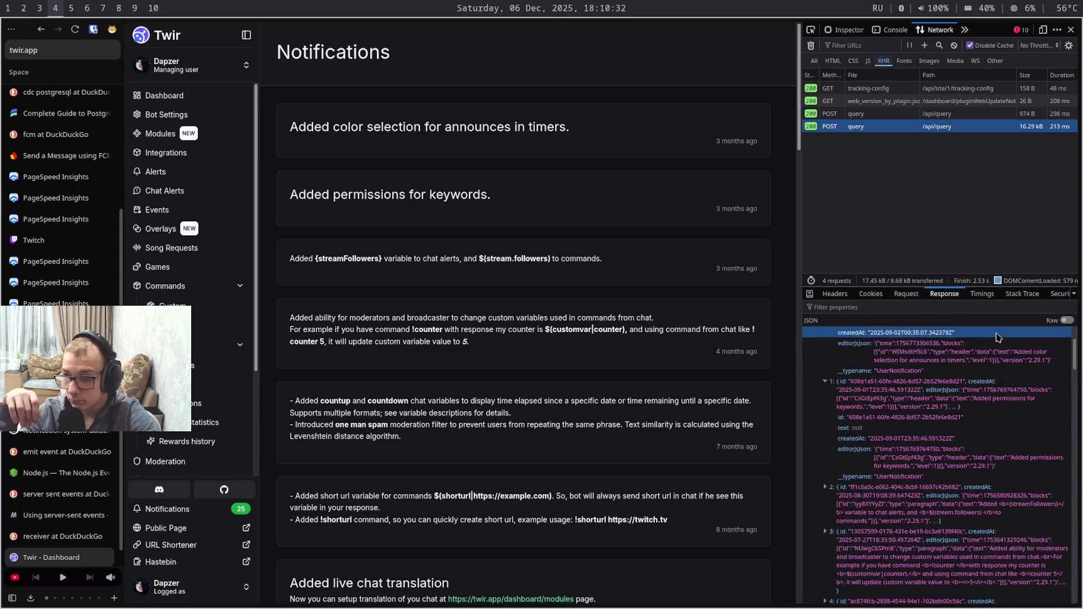
key("Up")
key("Up")
key("Up")
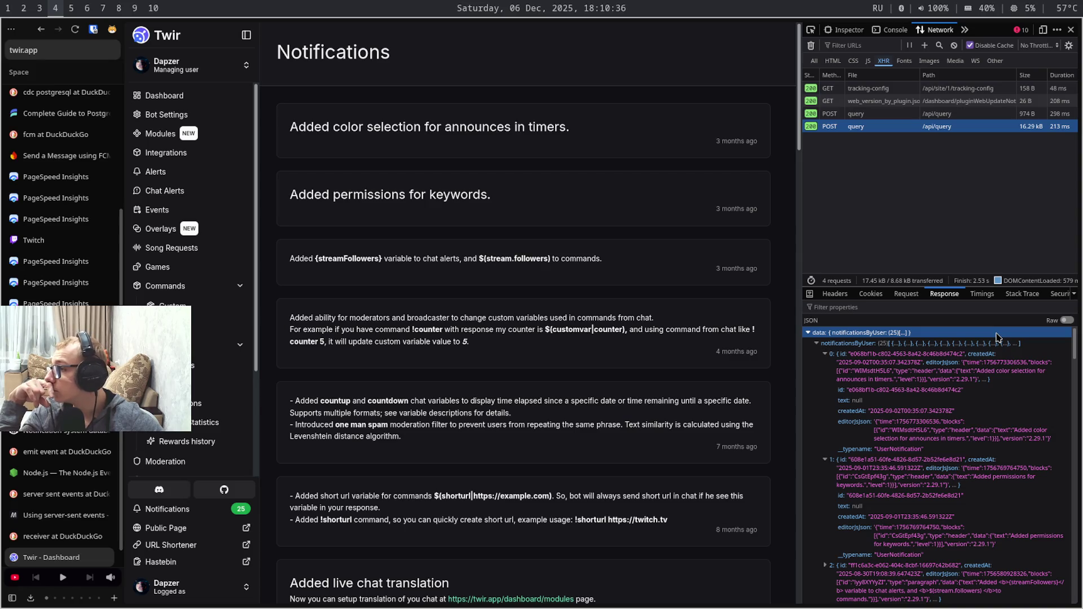
key("super+5")
key("super+6")
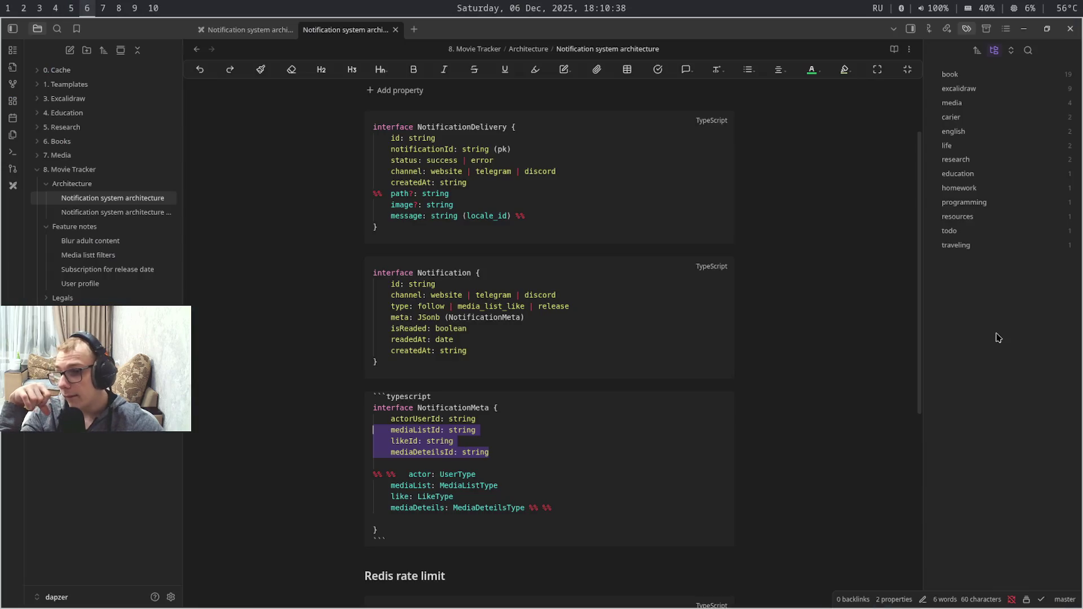
key("Left")
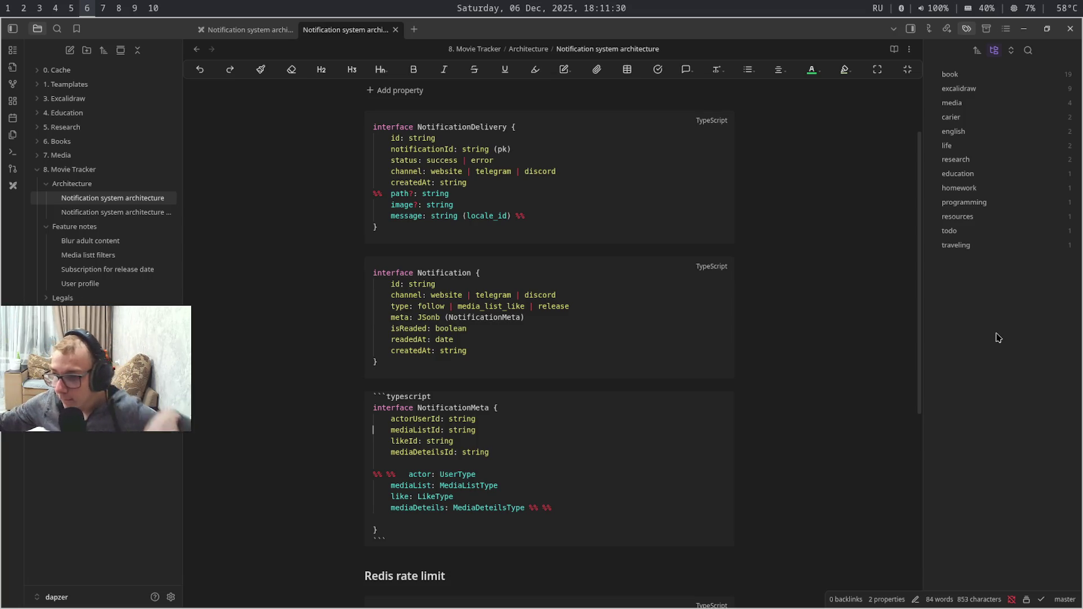
key("super+7")
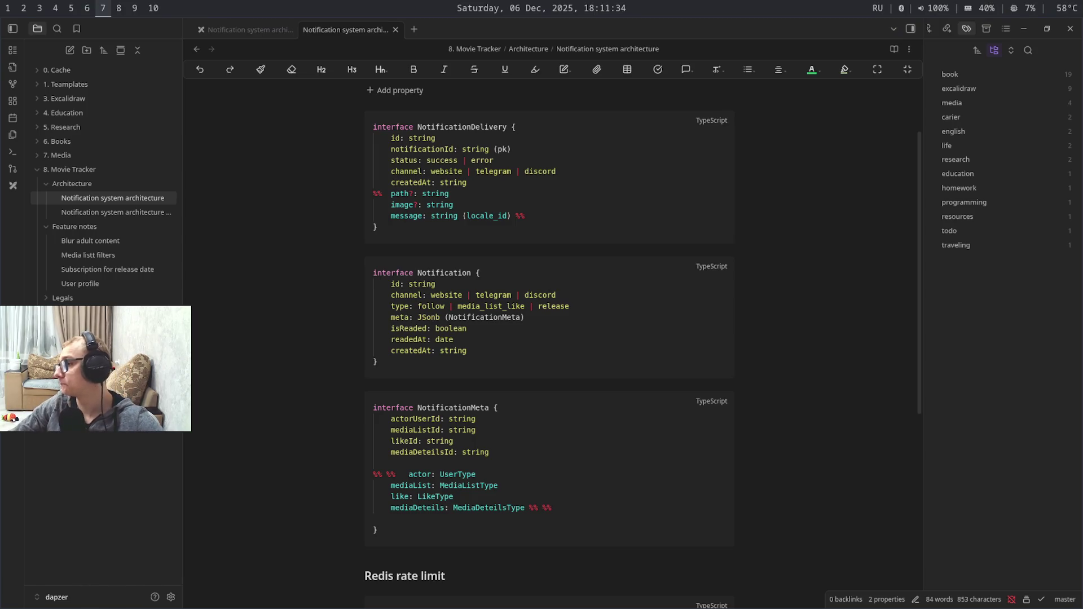
key("super+shift+9")
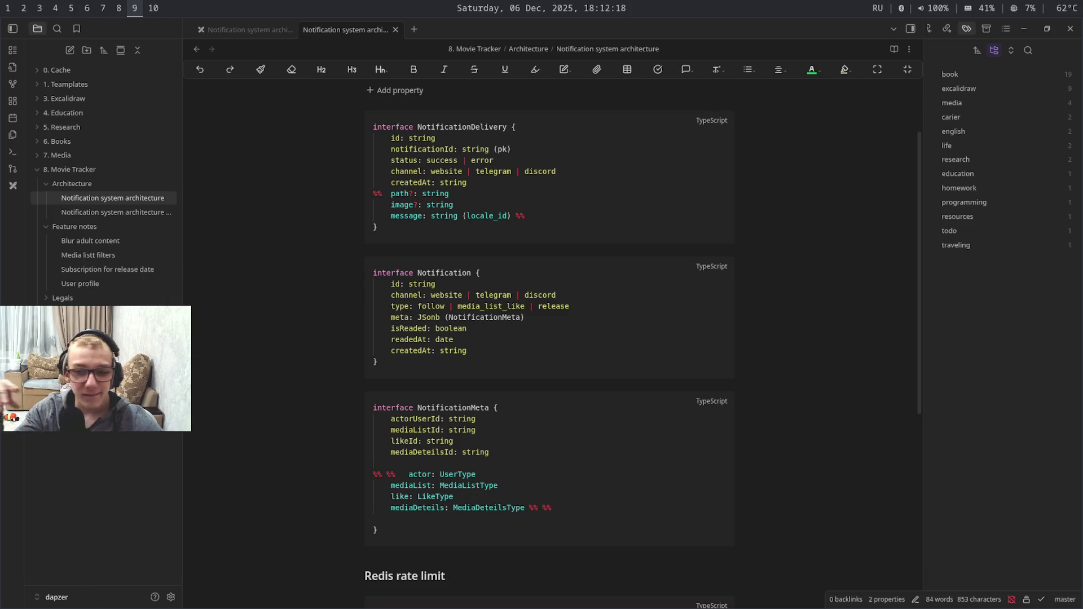
key("super+6")
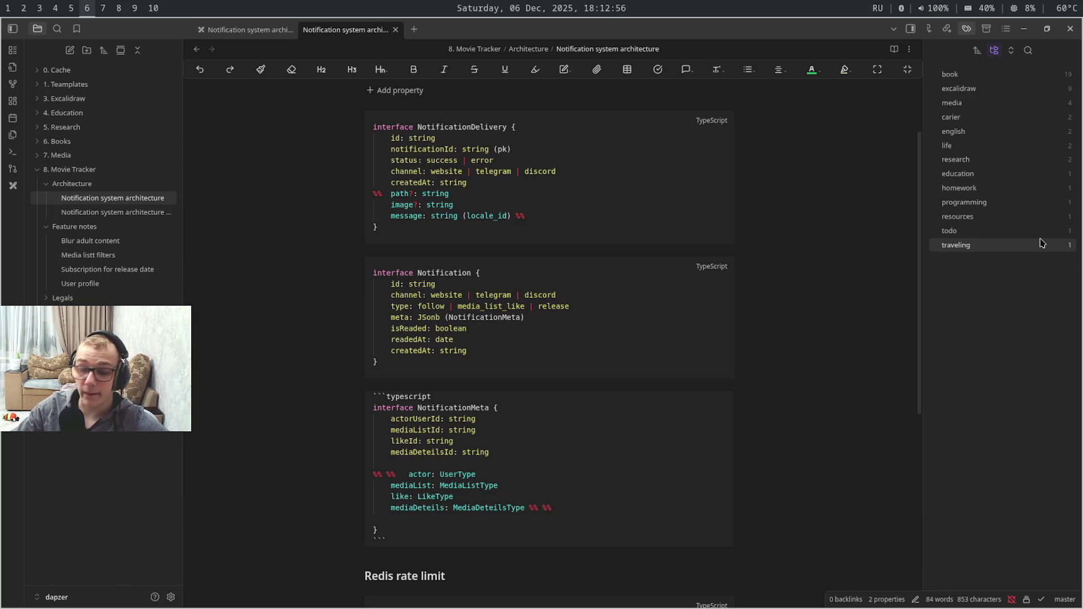
left_click(453, 310)
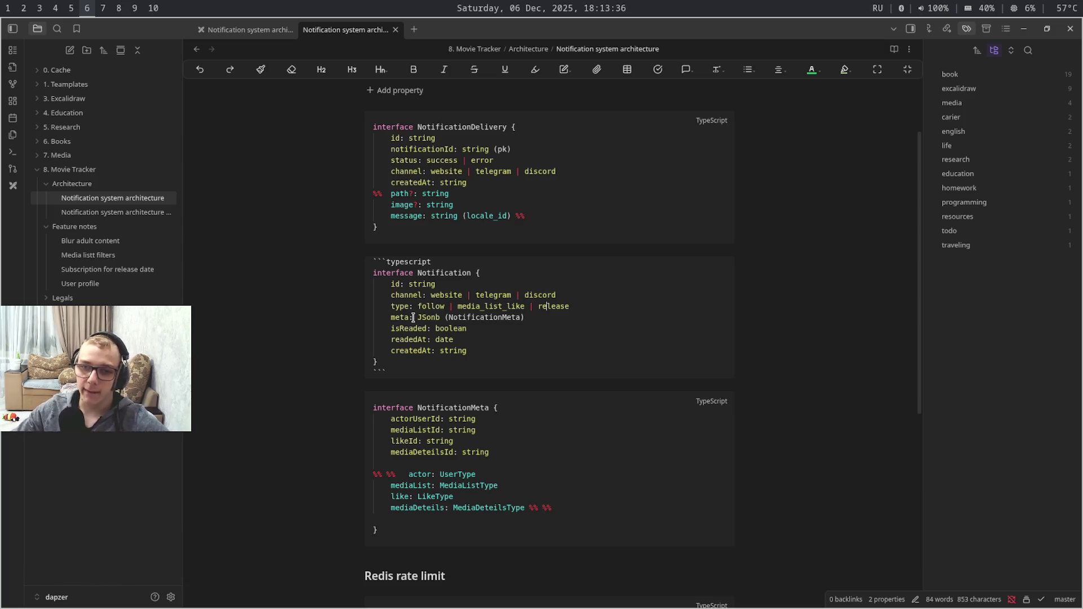
left_click_drag(392, 317, 584, 317)
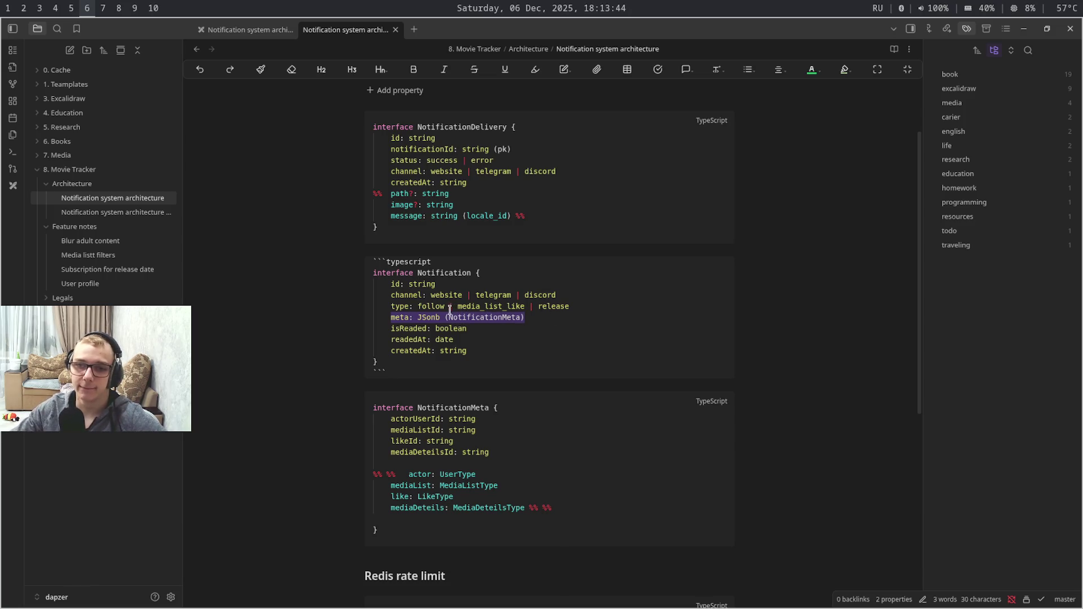
double_click(431, 307)
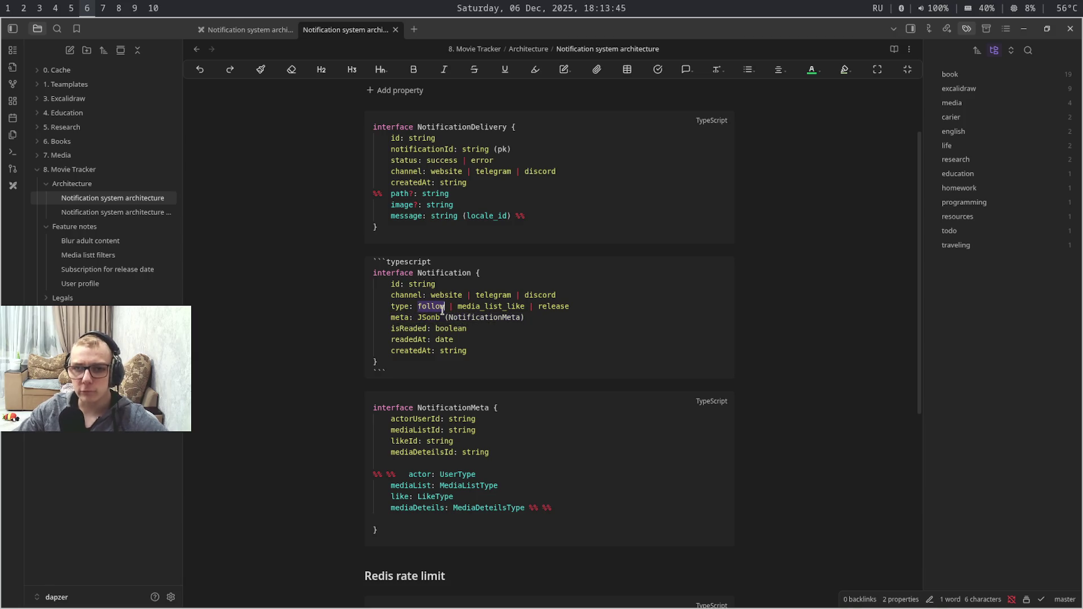
double_click(500, 308)
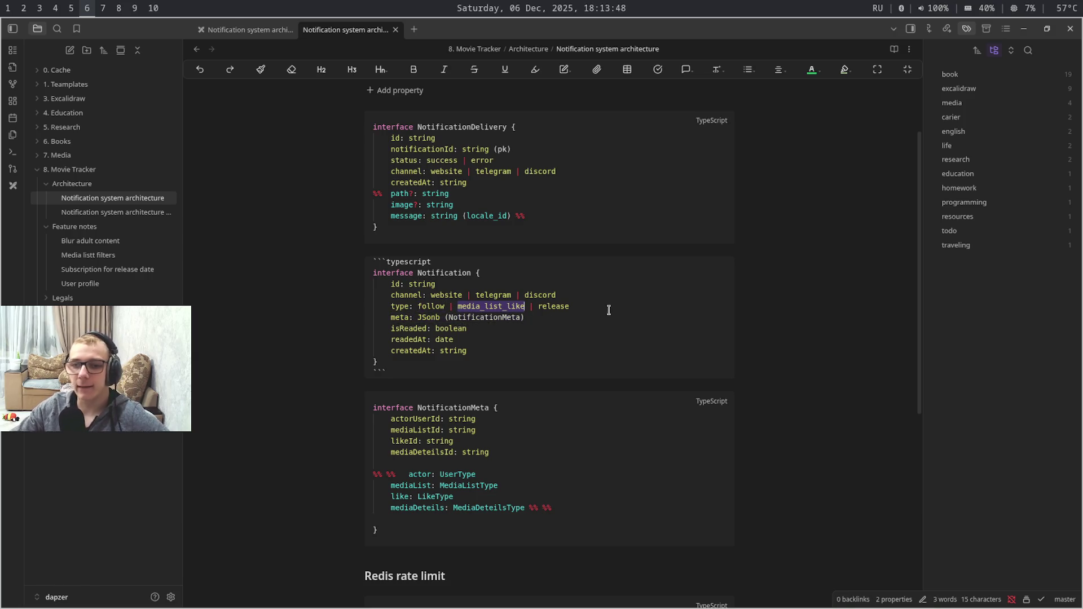
double_click(552, 308)
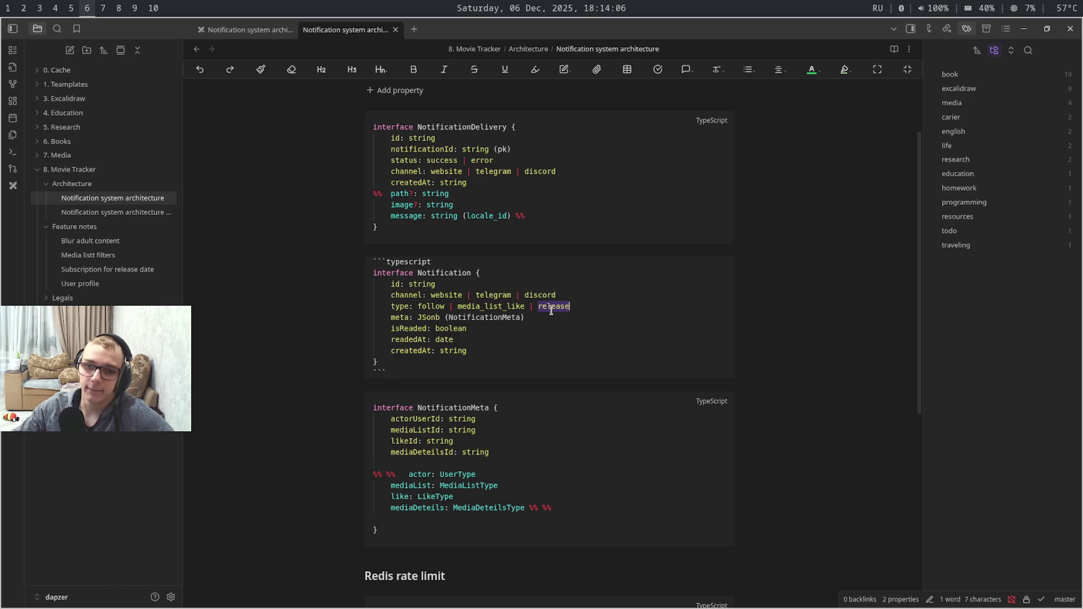
left_click_drag(533, 319, 375, 321)
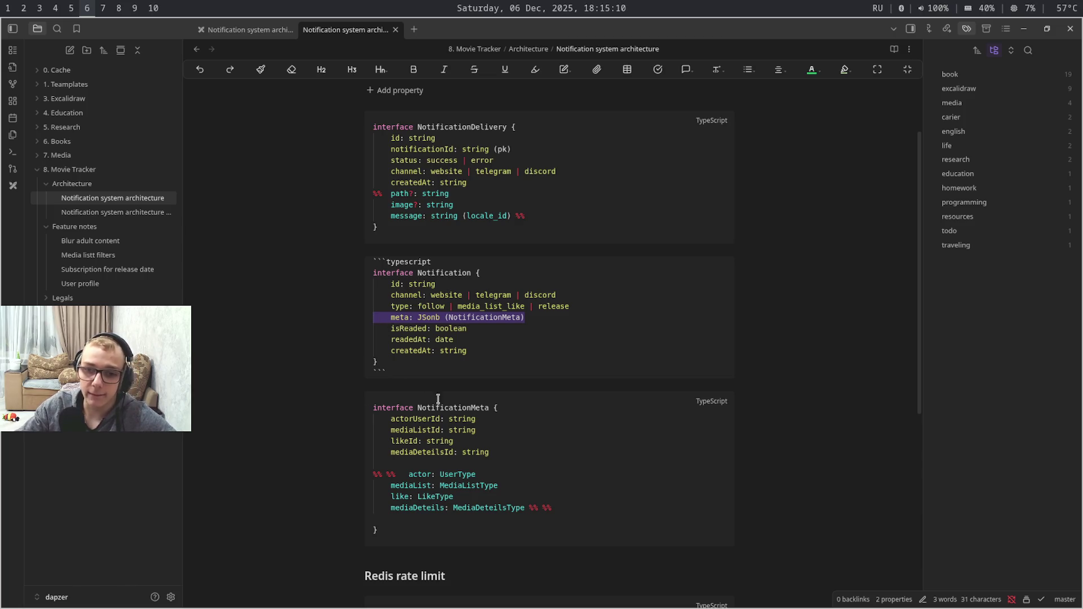
Review the likeId and mediaDeteilsId lines in NotificationMeta, then move via the browser to the WebStorm project
mouse_move(536, 453)
left_mouse_down()
mouse_move(537, 426)
mouse_move(565, 405)
left_mouse_up()
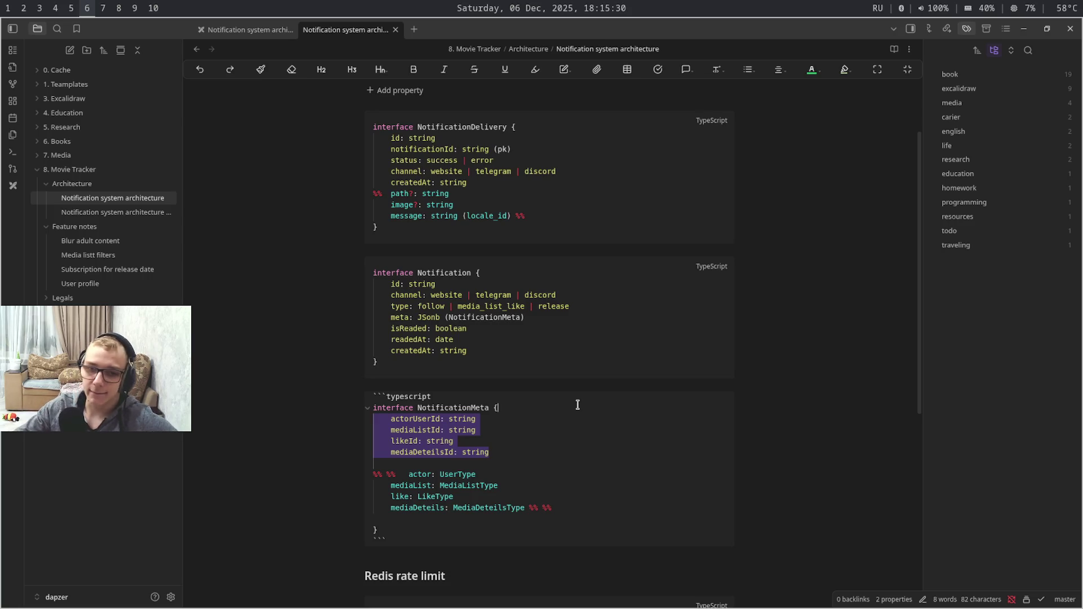
mouse_move(580, 439)
left_mouse_down()
mouse_move(598, 461)
mouse_move(578, 403)
left_mouse_up()
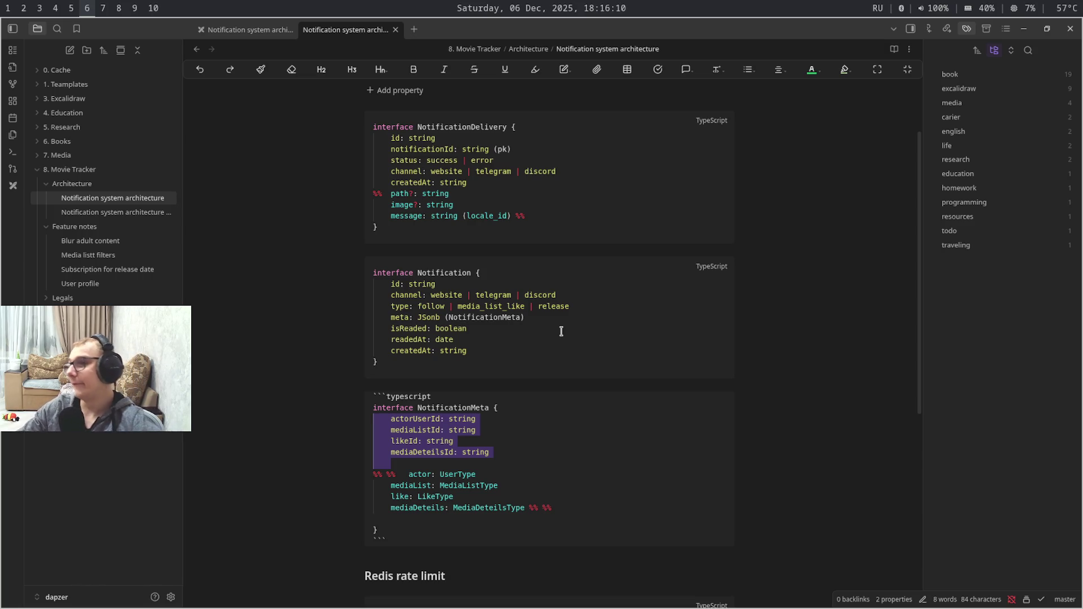
key("super+7")
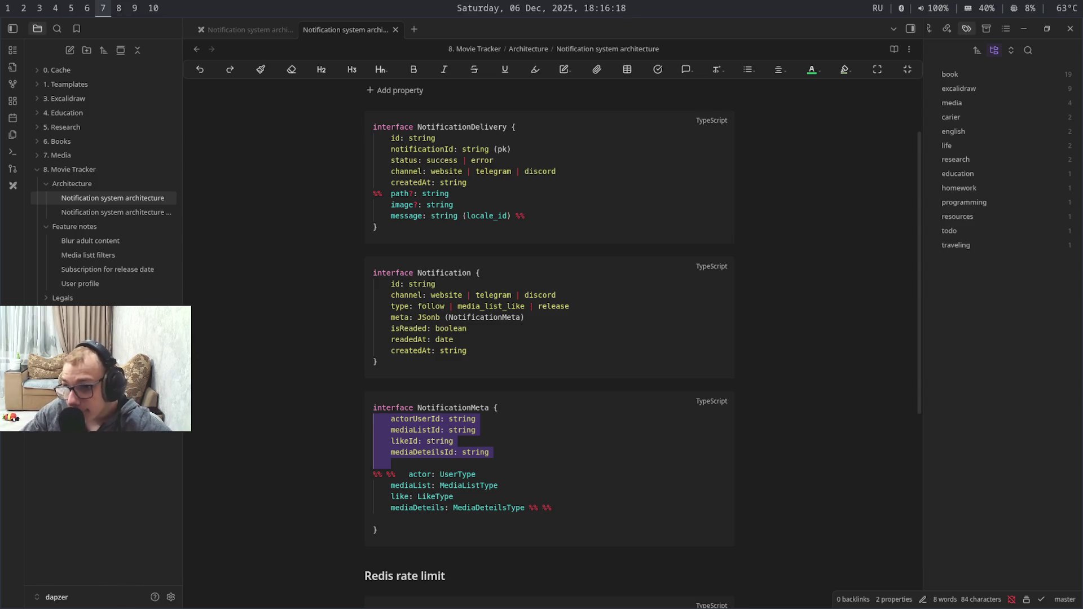
key("super+6")
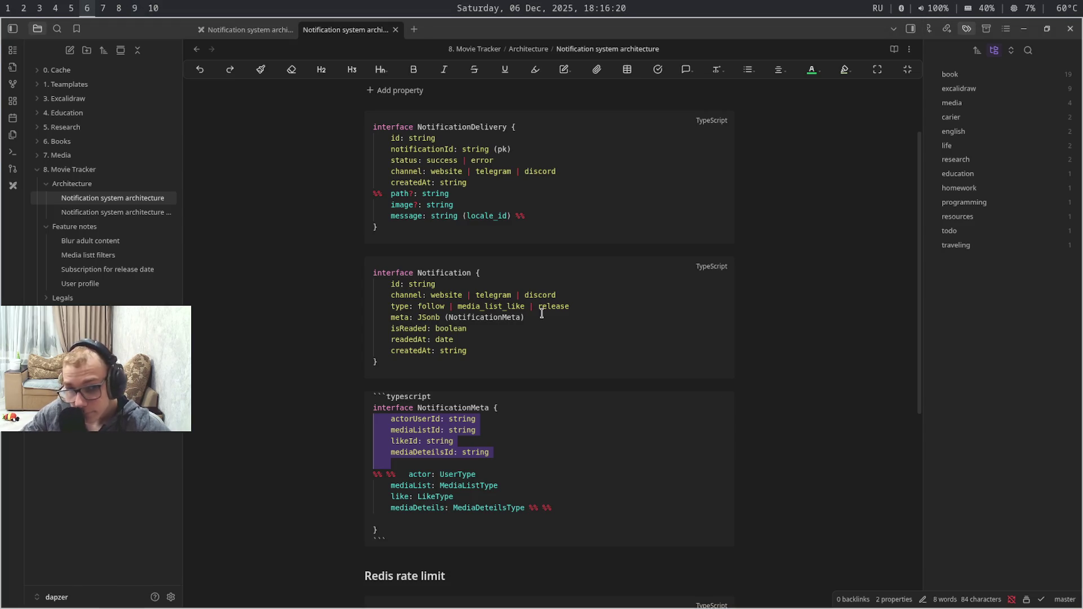
key("Right")
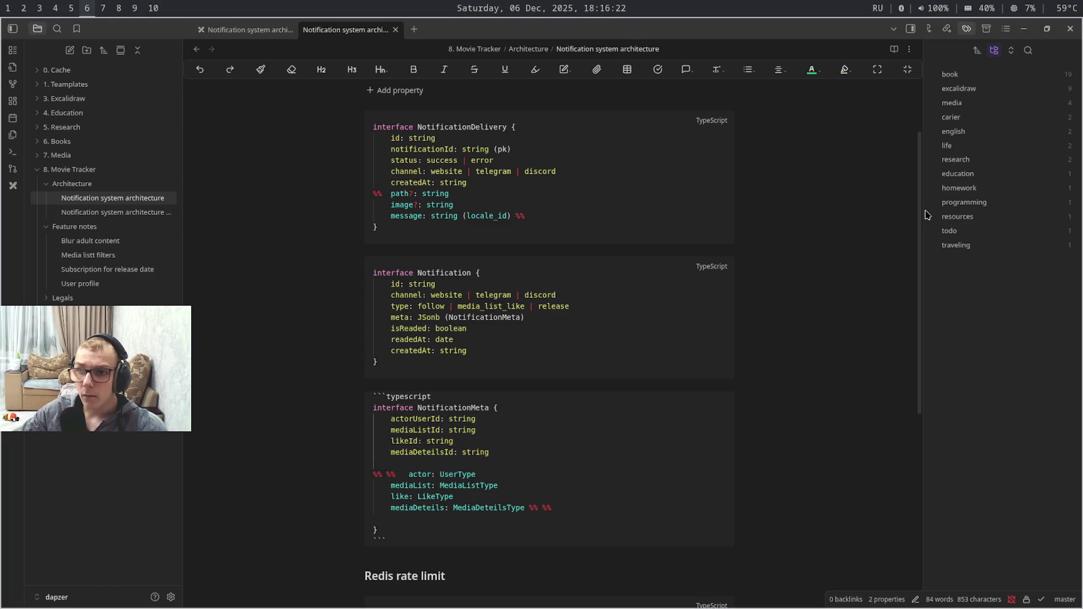
mouse_move(921, 244)
left_mouse_down()
mouse_move(920, 438)
mouse_move(904, 235)
left_mouse_up()
key("super+4")
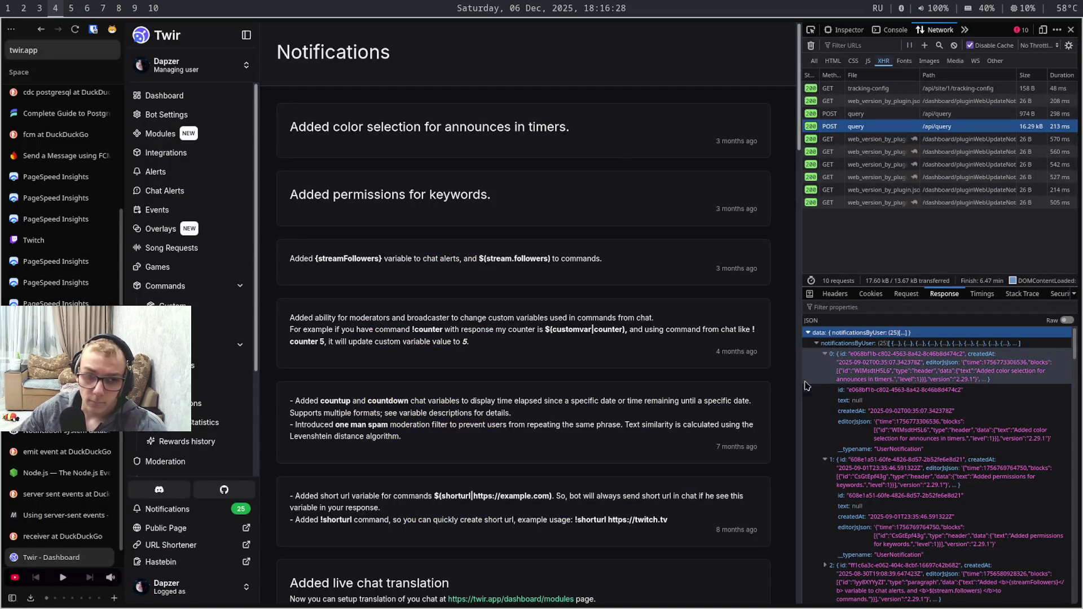
key("super+1")
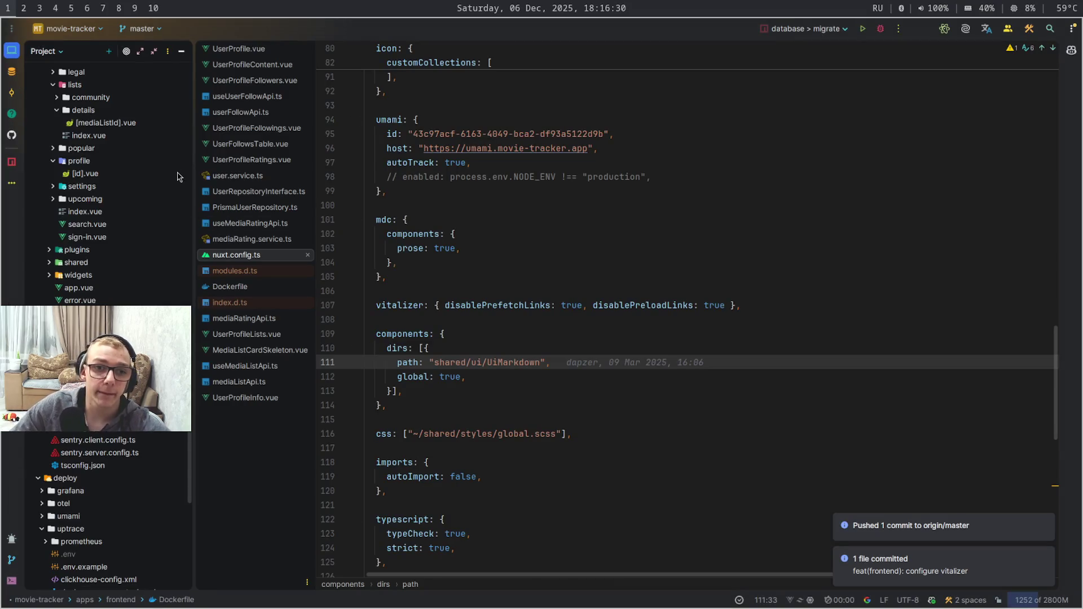
scroll(192, 319, "up", 10)
scroll(192, 320, "up", 2)
scroll(187, 304, "up", 2)
scroll(179, 287, "up", 1)
scroll(173, 267, "up", 1)
scroll(173, 288, "down", 5)
scroll(173, 347, "down", 5)
scroll(173, 407, "down", 5)
scroll(174, 465, "down", 3)
scroll(174, 481, "down", 3)
scroll(175, 504, "down", 3)
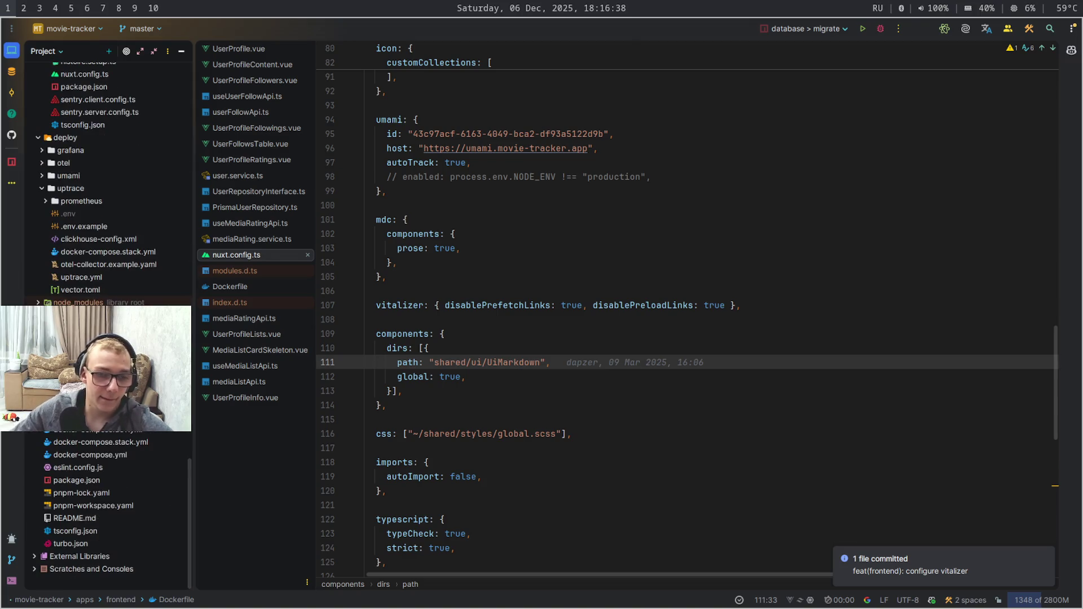
Locate schema.prisma under packages > database > prisma in the Project tree and view it
double_click(68, 379)
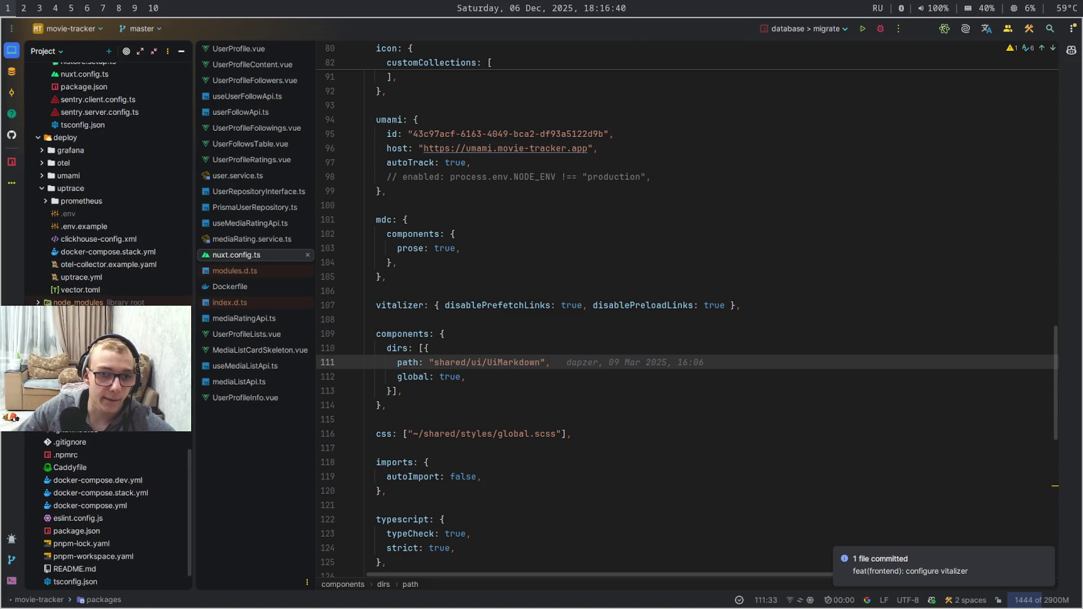
double_click(81, 392)
double_click(93, 403)
left_click(106, 429)
left_click_drag(514, 375, 574, 604)
left_click(725, 572)
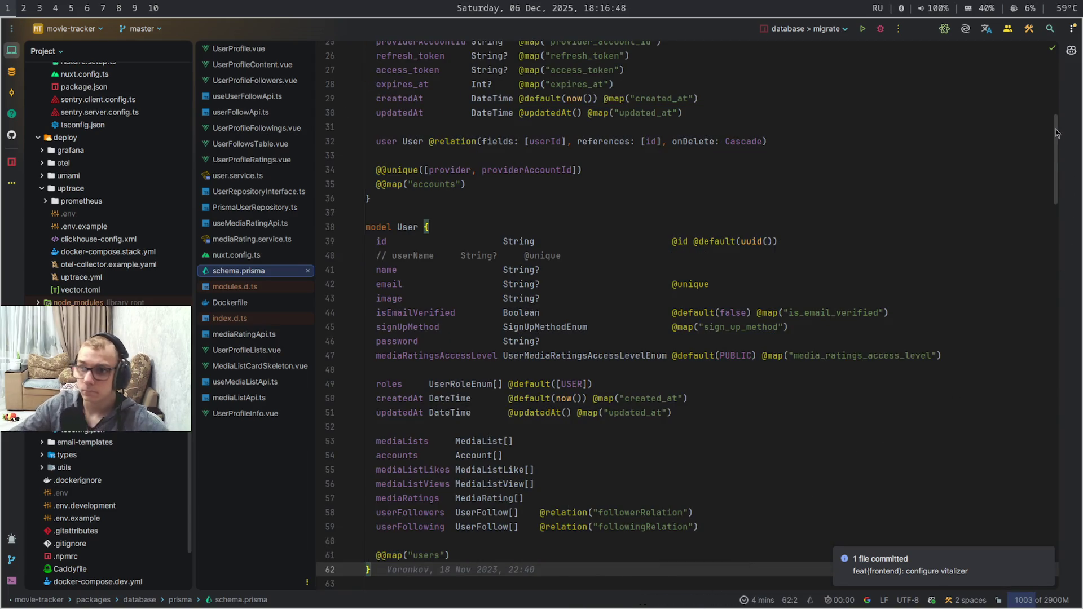
scroll(1056, 187, "down", 2)
scroll(1056, 188, "down", 6)
left_click_drag(1055, 189, 1056, 396)
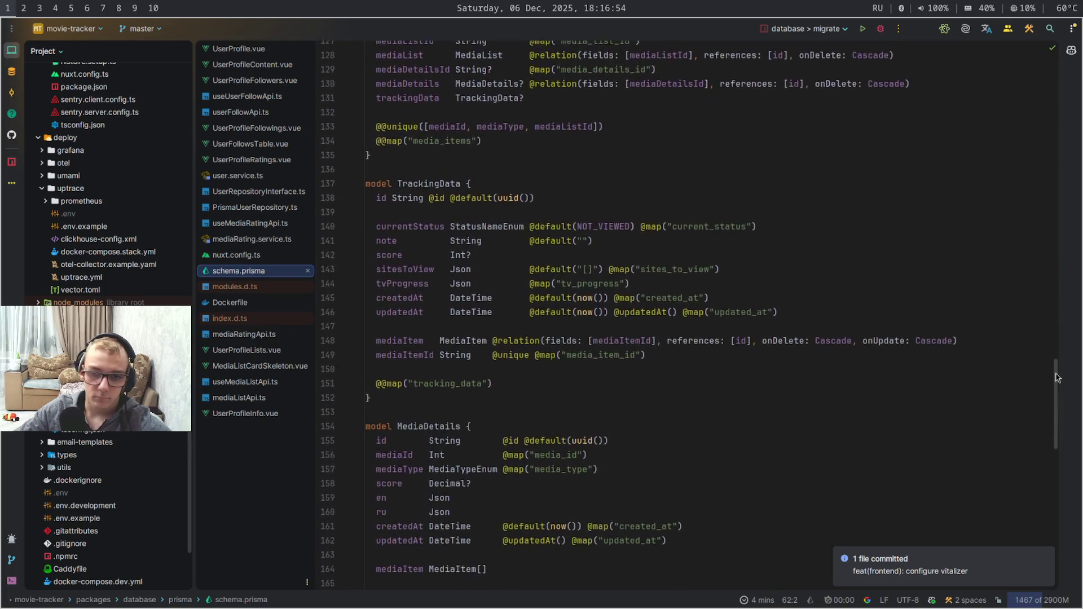
left_click_drag(1056, 396, 1056, 398)
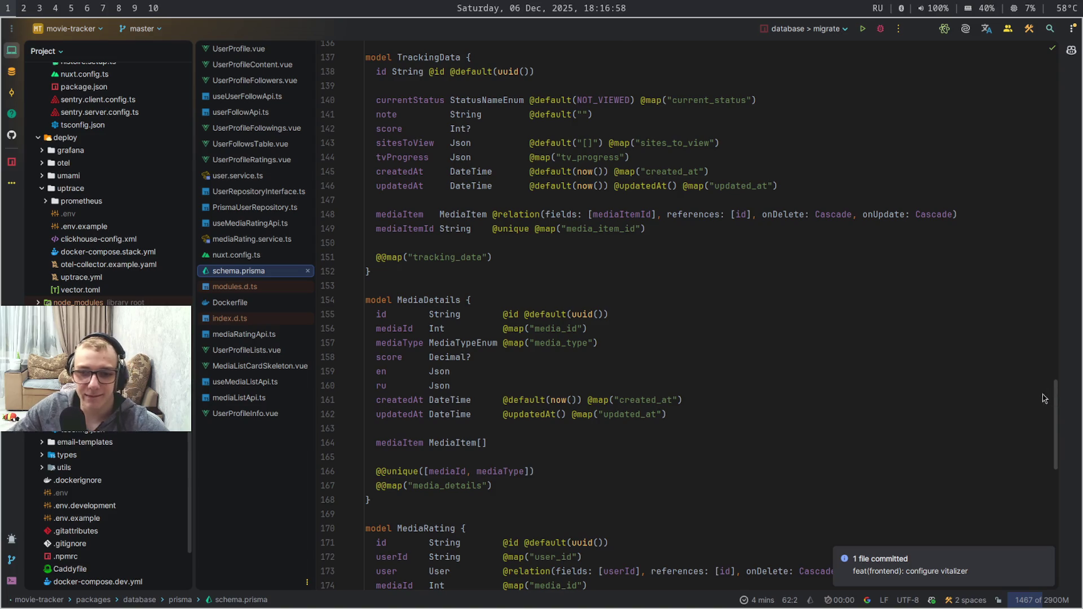
Review the MediaDetails model's en and ru Json fields, then return to the Obsidian notes workspace
mouse_move(506, 386)
left_mouse_down()
mouse_move(386, 373)
mouse_move(427, 377)
left_mouse_up()
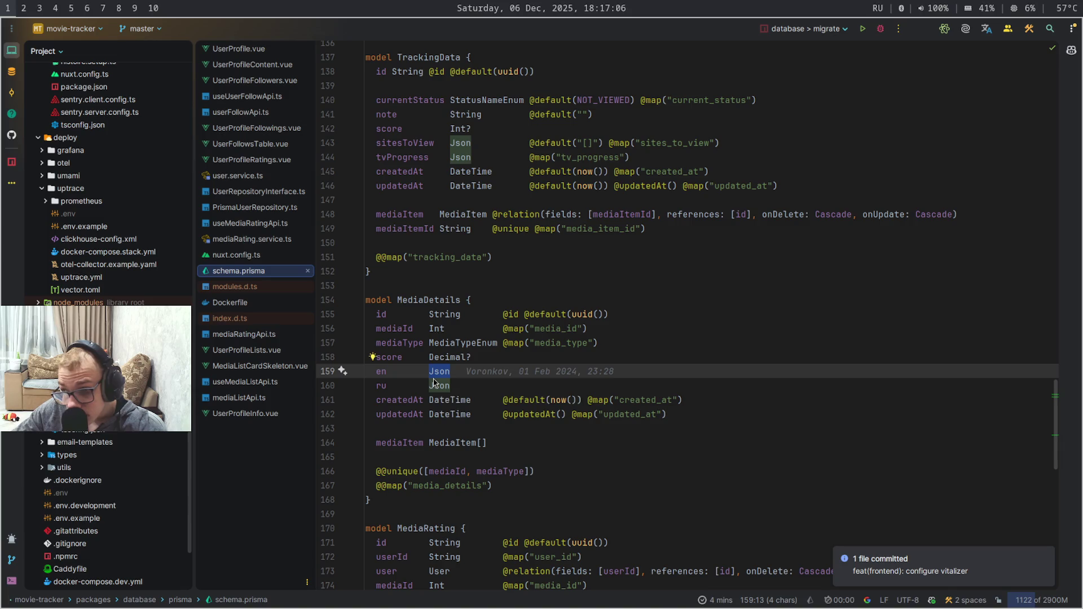
mouse_move(439, 371)
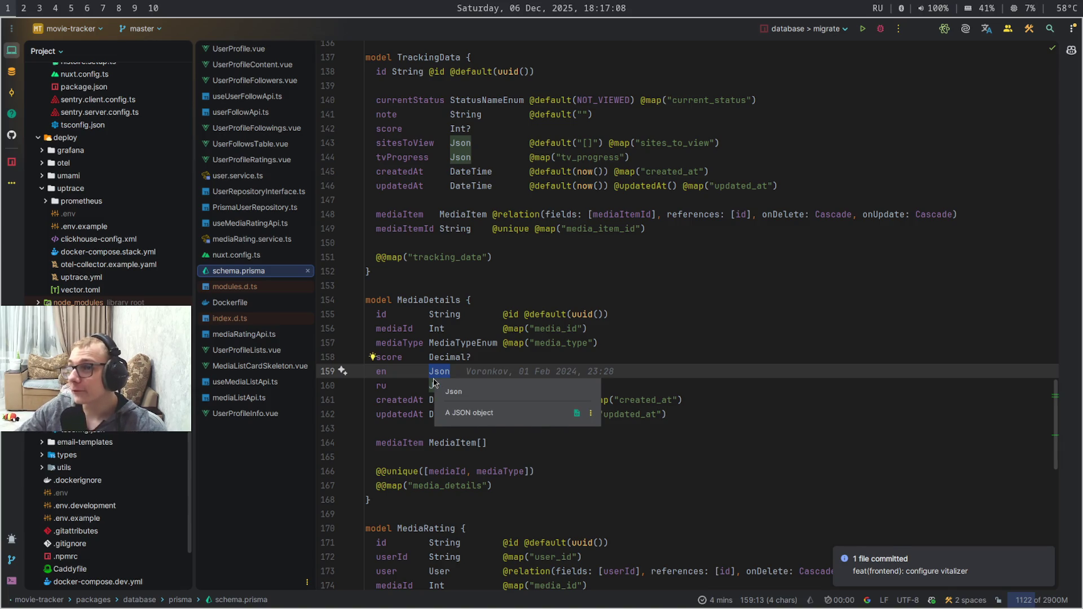
key("super+2")
key("super+3")
key("super+6")
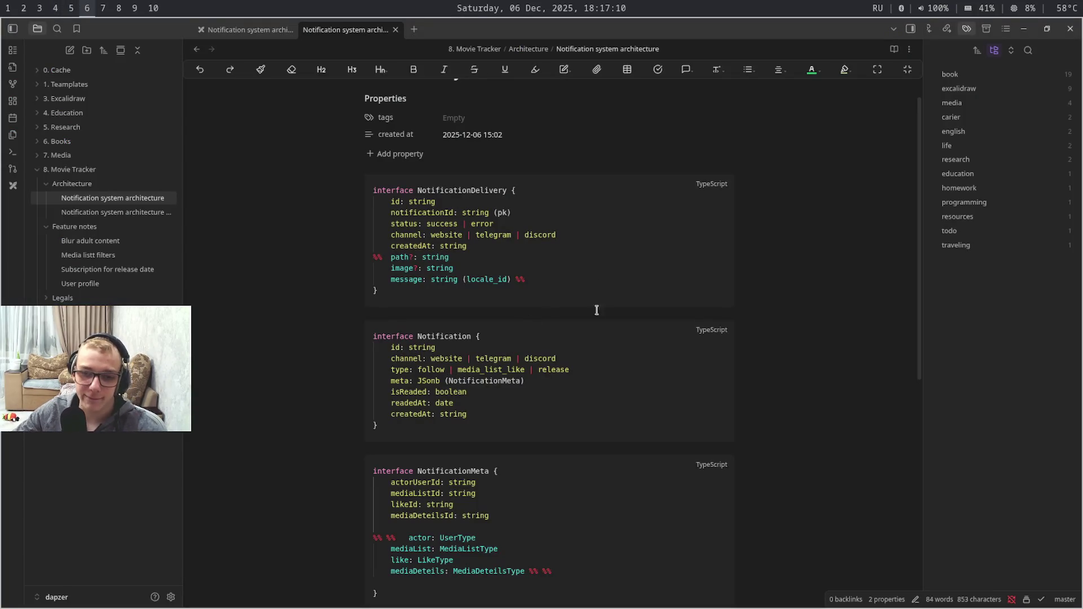
left_click_drag(580, 508, 521, 474)
left_click(553, 503)
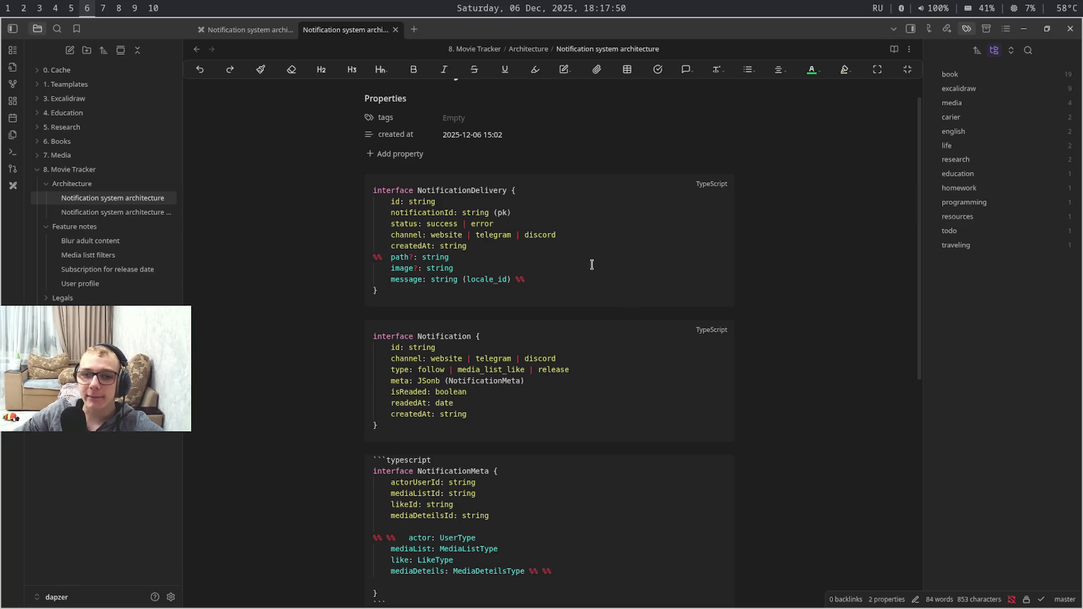
mouse_move(573, 288)
left_mouse_down()
mouse_move(353, 262)
mouse_move(592, 273)
left_mouse_up()
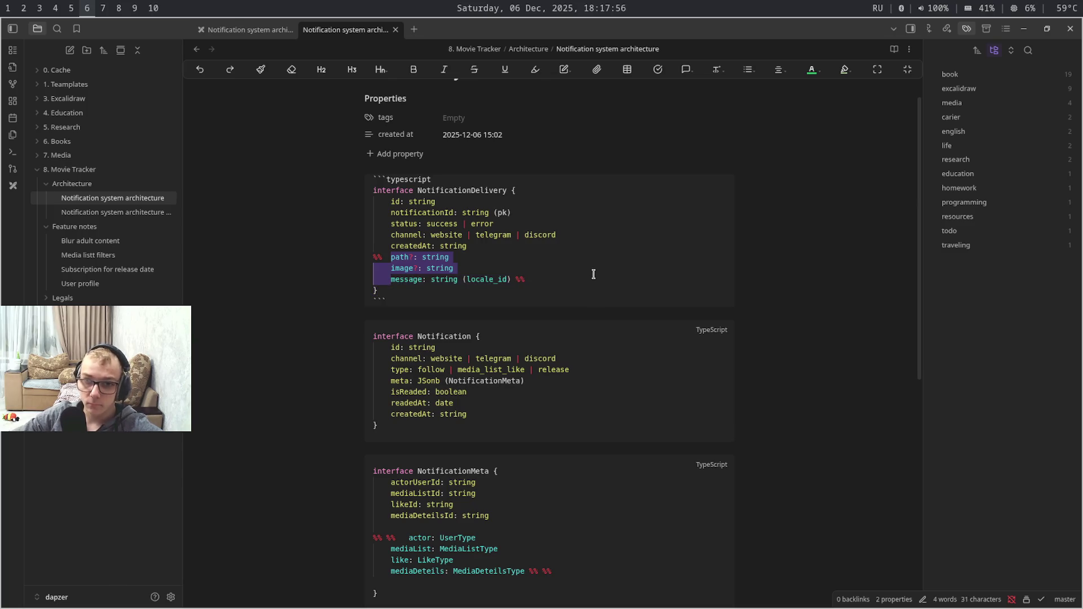
left_click_drag(594, 273, 593, 276)
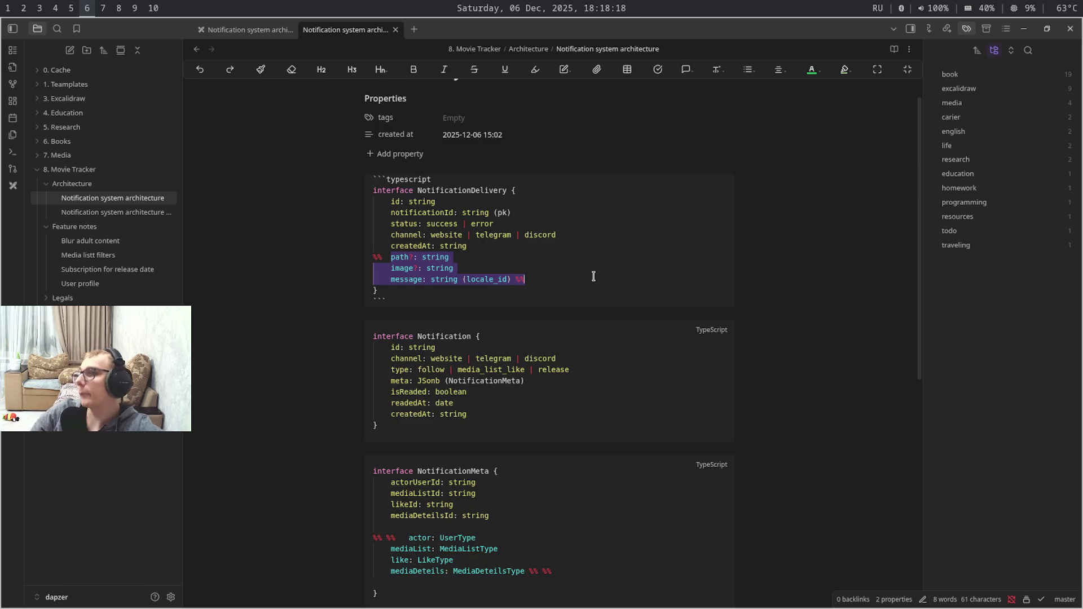
key("super+shift+7")
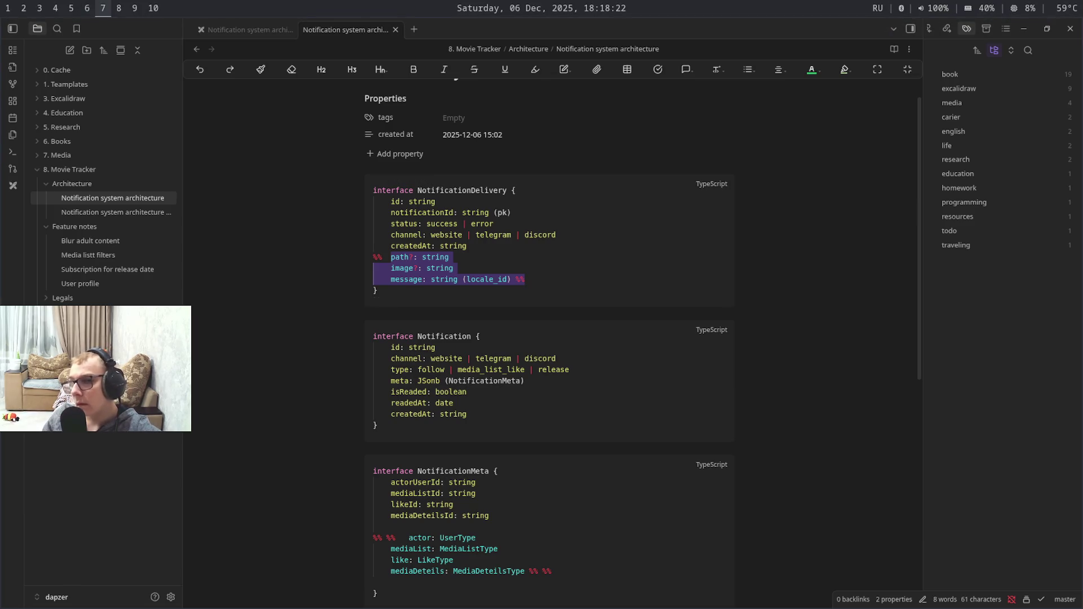
key("super+shift+9")
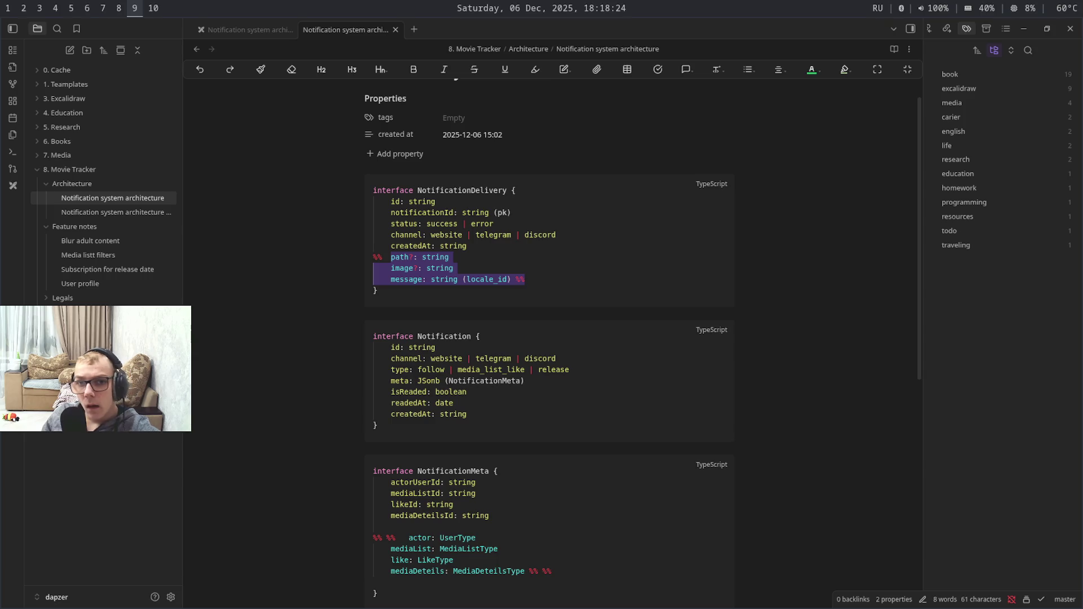
key("super+shift+6")
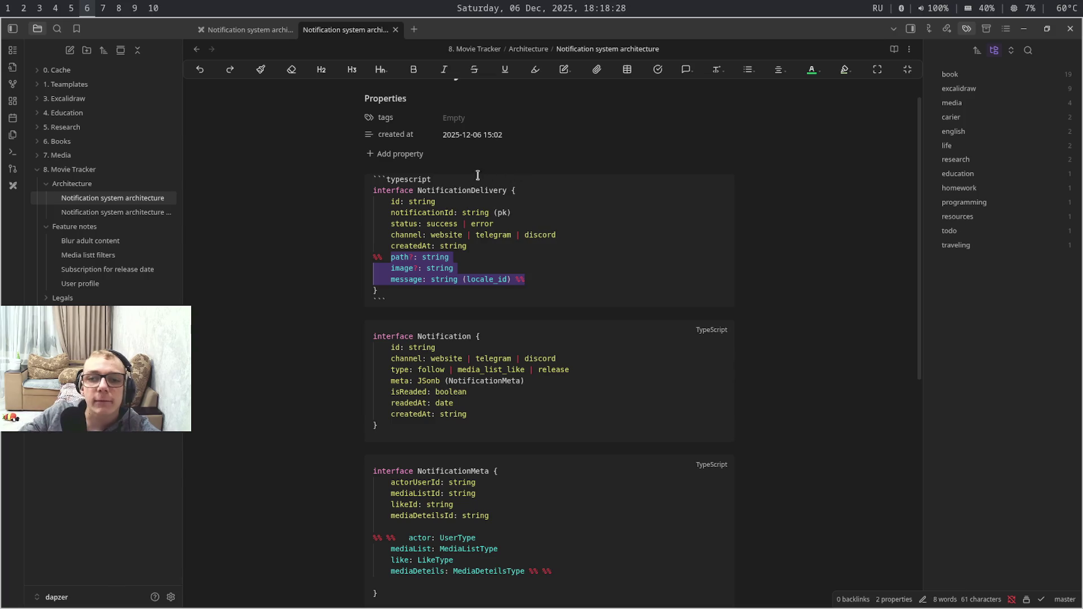
Place the caret in the Notification interface, glance at other workspaces, and return to the note
left_click(462, 191)
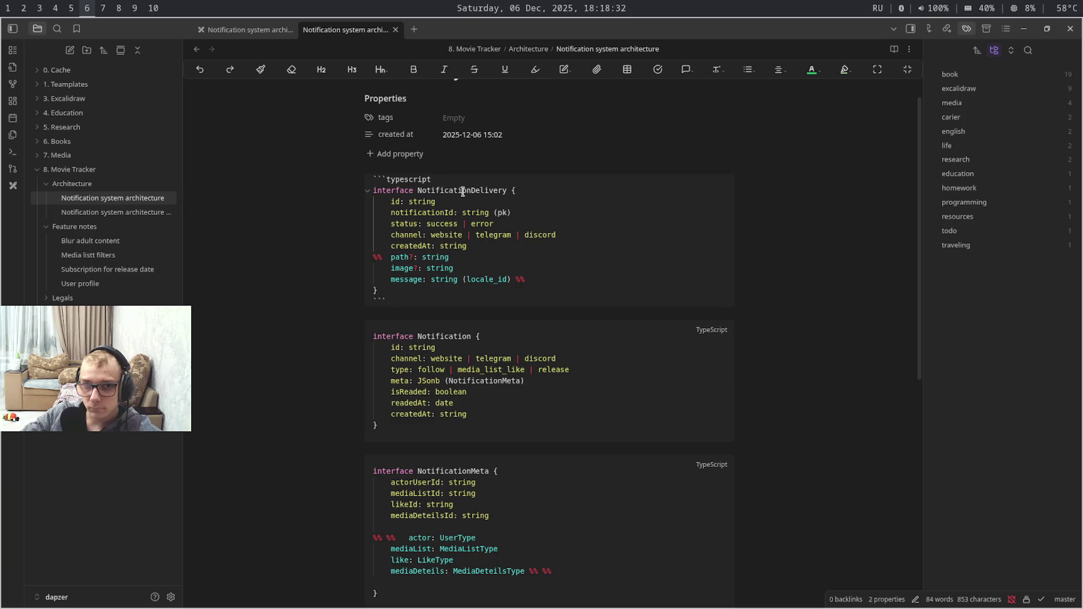
left_click(462, 348)
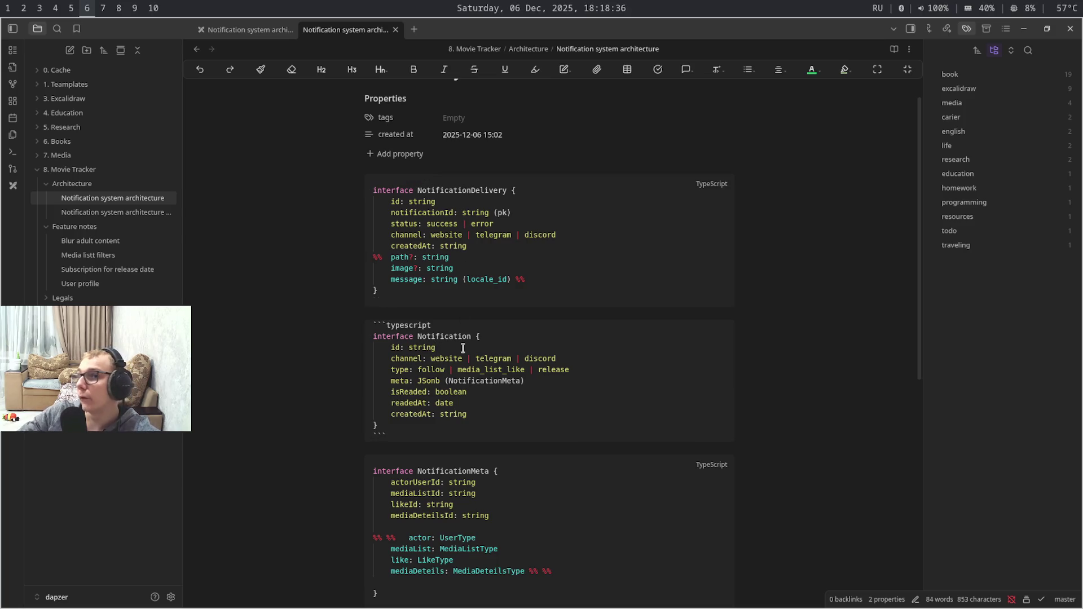
key("super+7")
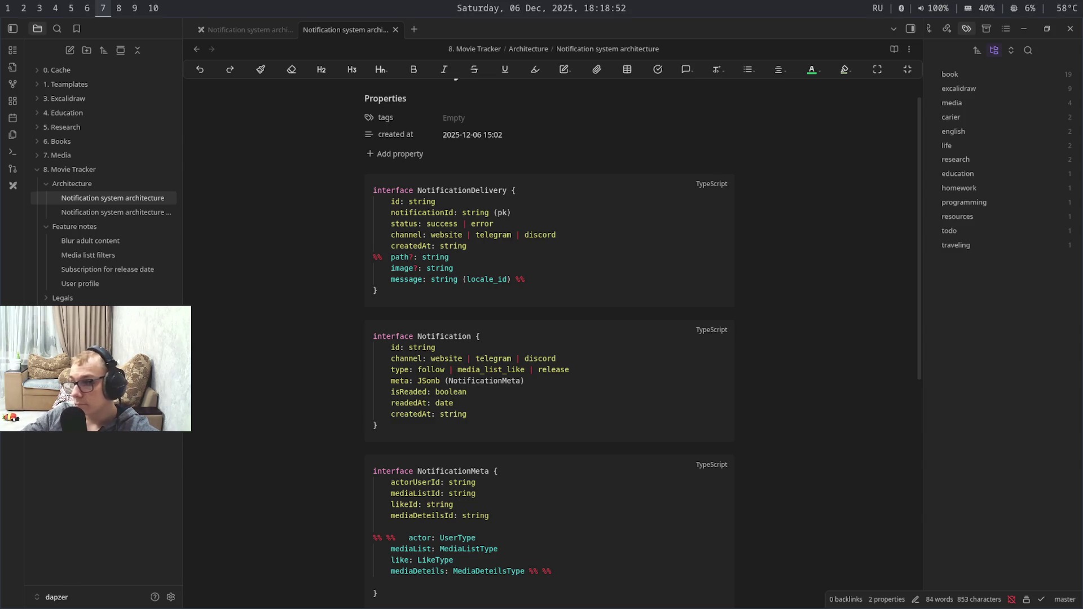
key("super+9")
key("super+6")
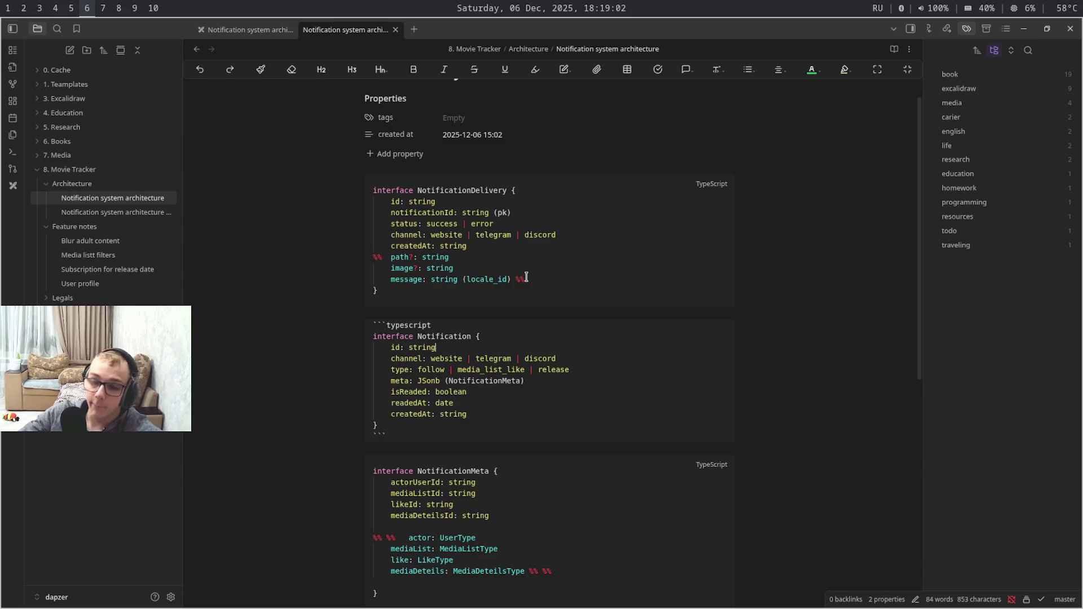
Highlight the Notification name and its readedAt and isReaded lines, then move to the Movie Tracker site
double_click(468, 336)
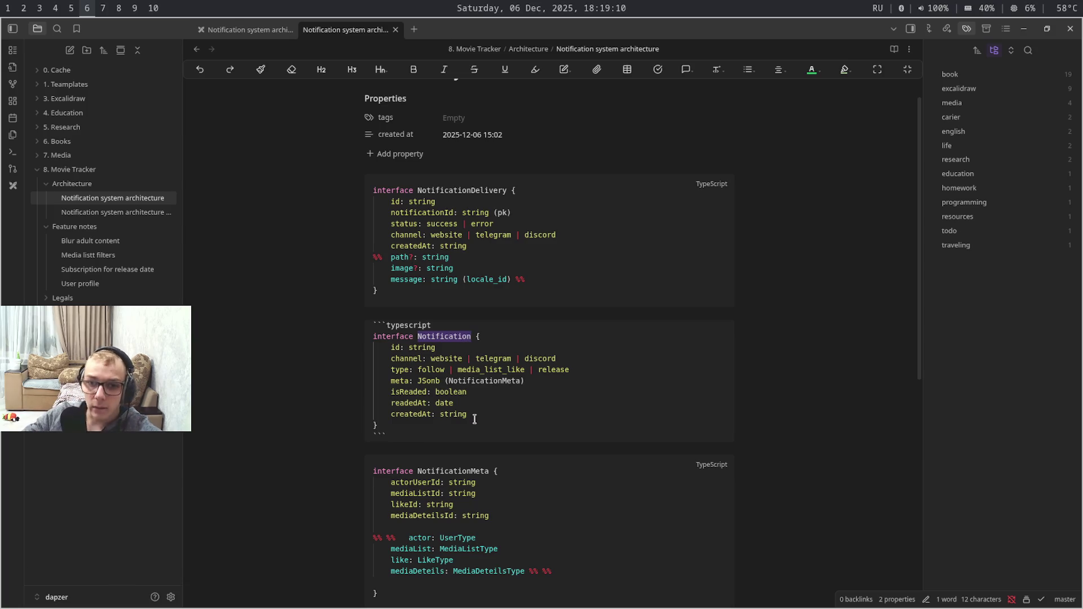
left_click_drag(455, 403, 392, 404)
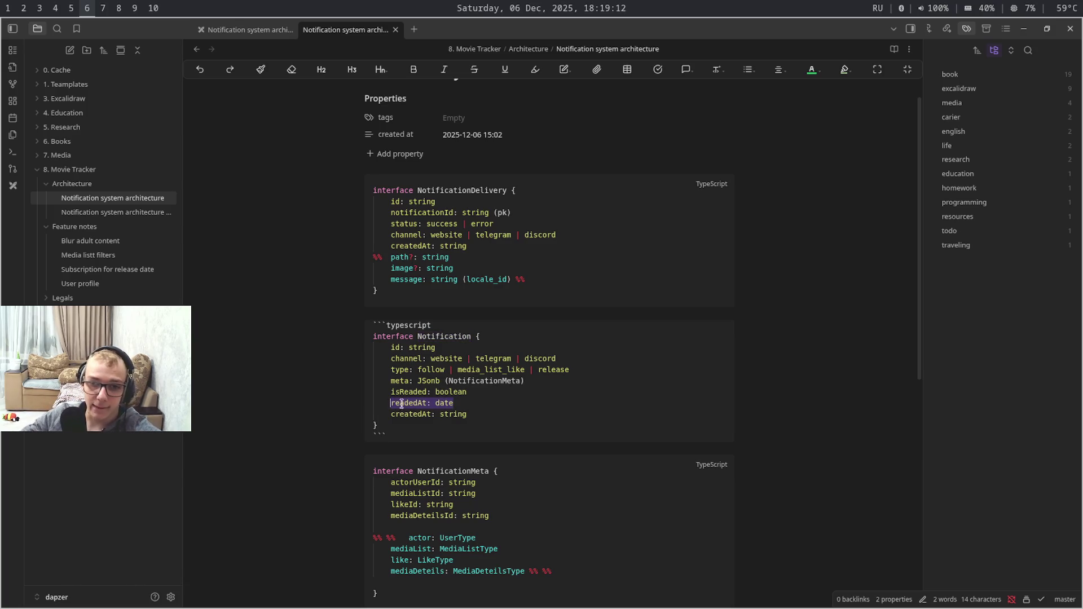
left_click_drag(467, 392, 381, 391)
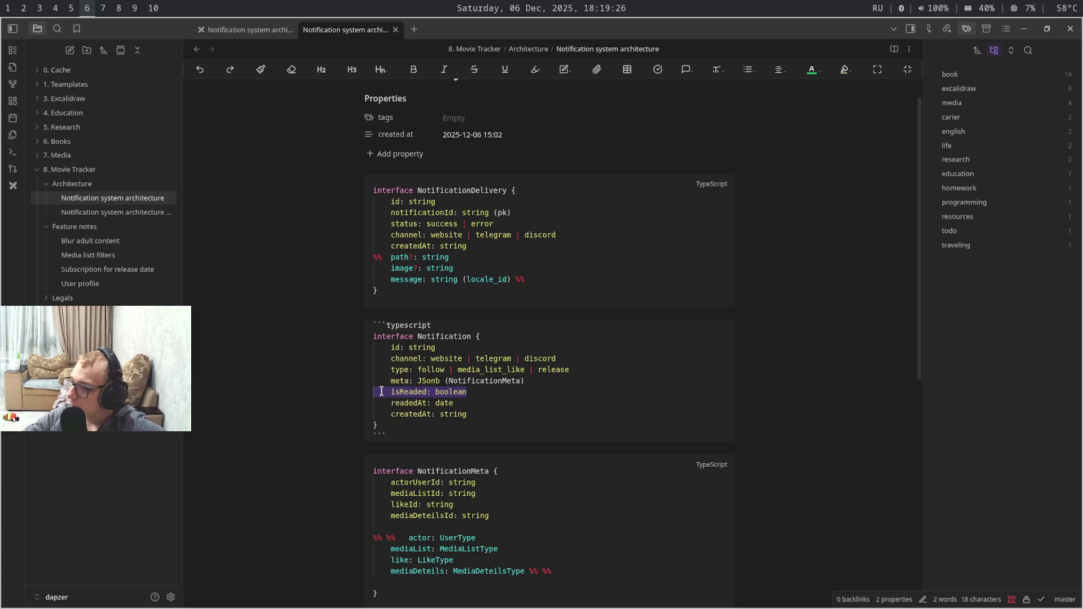
key("Caps_Lock")
key("super+2")
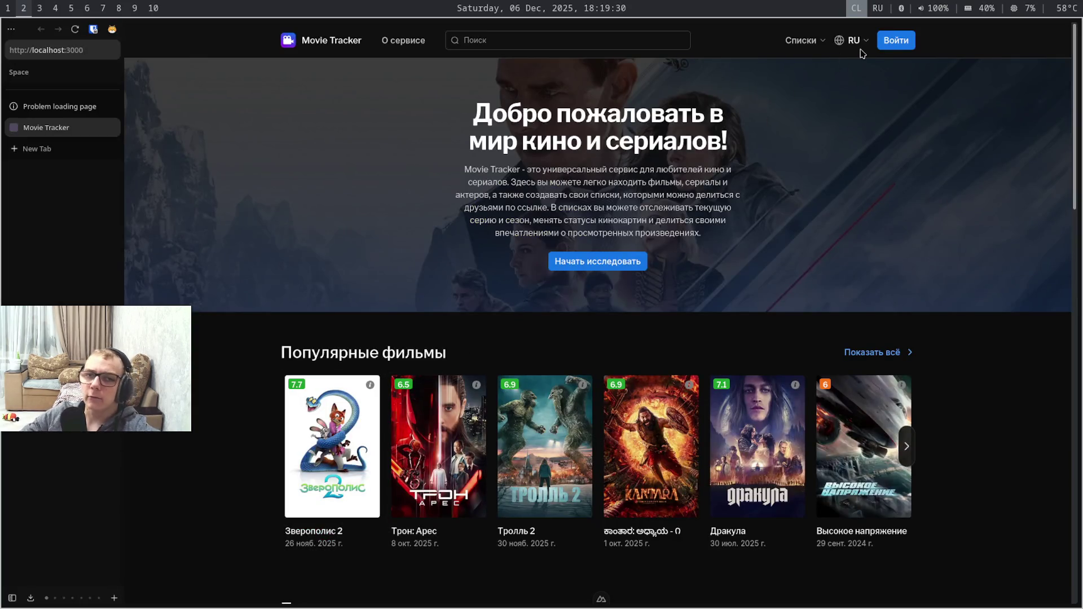
Select the notifications header frame in Figma, check the page layout, and pick the Comment tool
key("super+3")
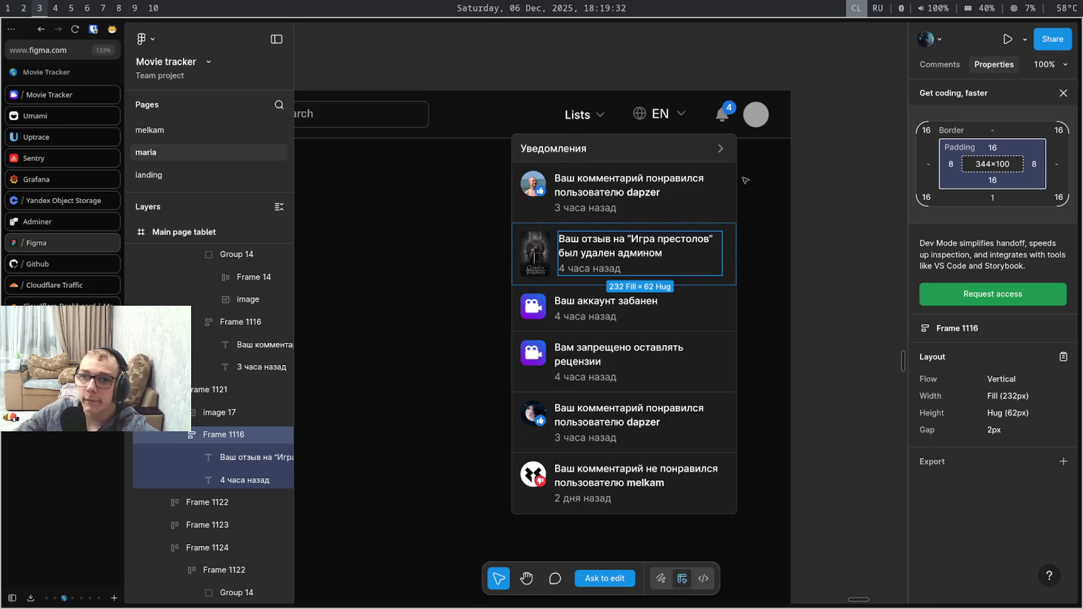
left_click(698, 152)
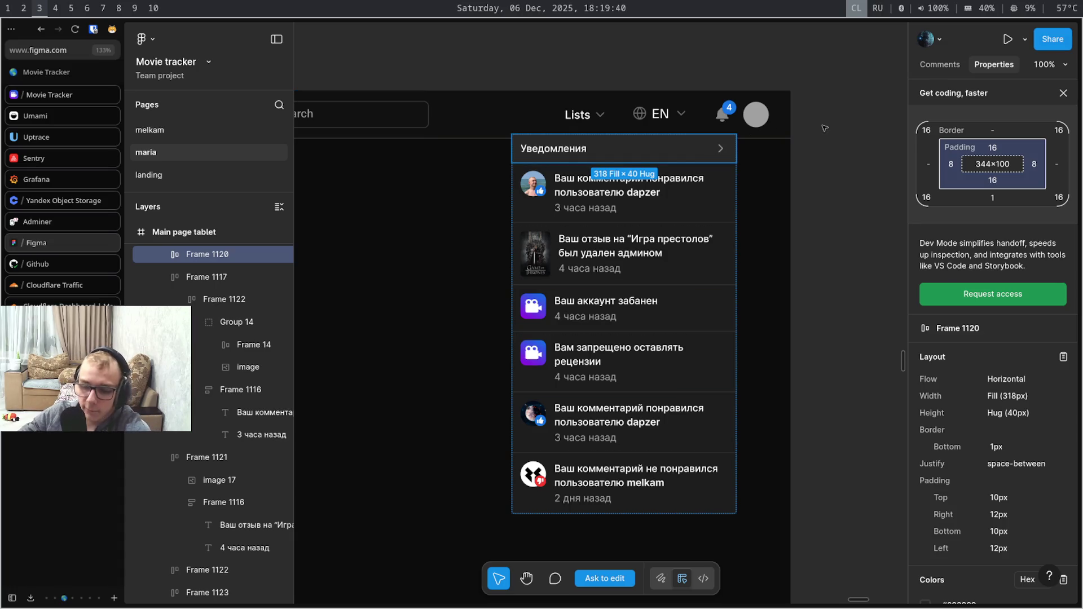
key("minus")
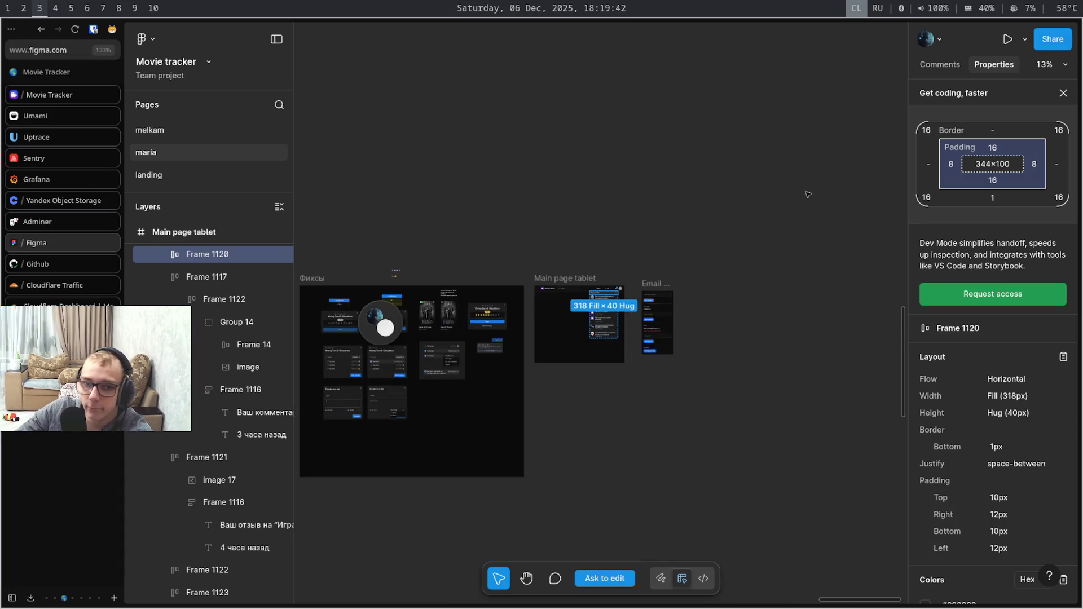
key("plus")
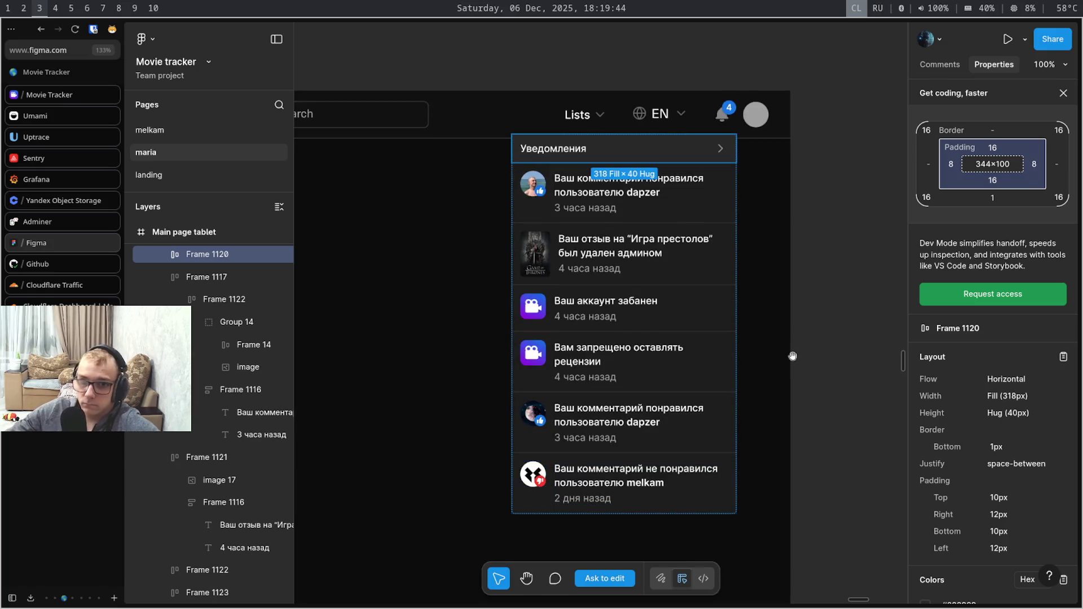
scroll(751, 503, "up", 3)
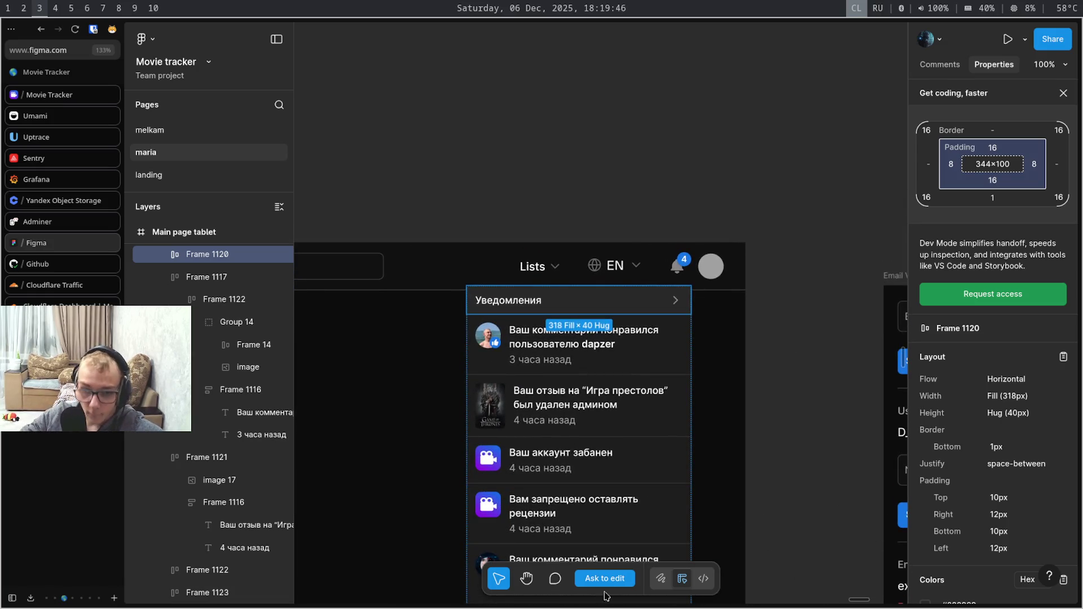
left_click(556, 580)
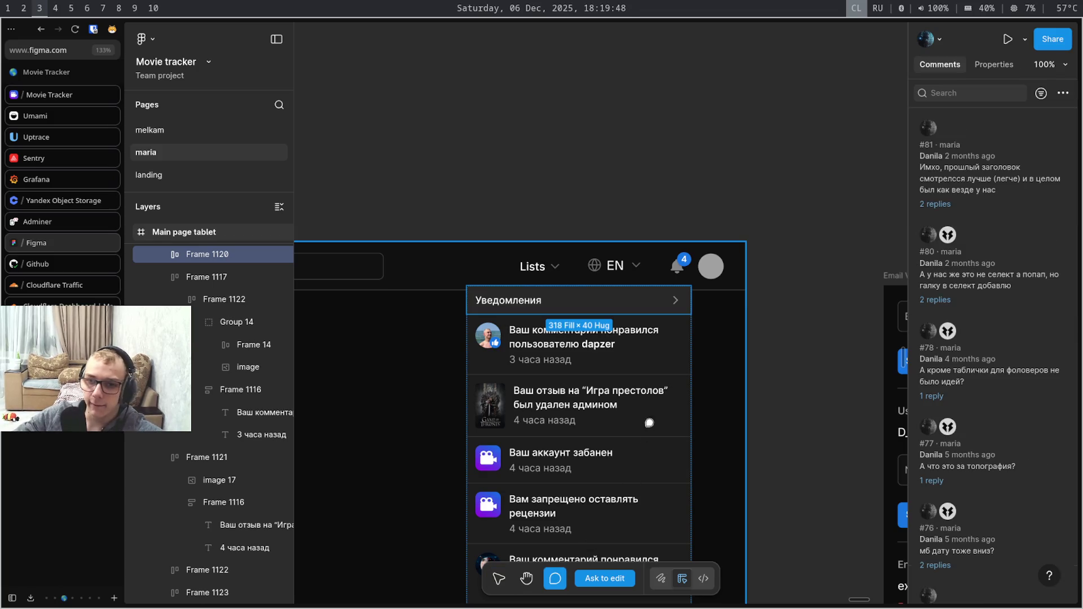
Pin a comment above the notifications dropdown and write the all-notifications page request, fixing typos
left_click(644, 295)
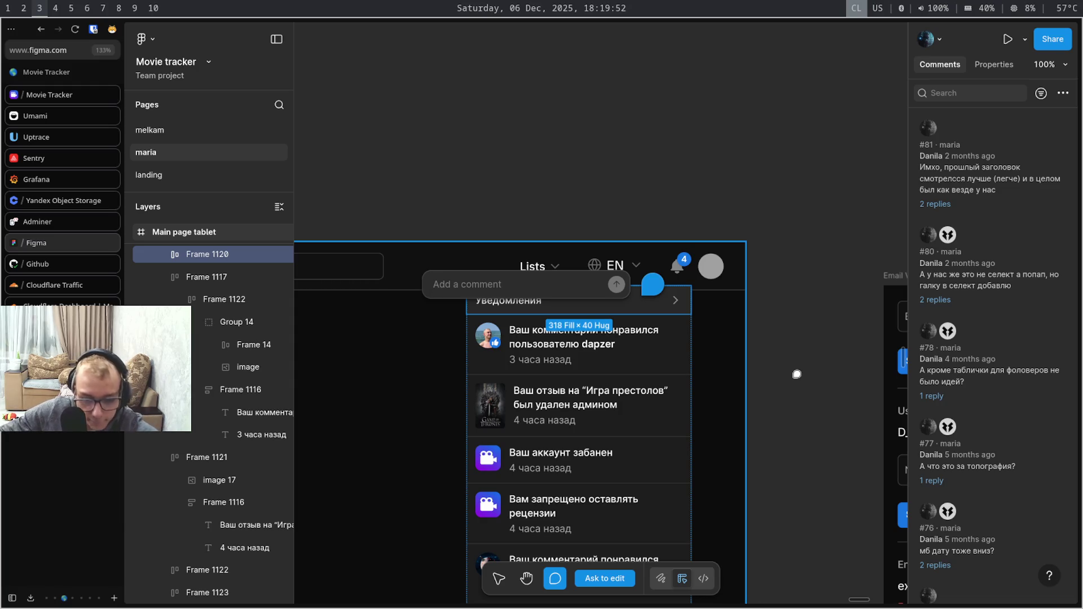
type("Y")
key("BackSpace")
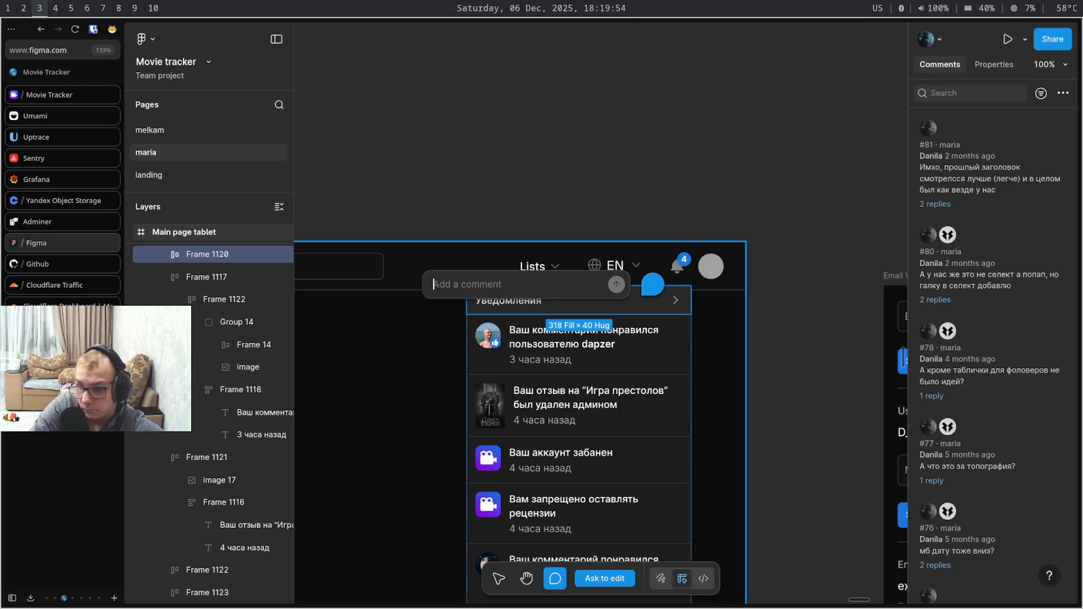
type("Нужна ")
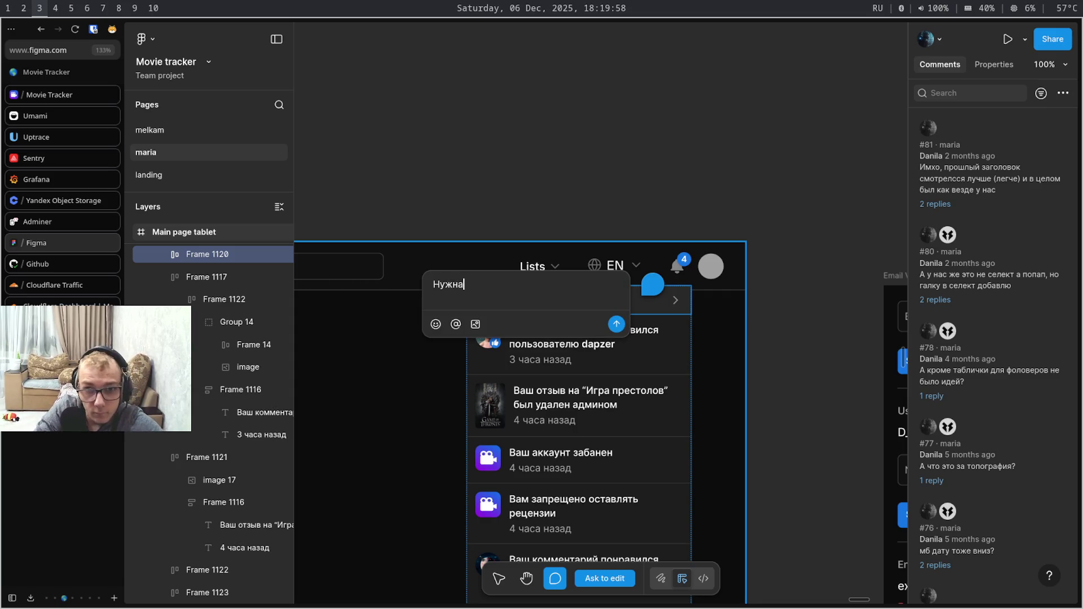
type("пей")
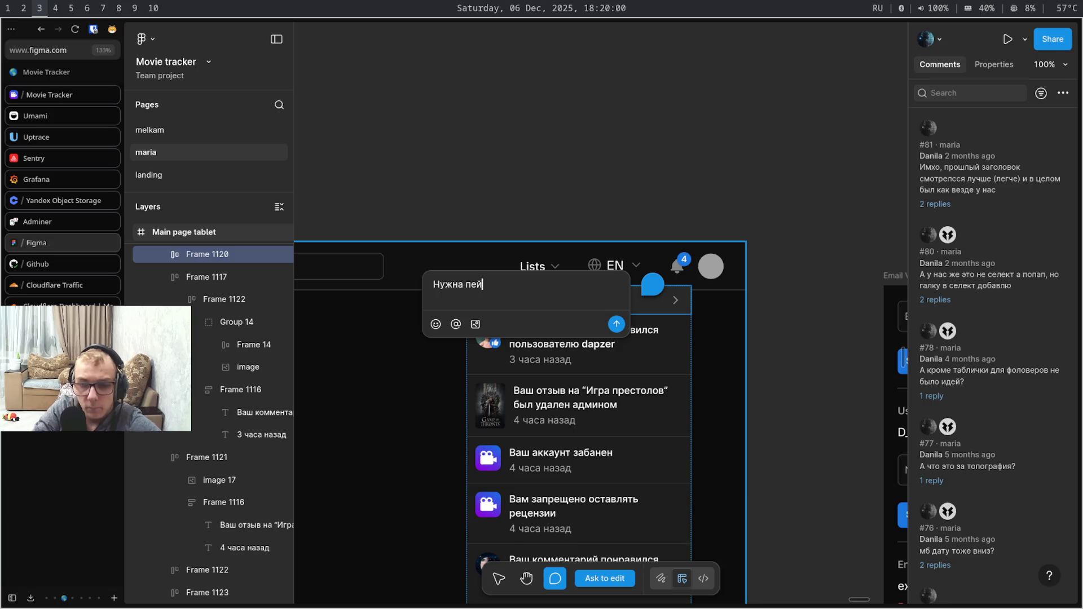
type("д")
key("BackSpace")
key("BackSpace")
key("BackSpace")
key("BackSpace")
type("от")
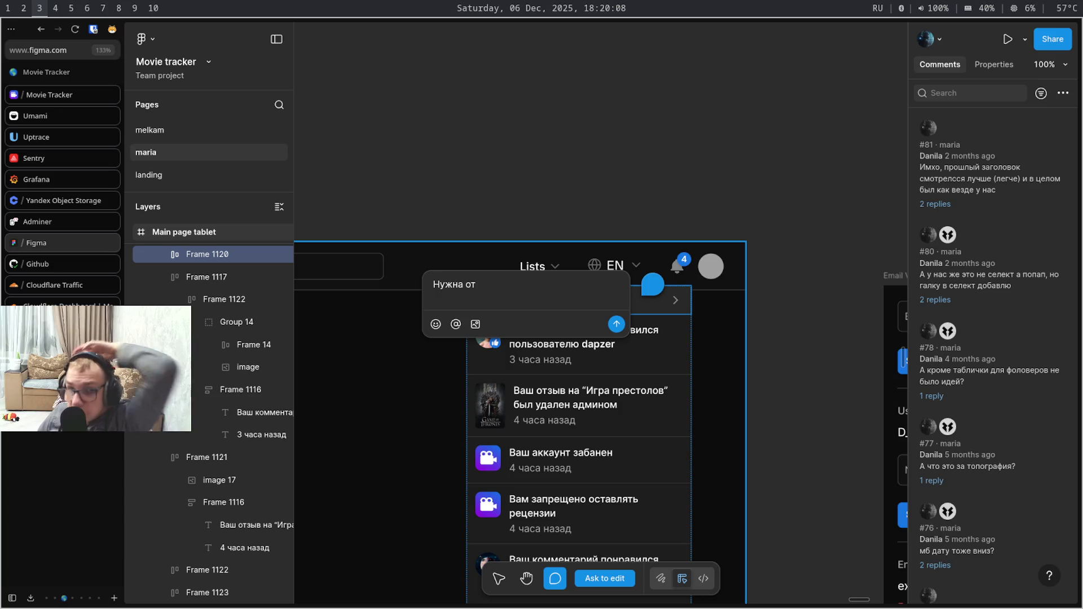
type("д")
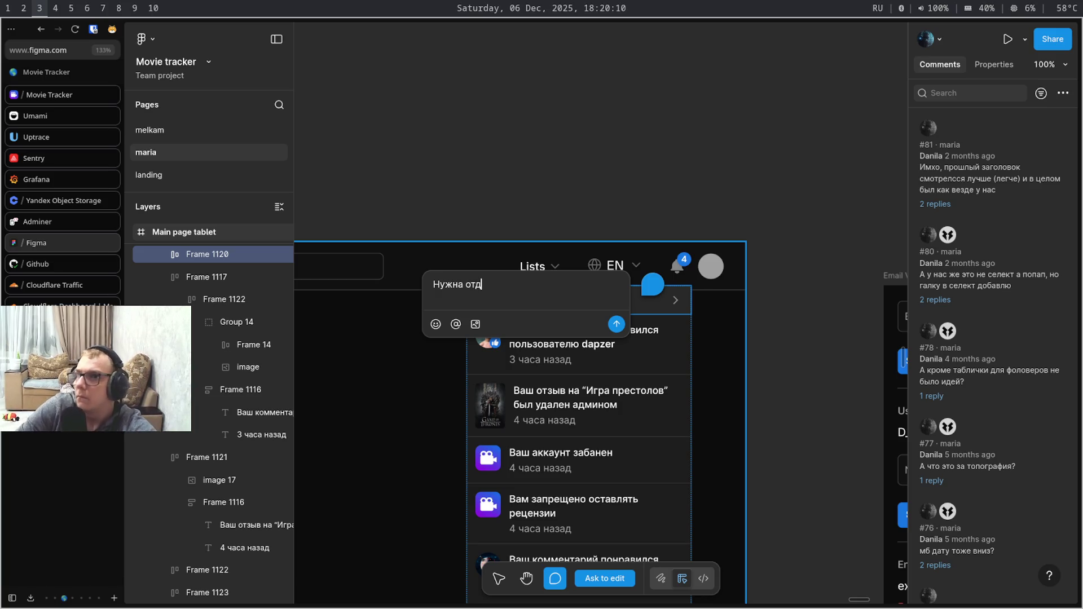
type("ельная")
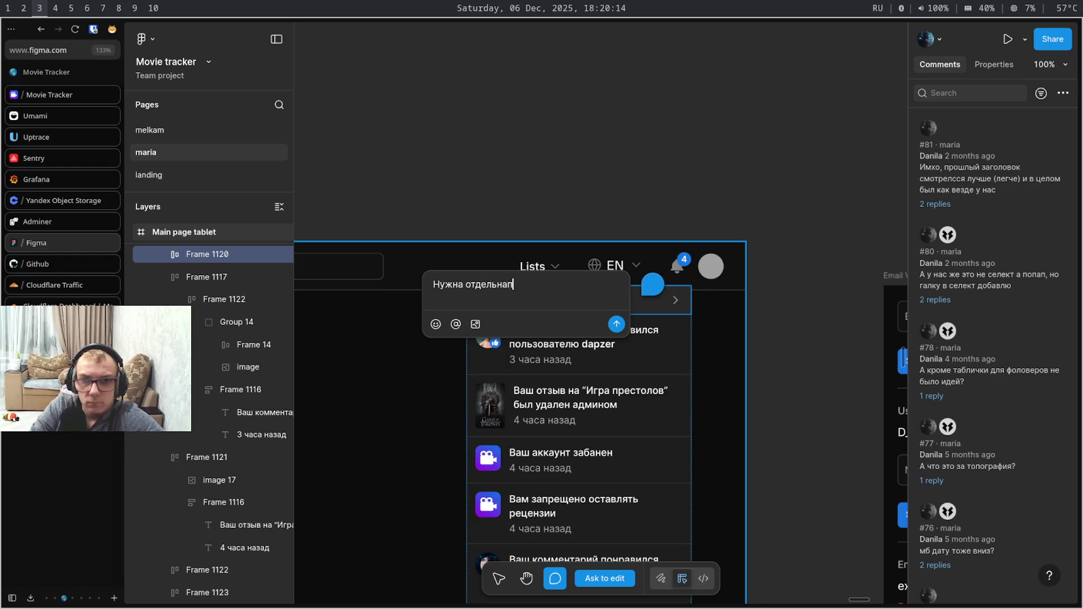
type(" страница со списчком всм")
key("BackSpace")
type("ех уведомлений")
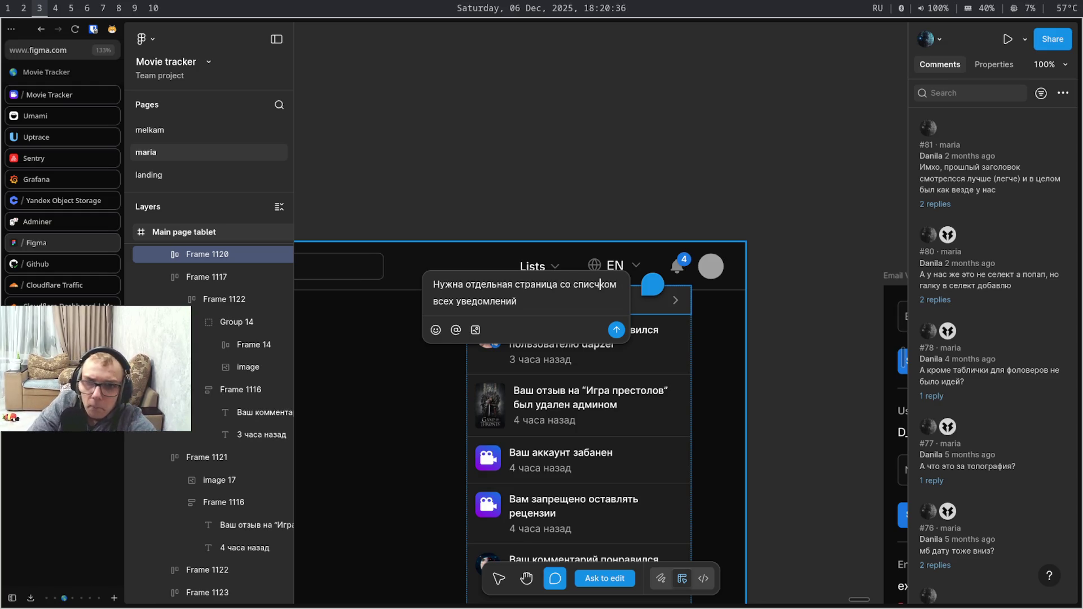
type(" и фи")
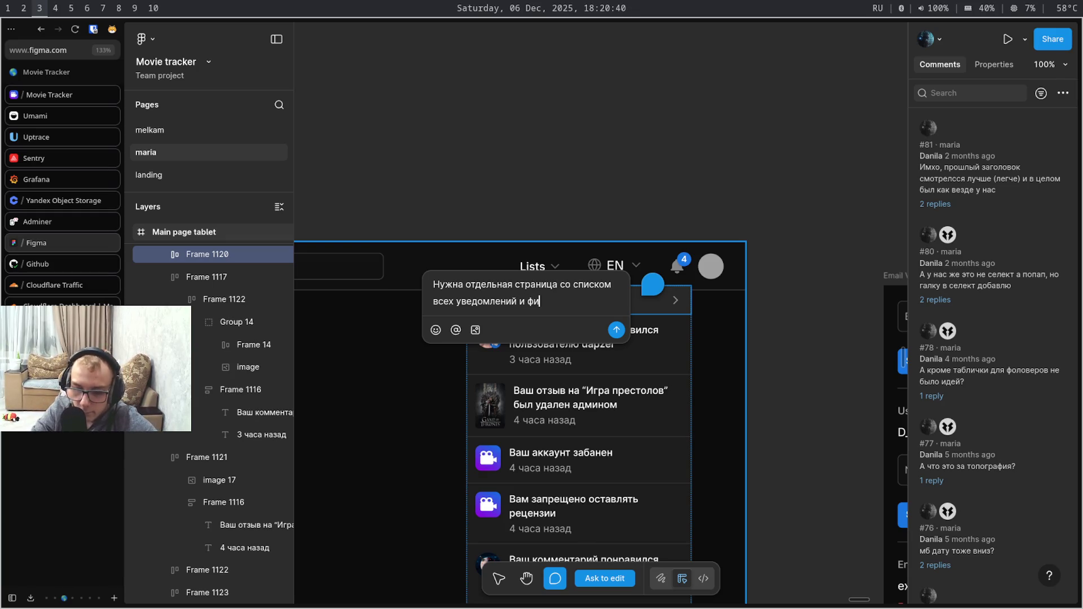
type("льтраций по")
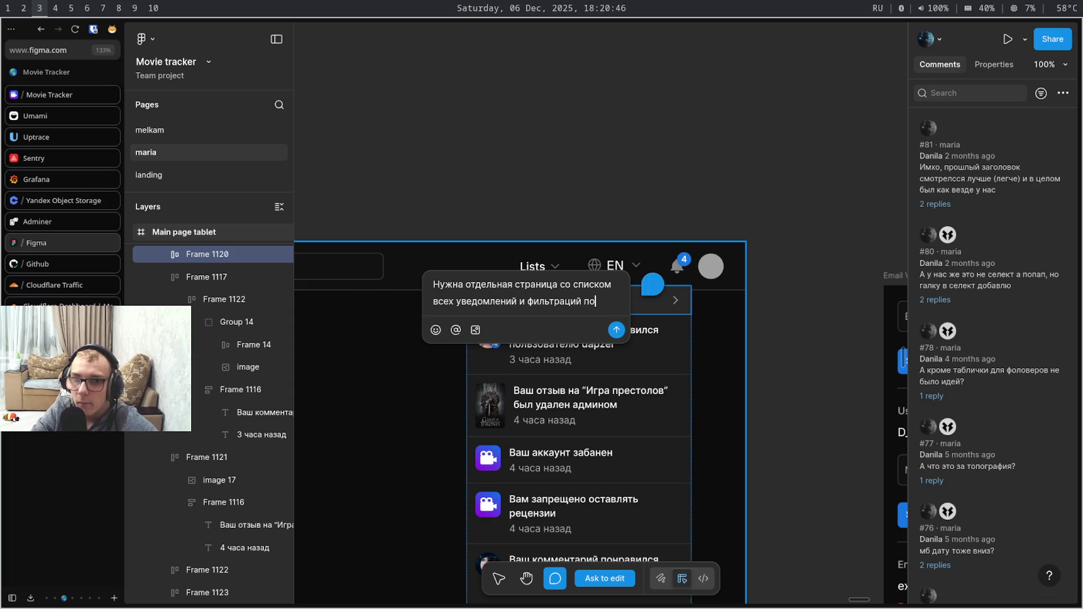
key("alt+shift")
type(" g")
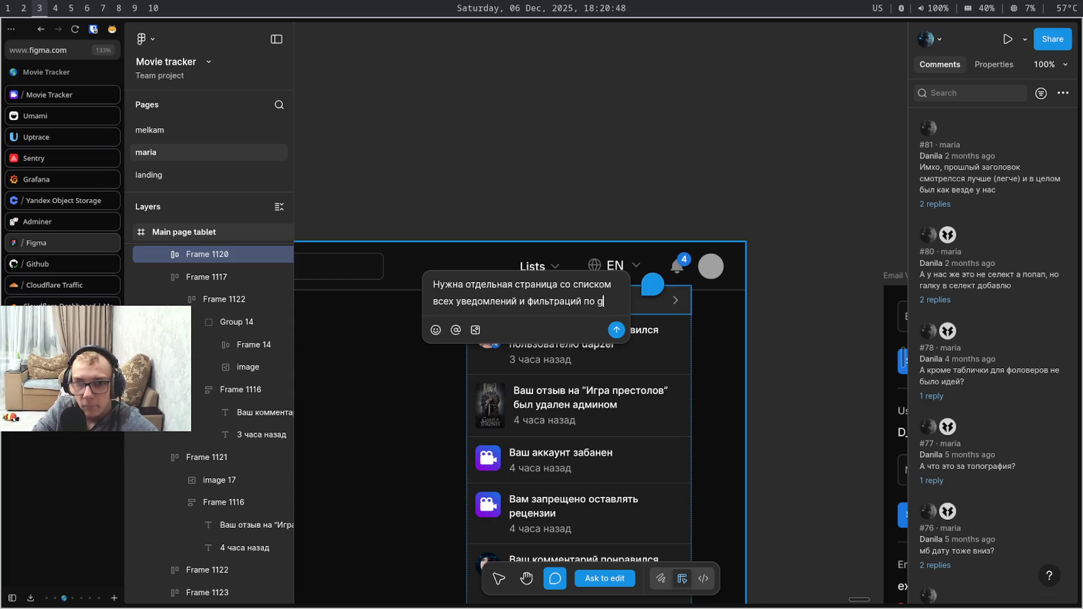
key("alt+shift")
key("BackSpace")
type("проч")
type("ыч")
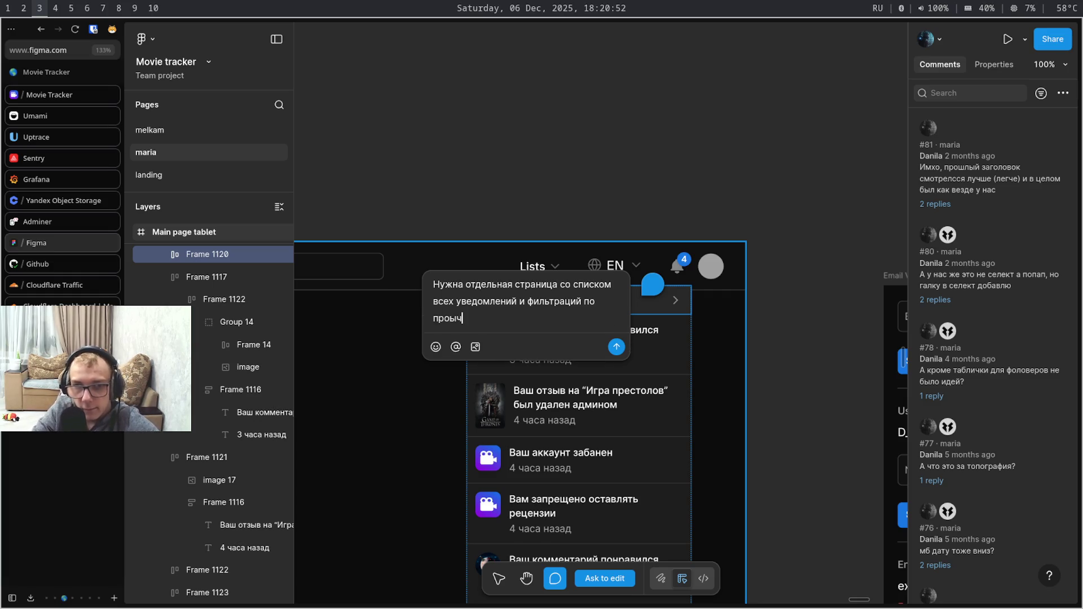
key("BackSpace")
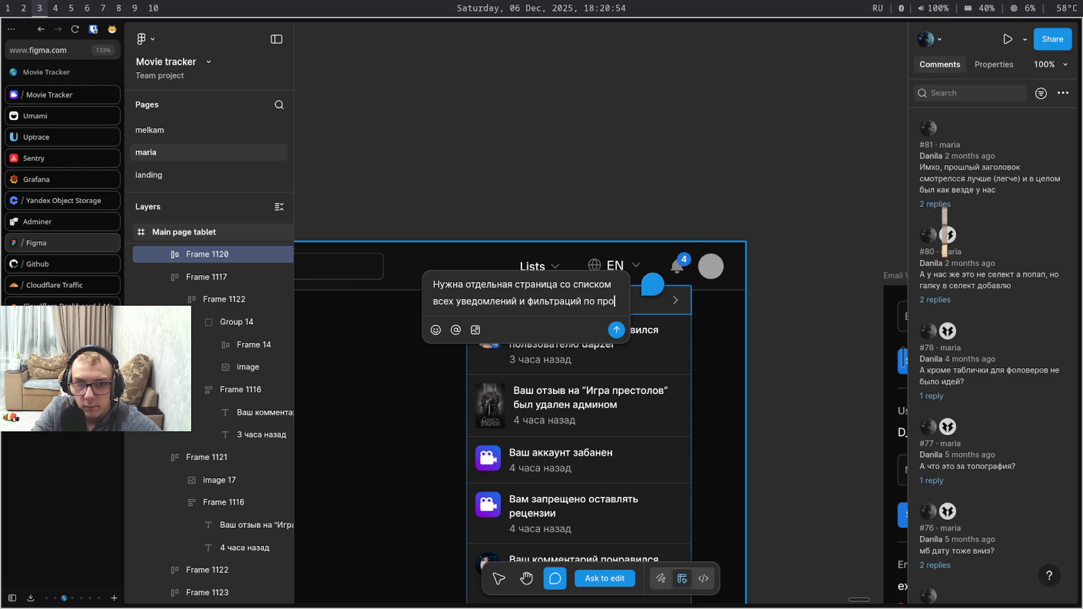
type("читано ")
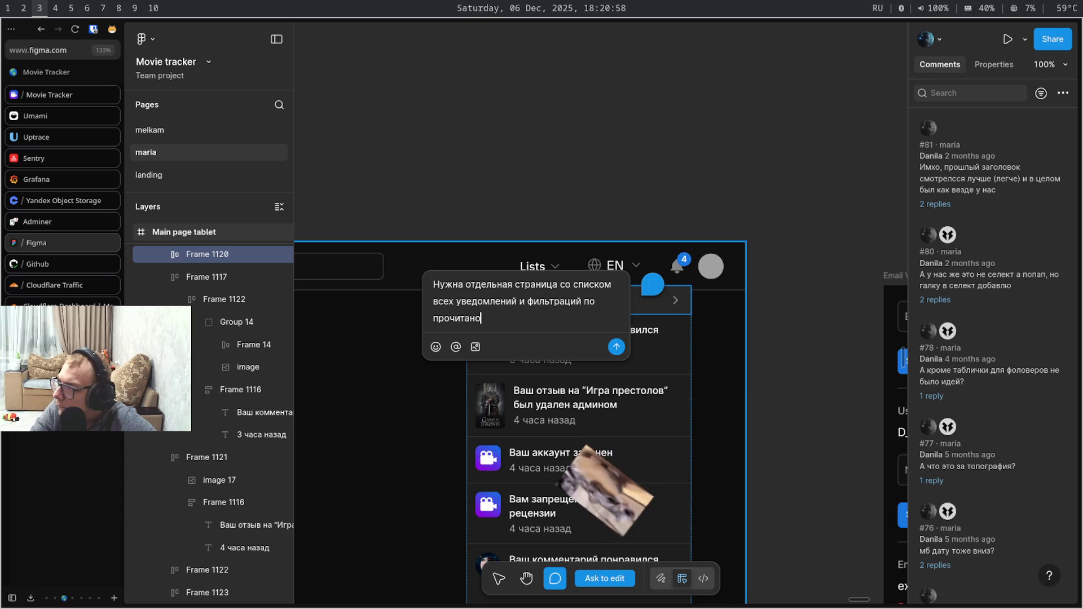
type("и н")
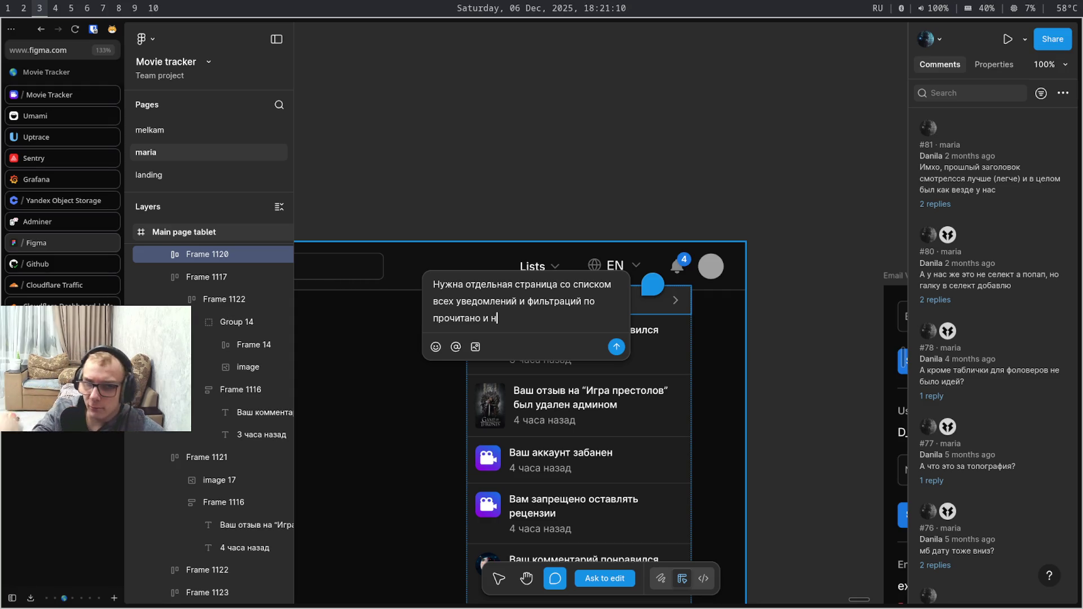
type("е")
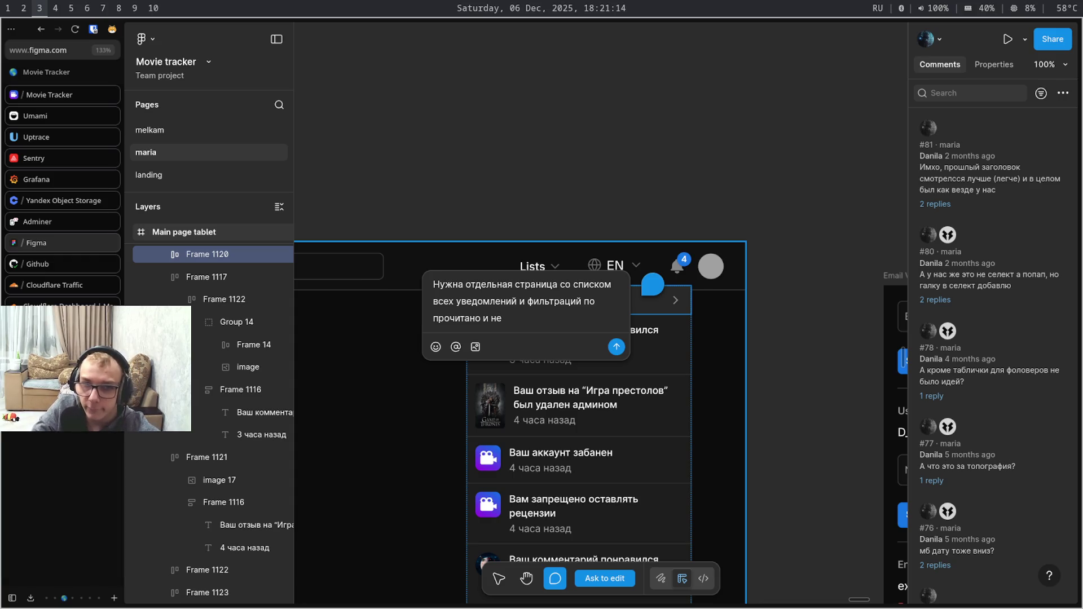
type(" п")
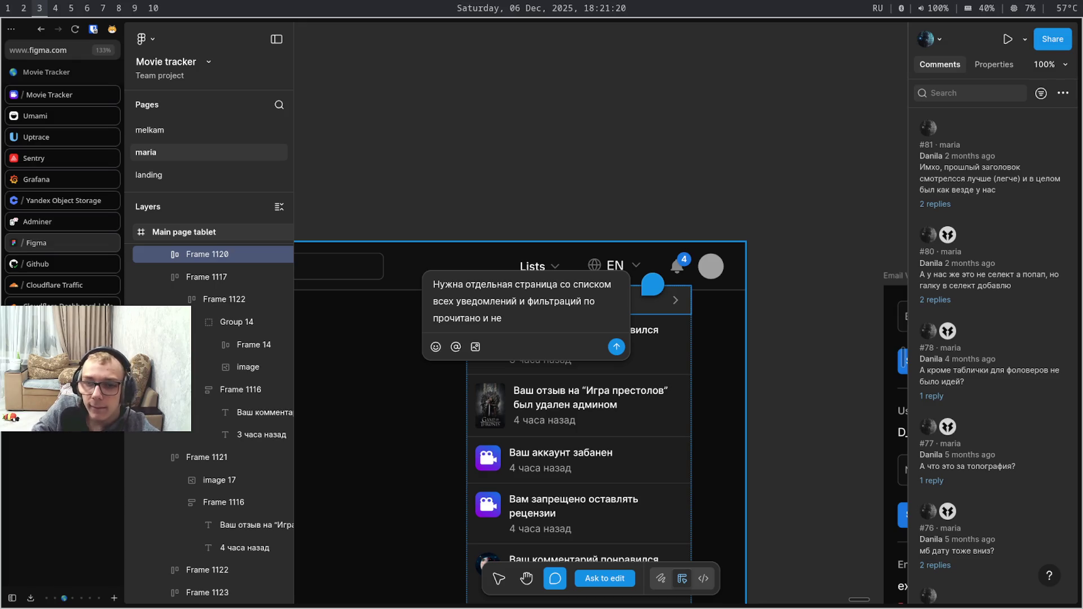
type("роч")
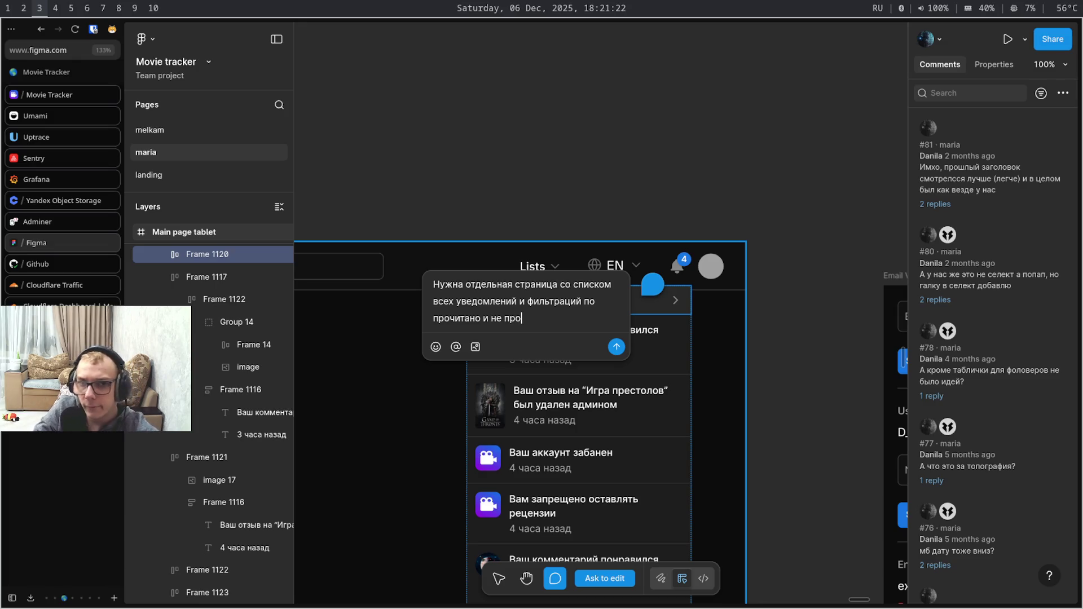
type("ита")
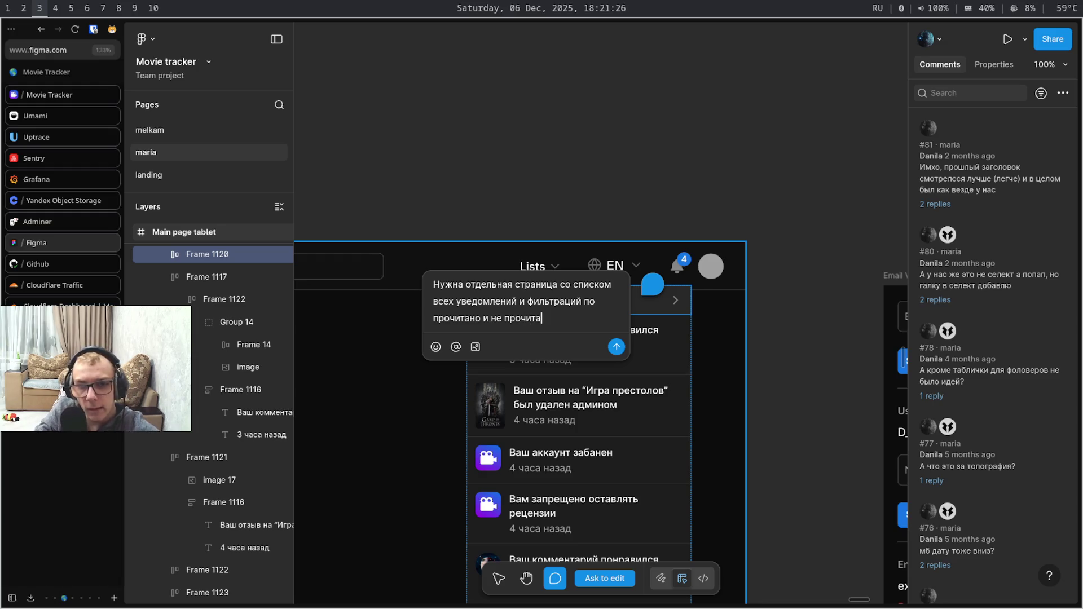
type("нным")
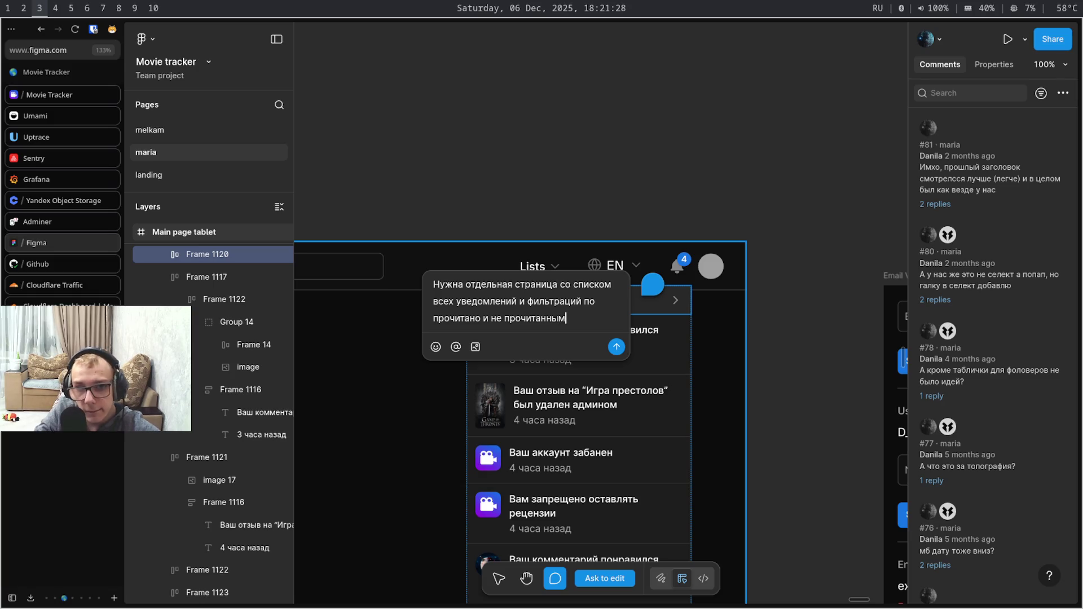
Correct the read-status wording, post the comment asking for read/unread filtering, and leave commenting mode
key("Left")
key("Left")
key("Left")
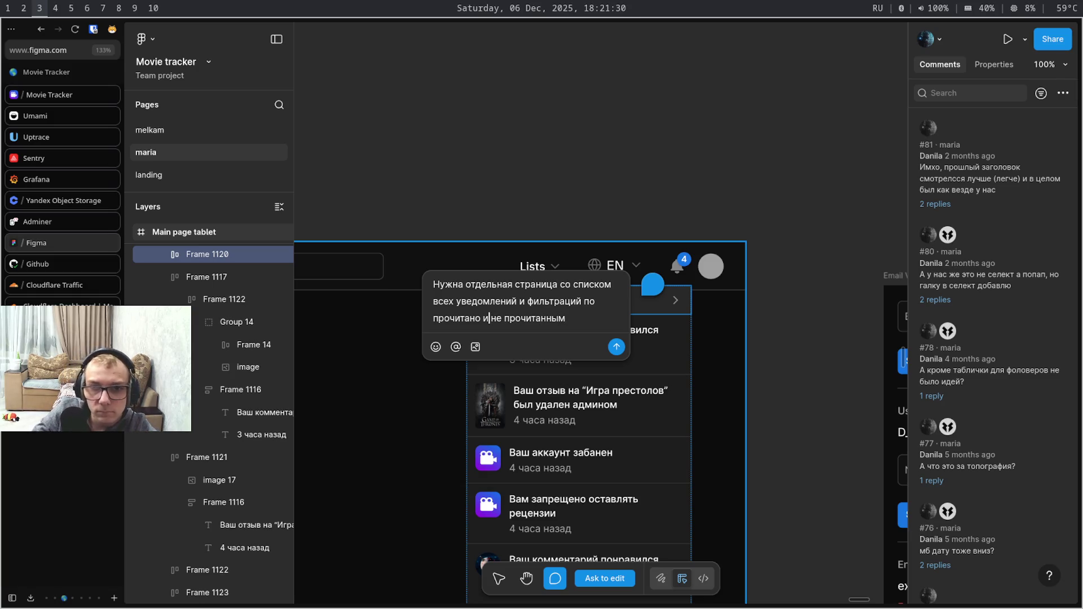
key("Left")
key("Left")
key("BackSpace")
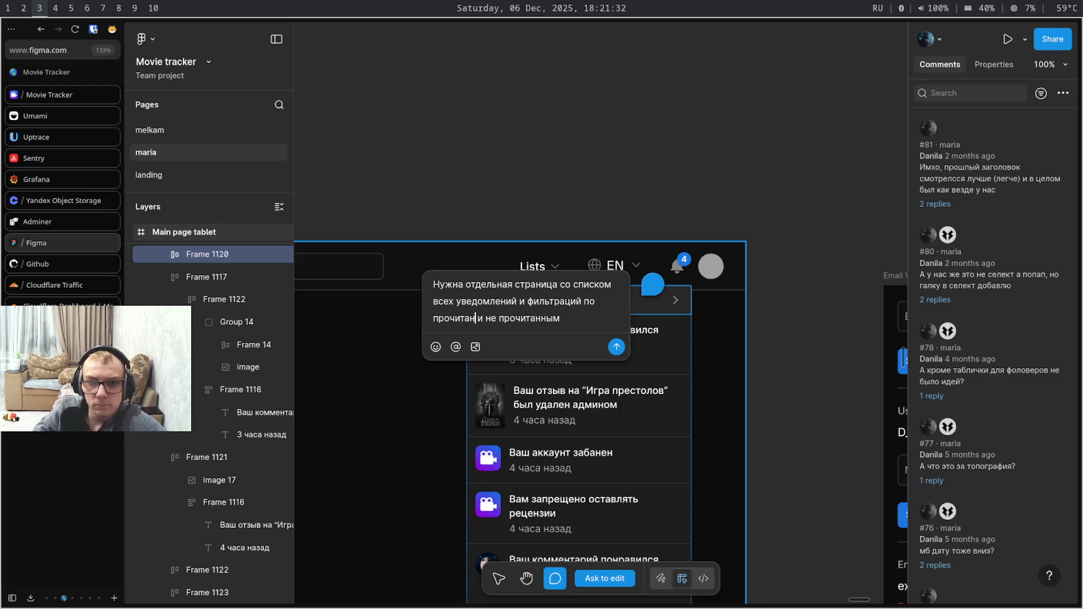
type("ным")
key("Return")
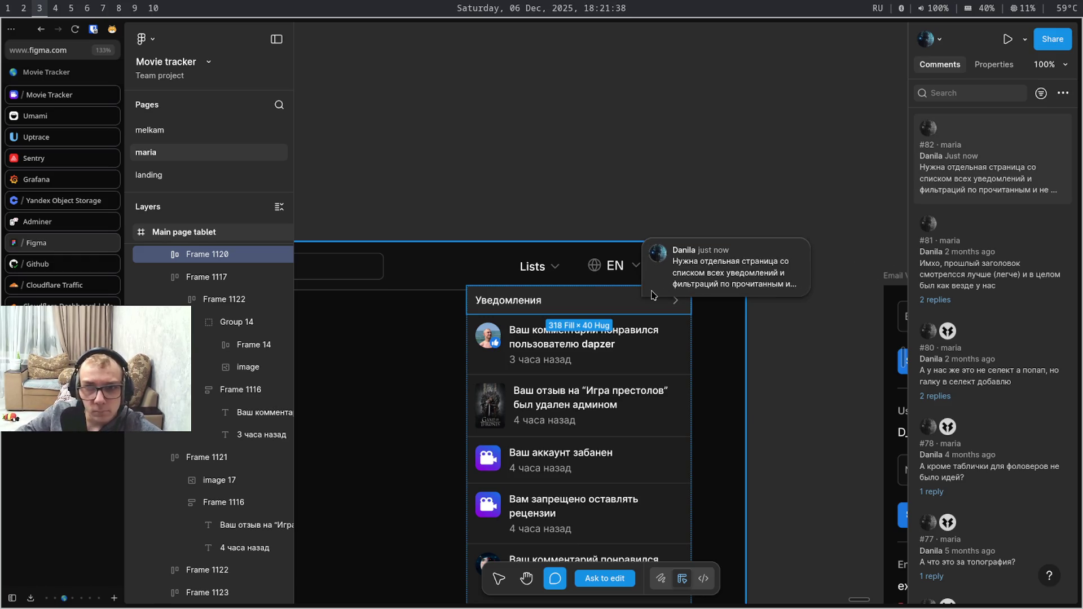
mouse_move(718, 306)
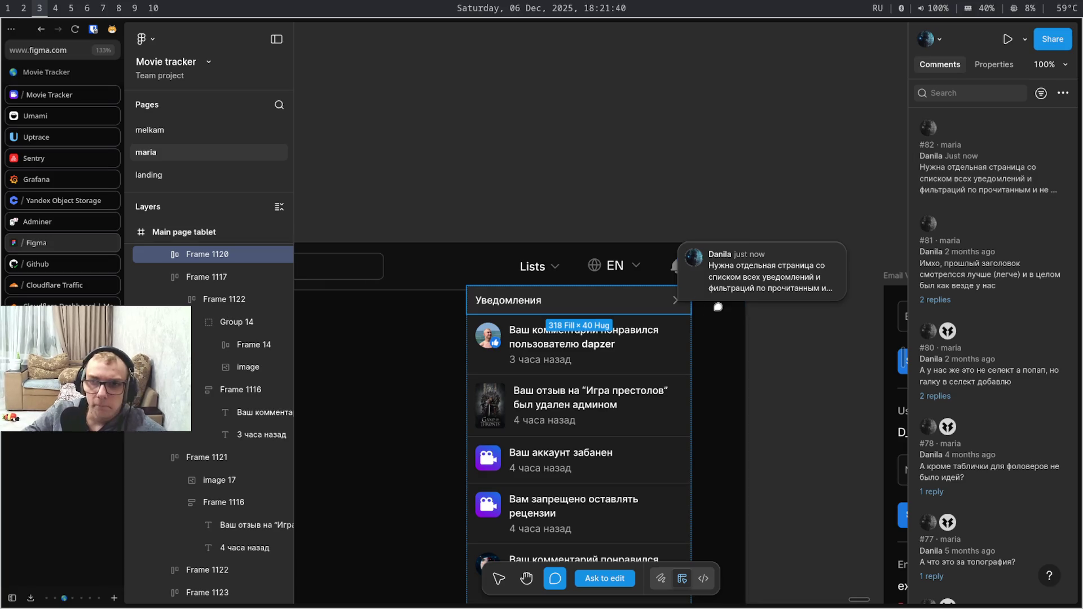
left_click(841, 382)
key("Escape")
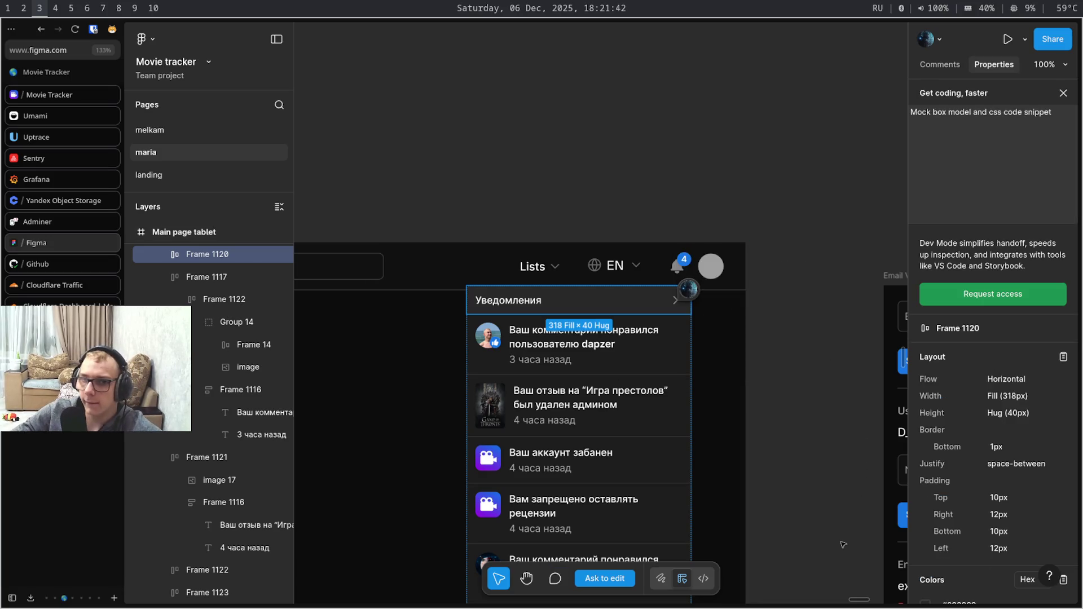
Pan across the email verification and password sections, then return to the Obsidian architecture note
key("Escape")
left_click(843, 546)
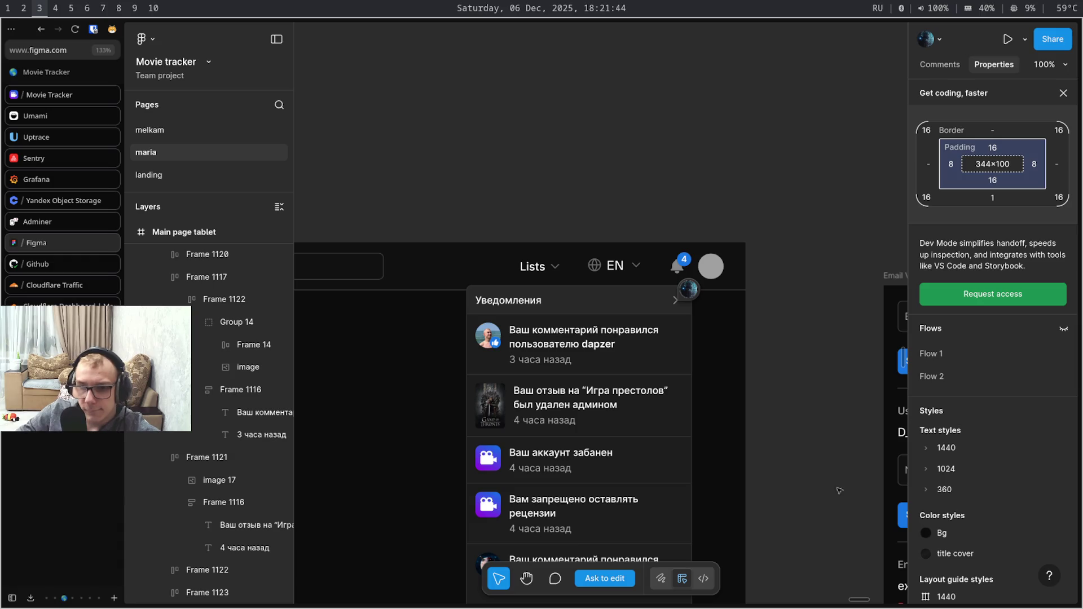
scroll(837, 431, "down", 2)
left_click_drag(837, 430, 686, 380)
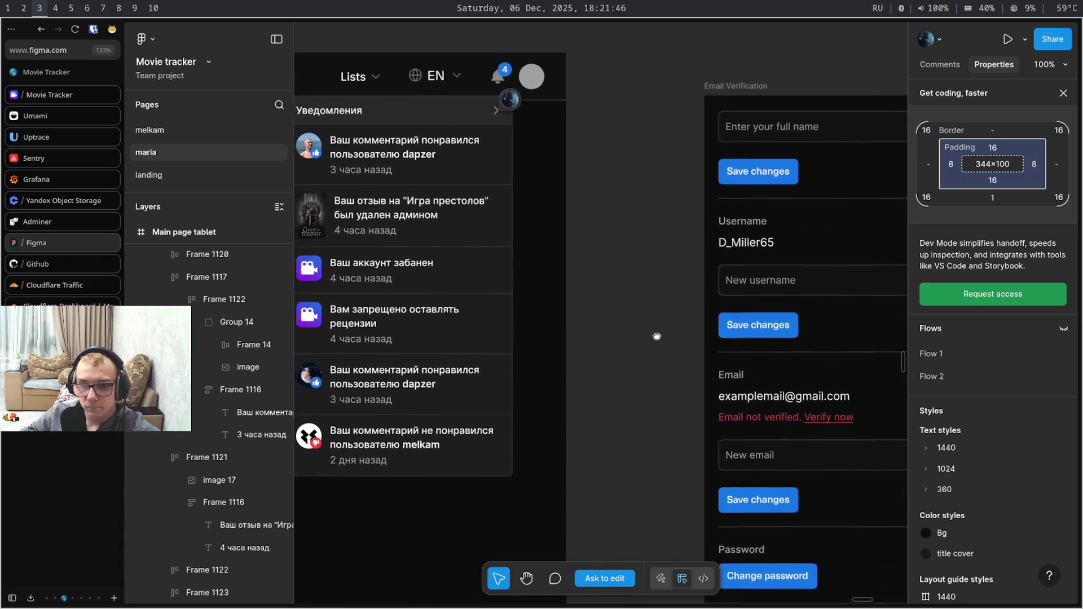
mouse_move(687, 380)
left_mouse_down()
mouse_move(697, 325)
mouse_move(758, 390)
left_mouse_up()
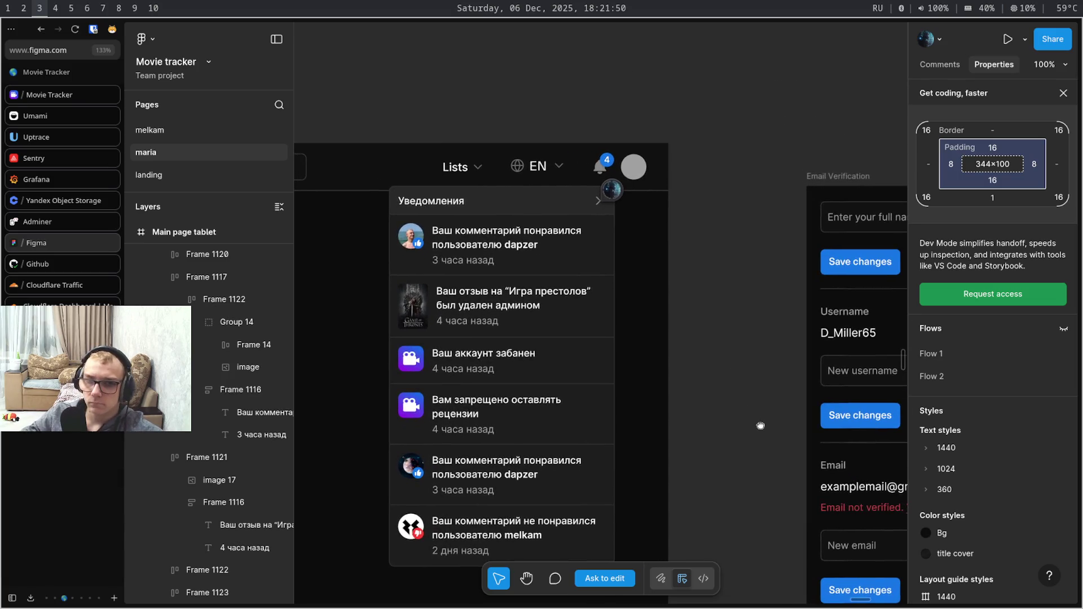
key("super+4")
key("super+5")
key("super+6")
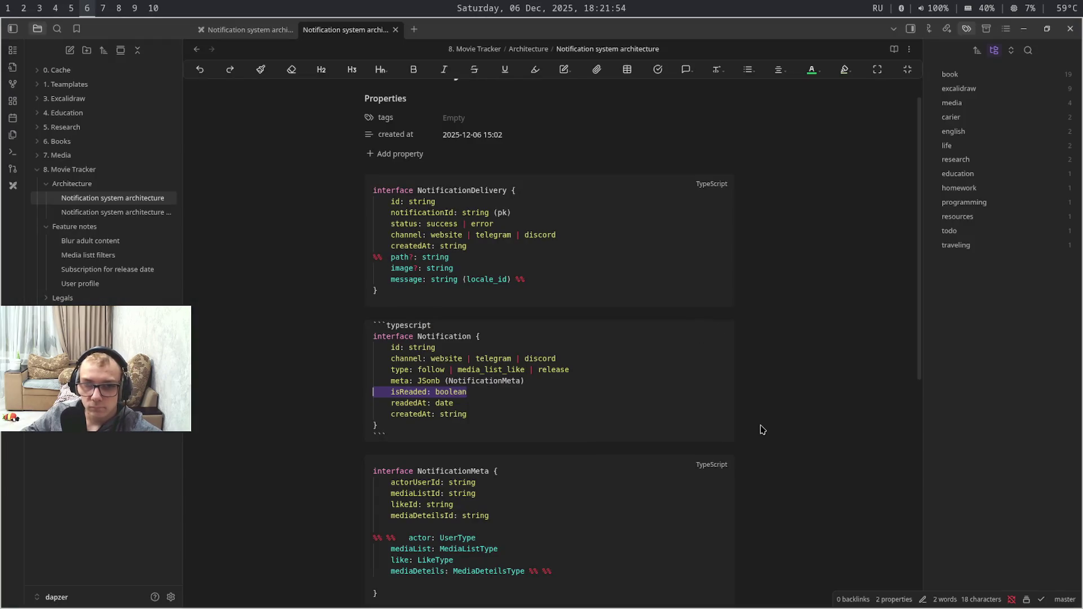
left_click(675, 415)
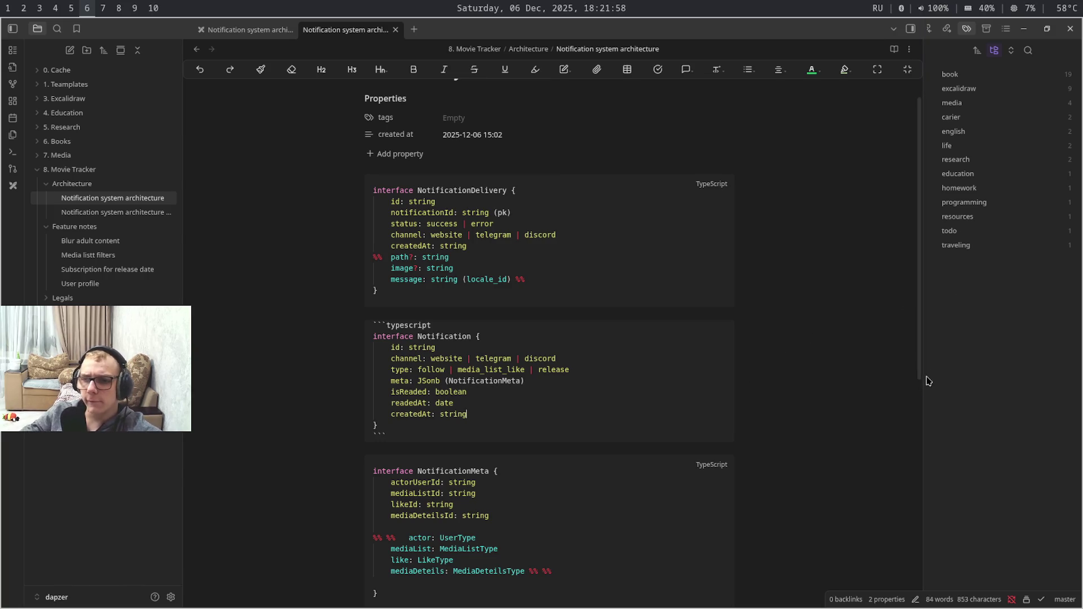
left_click_drag(917, 368, 922, 526)
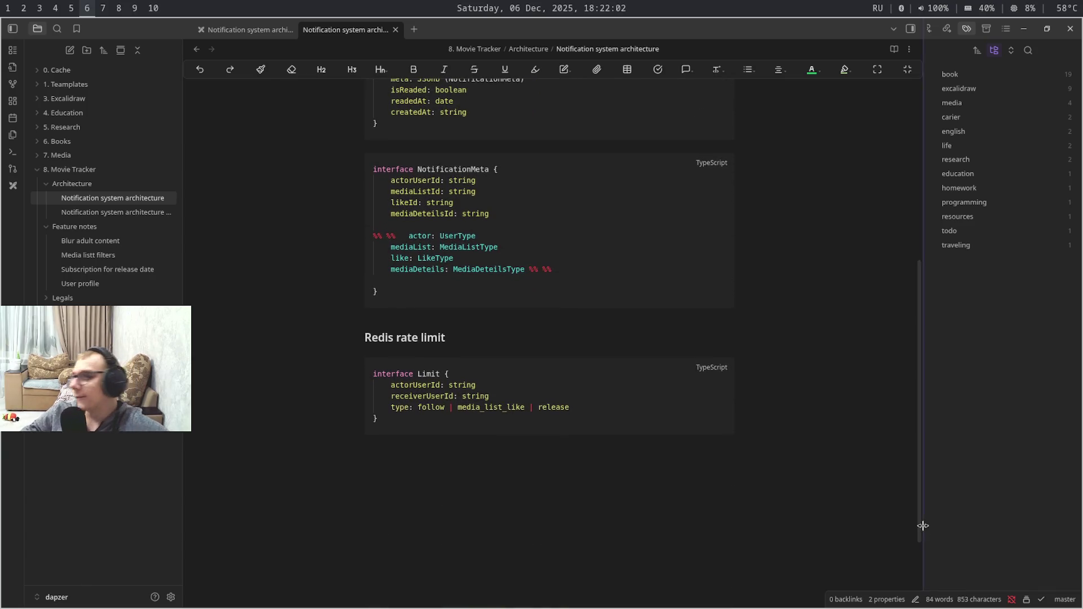